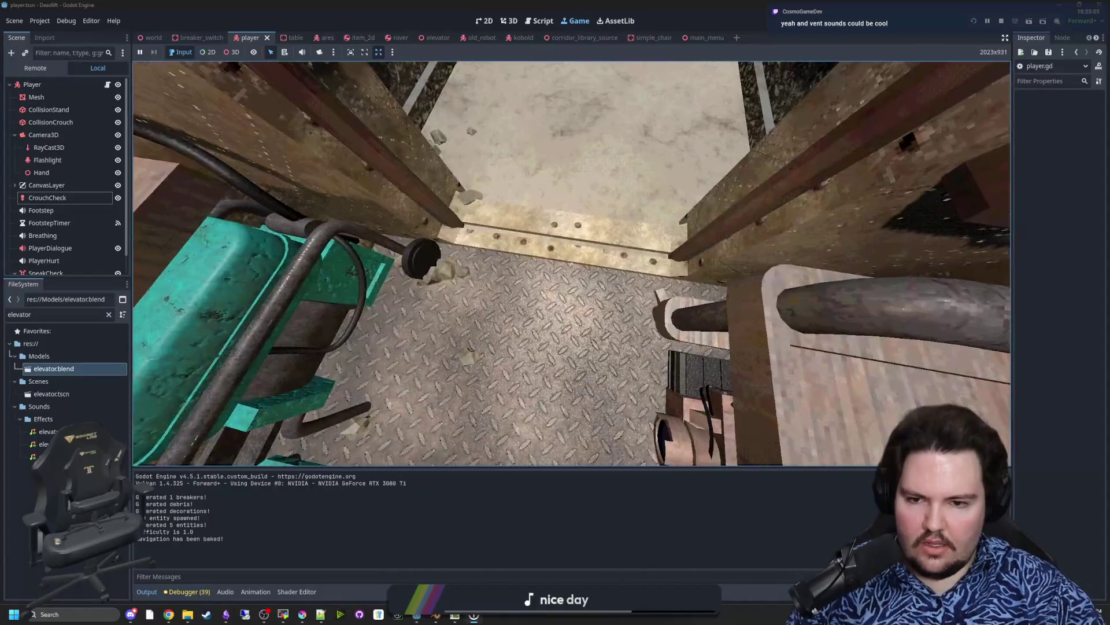
# Step: Stop the running game and return to the editor
pyautogui.press('Escape')
pyautogui.press('super')
pyautogui.press('F8')
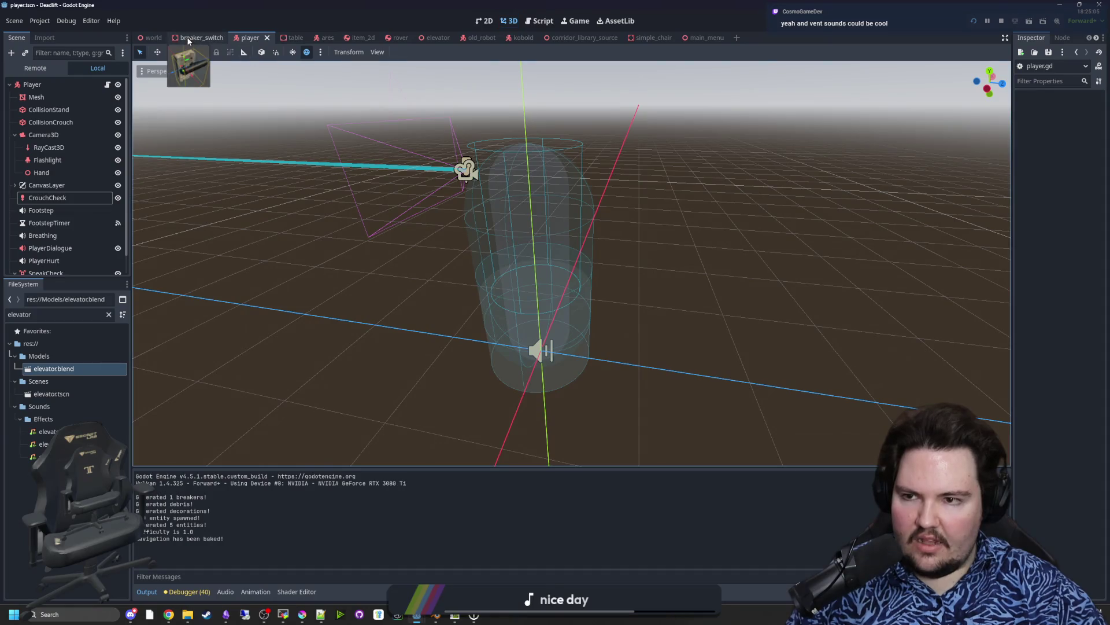
# Step: Switch to the world scene and orbit the 3D view over the elevator equipment
pyautogui.click(151, 37)
pyautogui.moveTo(634, 82)
pyautogui.mouseDown()
pyautogui.moveTo(955, 65)
pyautogui.moveTo(954, 92)
pyautogui.moveTo(943, 70)
pyautogui.mouseUp()
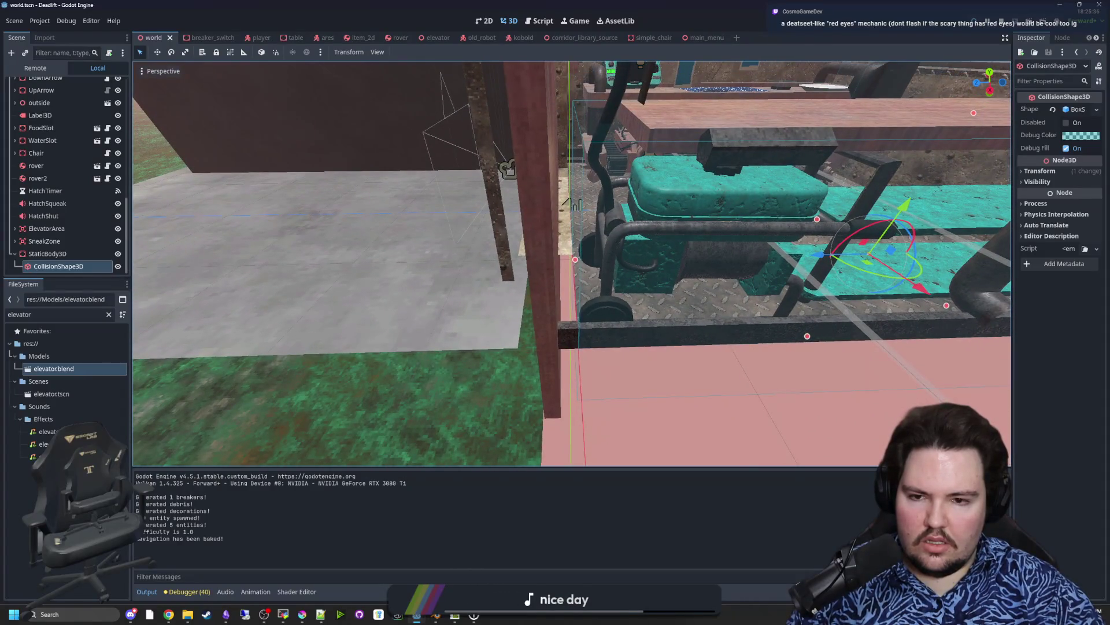
pyautogui.moveTo(508, 167)
pyautogui.mouseDown()
pyautogui.moveTo(139, 335)
pyautogui.moveTo(254, 289)
pyautogui.mouseUp()
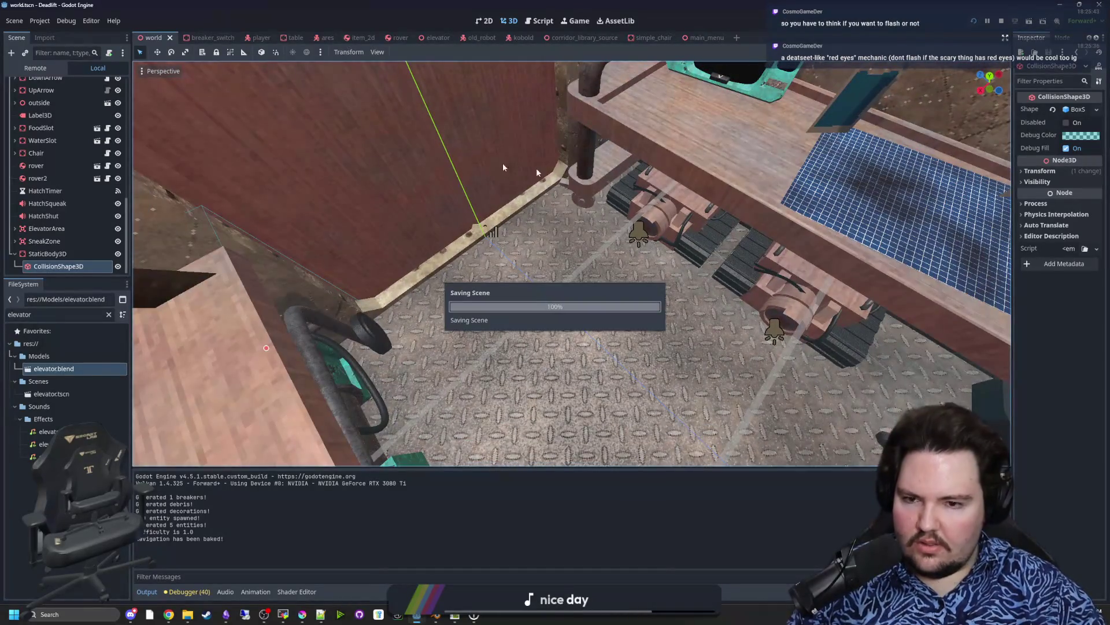
pyautogui.scroll(5, 19, 168)
# Step: In world.gd, search for generate_decor and jump to the generate_debris function definition
pyautogui.click(107, 85)
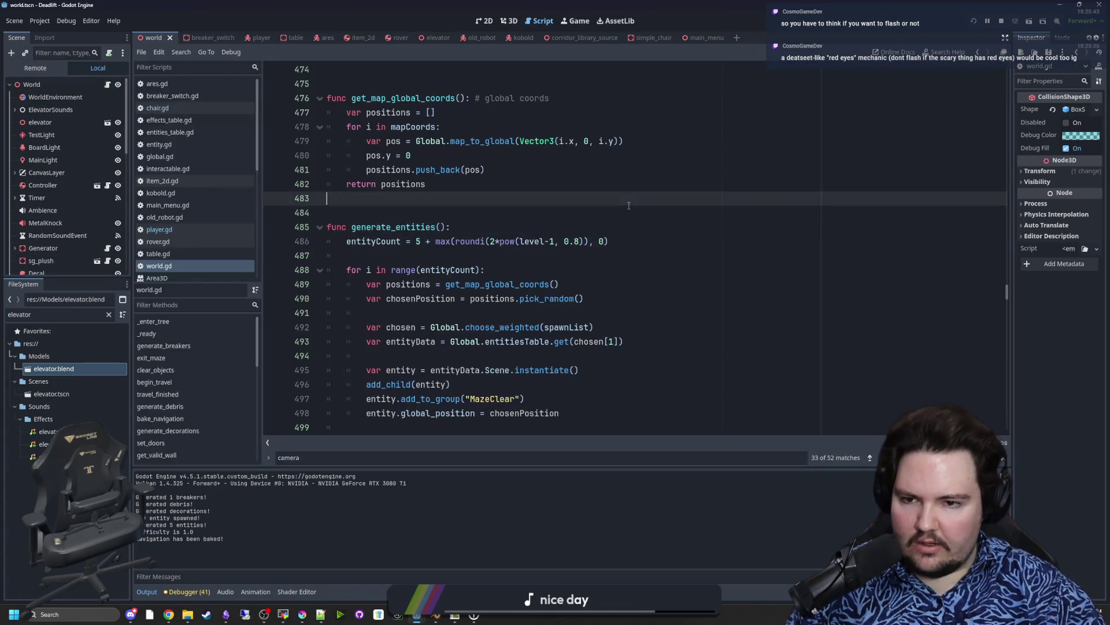
pyautogui.hotkey('ctrl', 'f')
pyautogui.write('generate_decor')
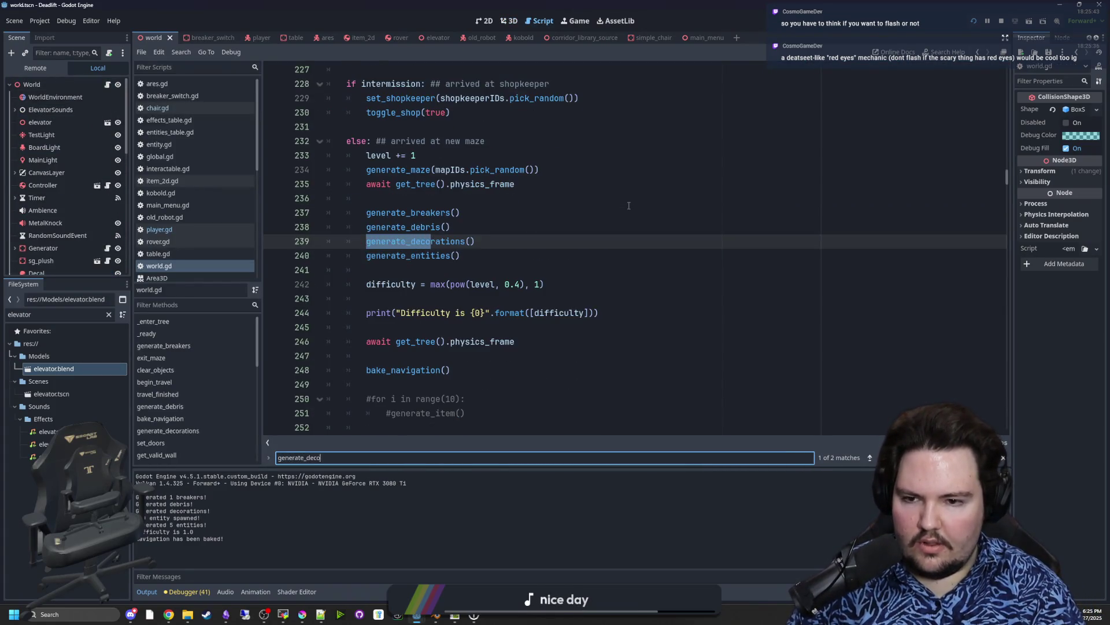
pyautogui.keyDown('ctrl'); pyautogui.click(407, 226); pyautogui.keyUp('ctrl')
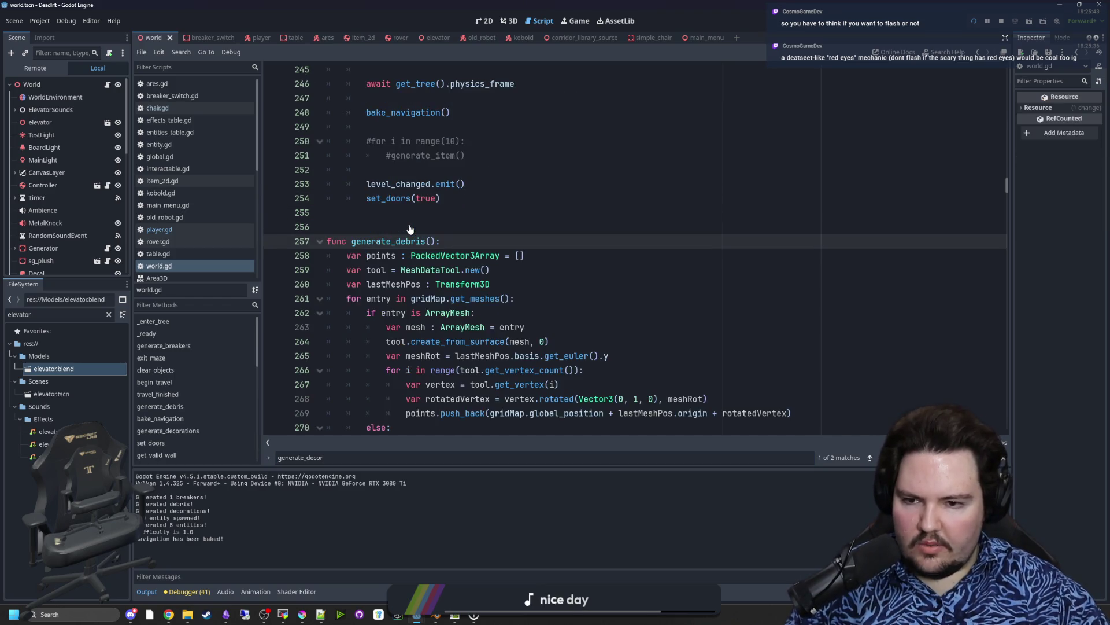
# Step: Select the push_back argument on line 269 inside the vertex loop
pyautogui.scroll(-2, 458, 341)
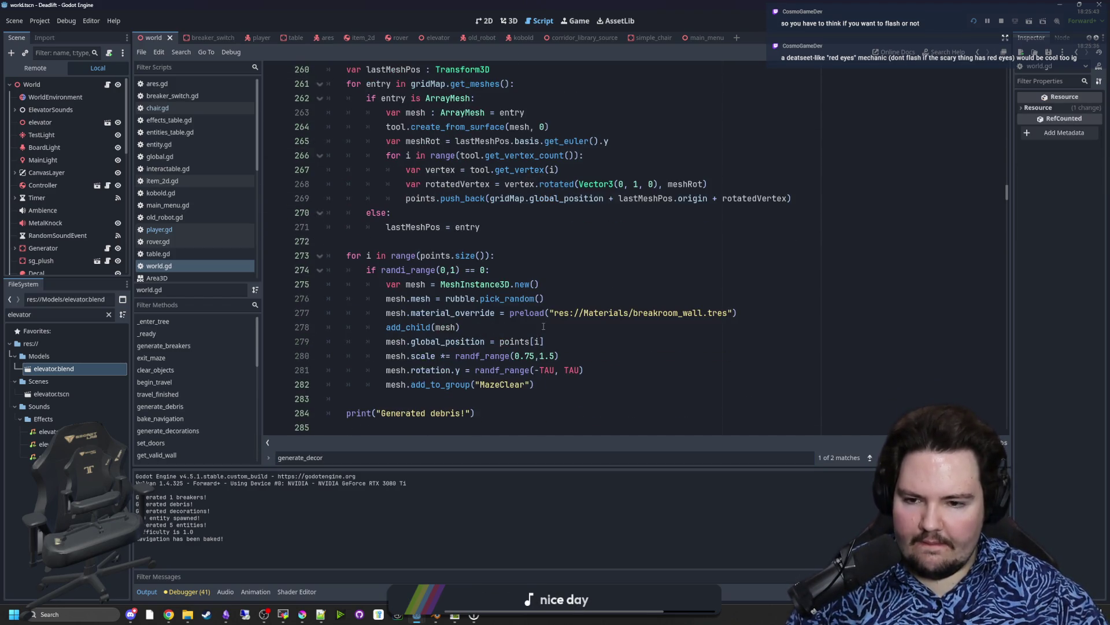
pyautogui.scroll(-2, 543, 327)
pyautogui.scroll(4, 532, 312)
pyautogui.click(523, 299)
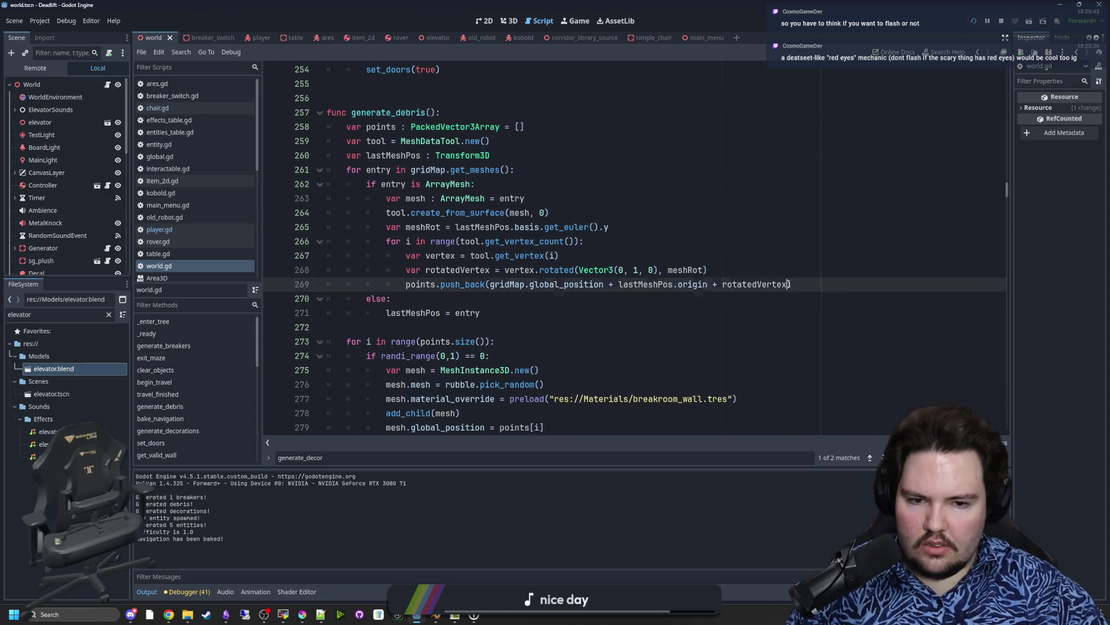
pyautogui.moveTo(791, 284); pyautogui.dragTo(490, 284)
# Step: Clear the push_back argument and add finalVertPos = gridMap.global_position + lastMeshPos.origin + rotatedVertex above it
pyautogui.press('BackSpace')
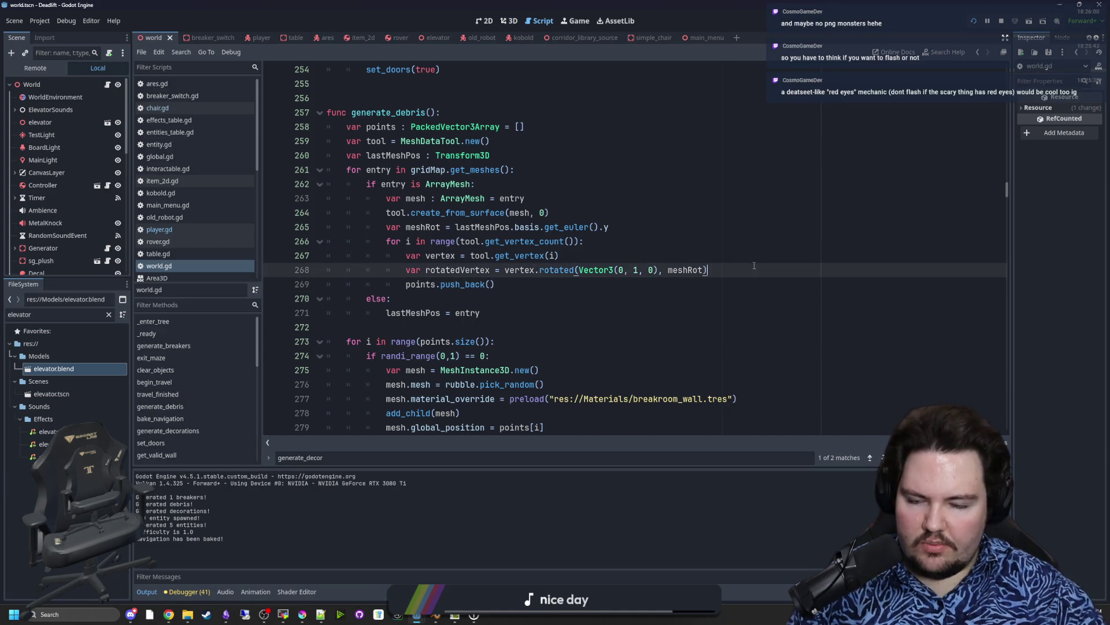
pyautogui.hotkey('ctrl', 'shift', 'Return')
pyautogui.write('finalVertPos = gridMap.global_position + lastMeshPos.origin + rotatedVertex')
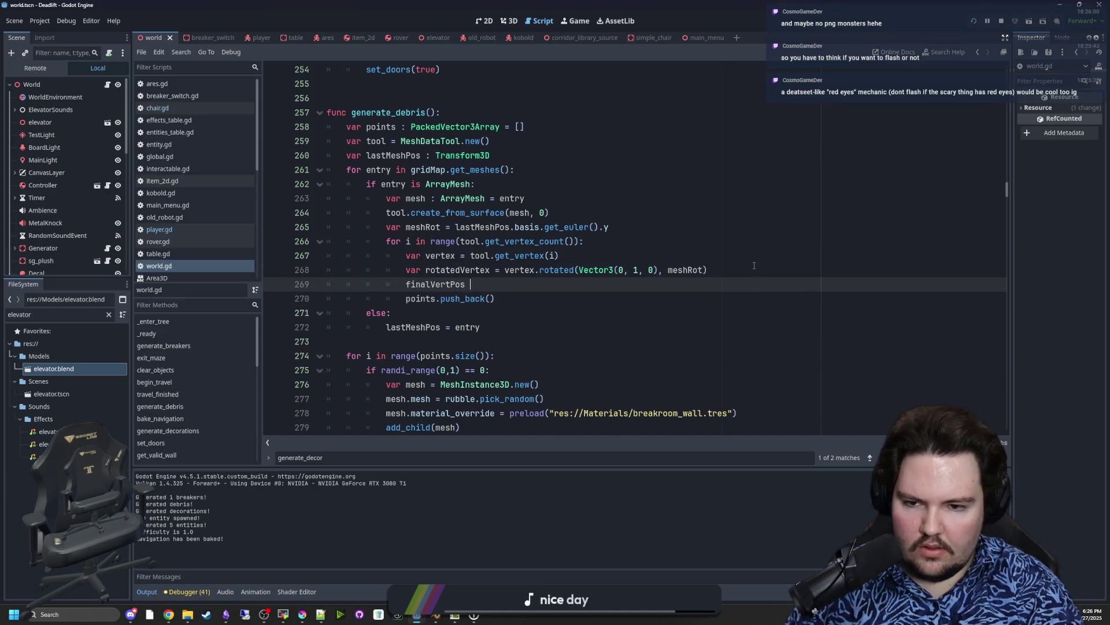
pyautogui.press('Return')
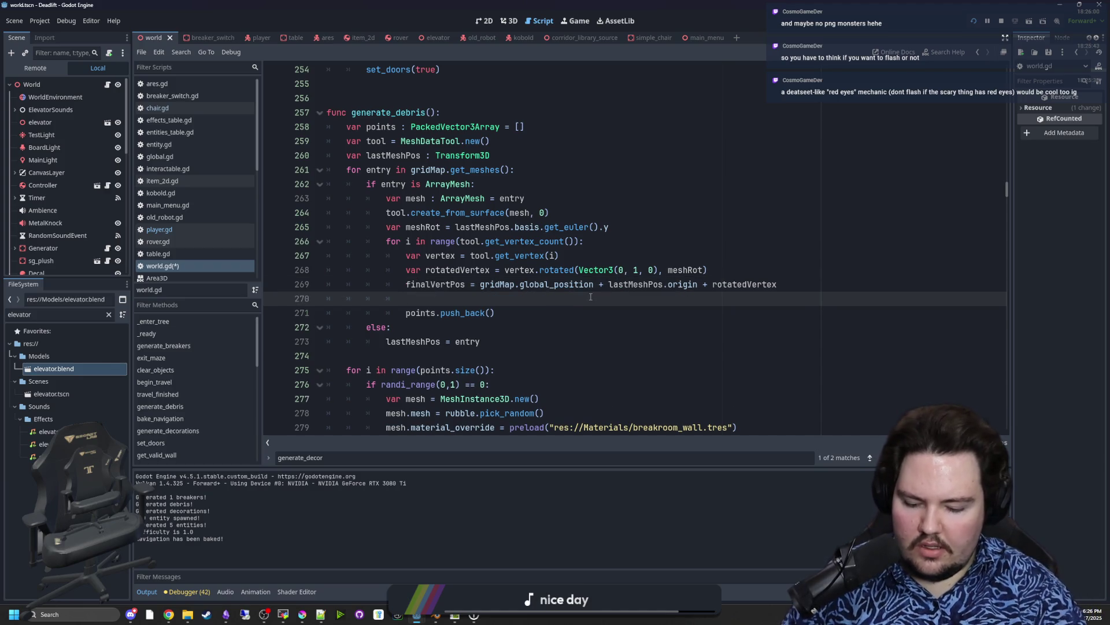
# Step: Add an 'if finalVertPos.z != 0 && abs(finalVertPos.x > 8):' check and indent push_back under it
pyautogui.write('if finalVertPos')
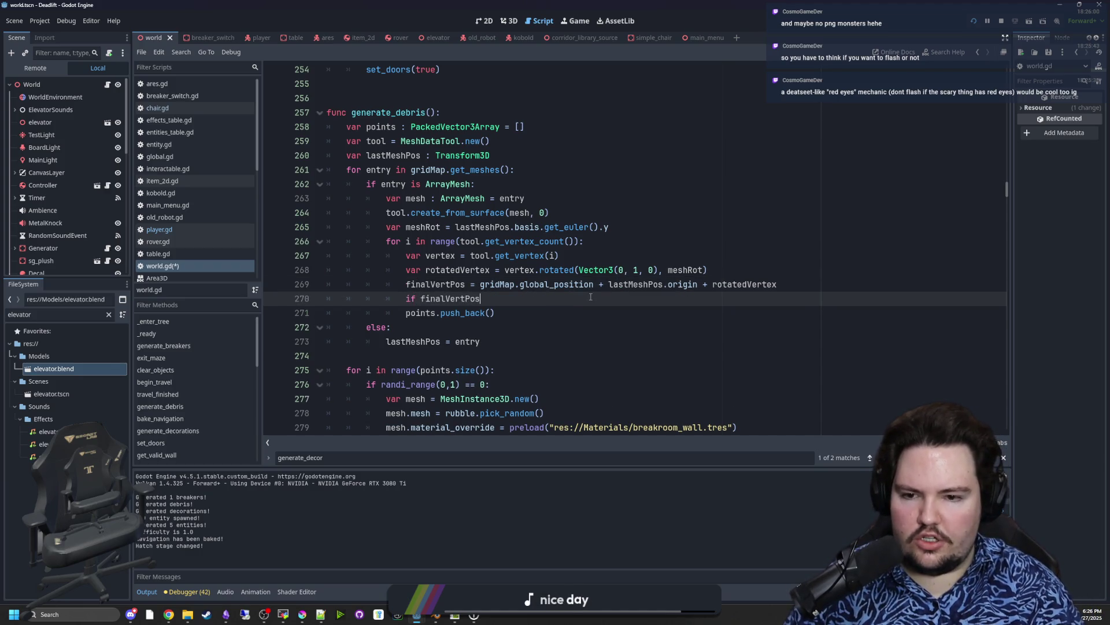
pyautogui.write('.z')
pyautogui.write(' != 0:')
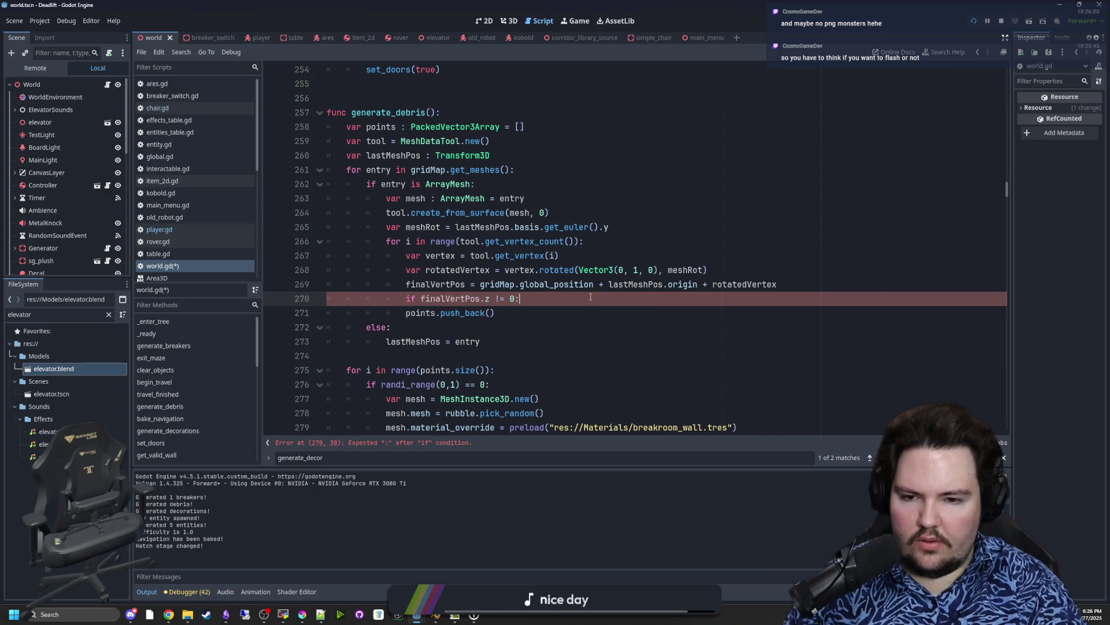
pyautogui.press('BackSpace')
pyautogui.write(' && finalVertPos')
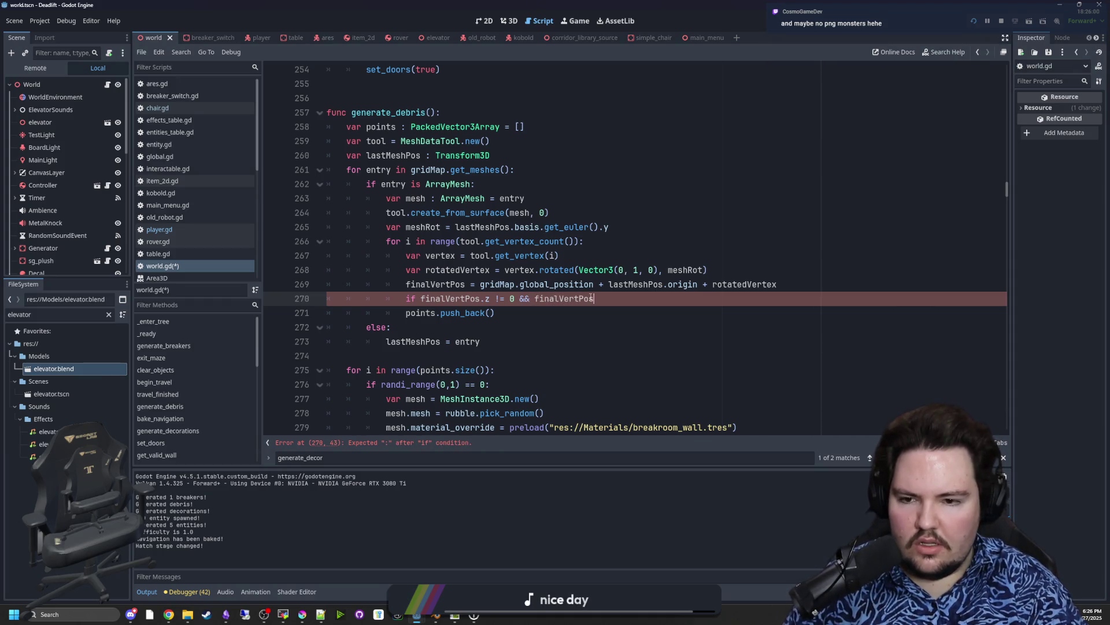
pyautogui.write('.x')
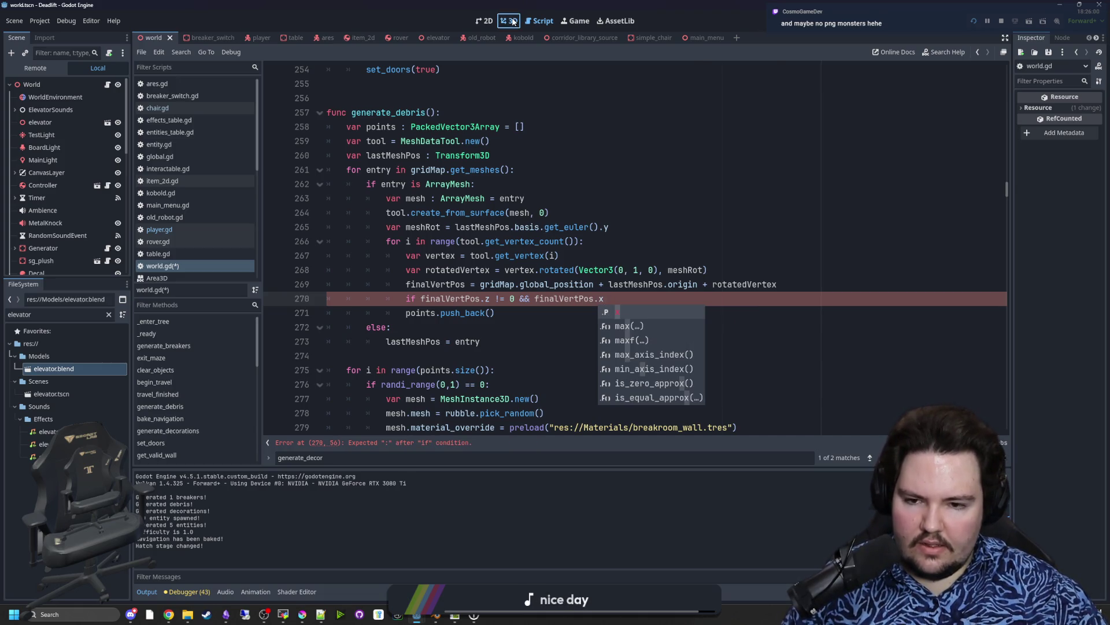
pyautogui.click(513, 21)
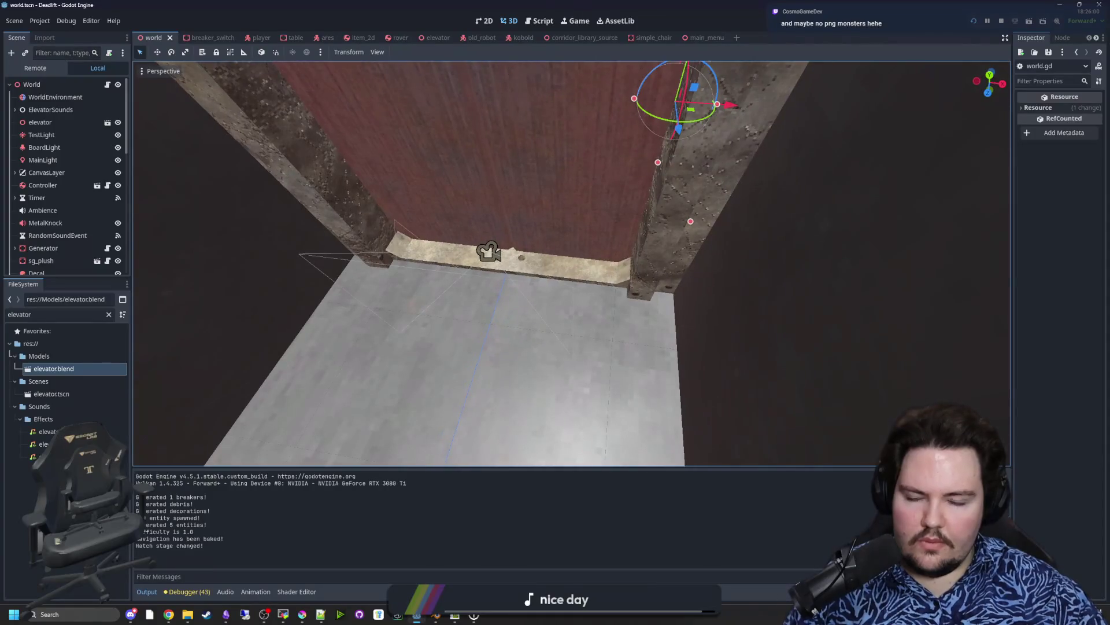
pyautogui.click(539, 22)
pyautogui.click(535, 298)
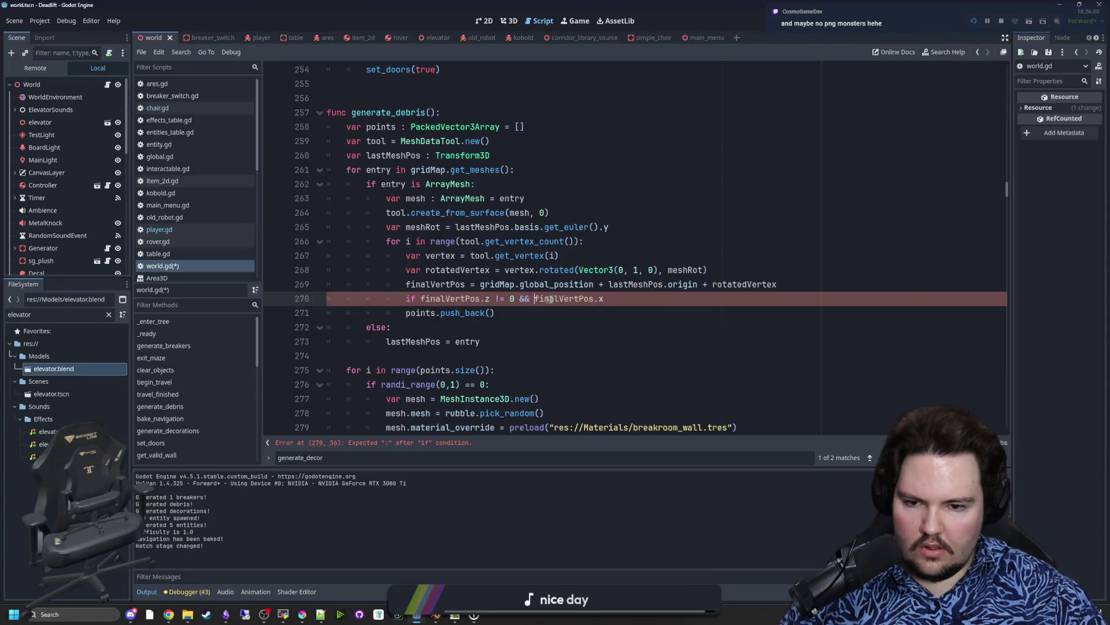
pyautogui.write('abs(')
pyautogui.click(692, 297)
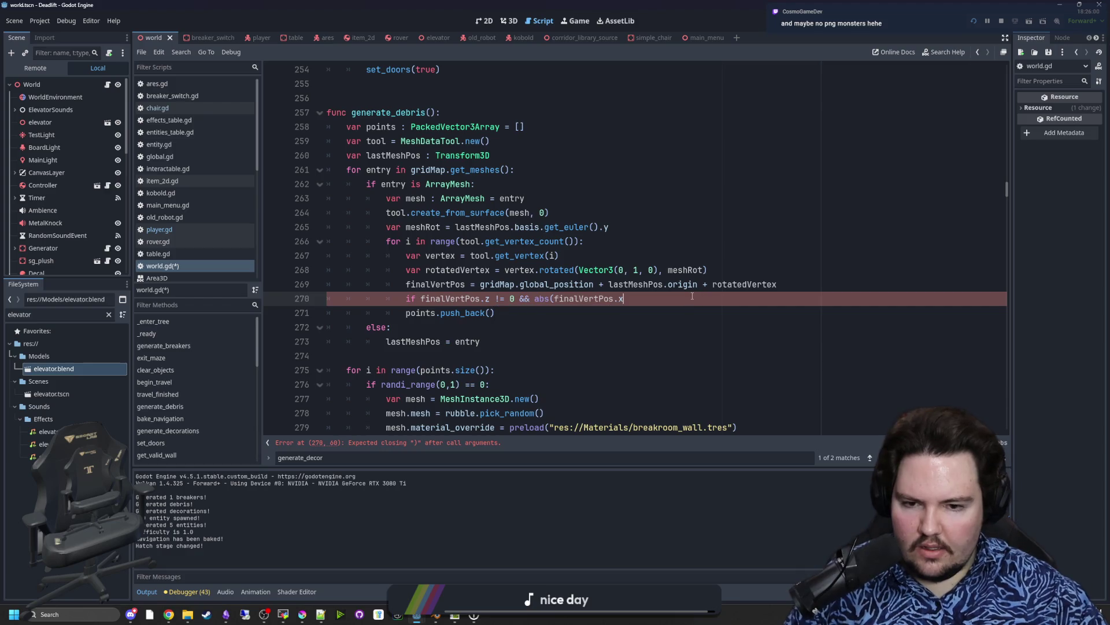
pyautogui.write(' < 8):')
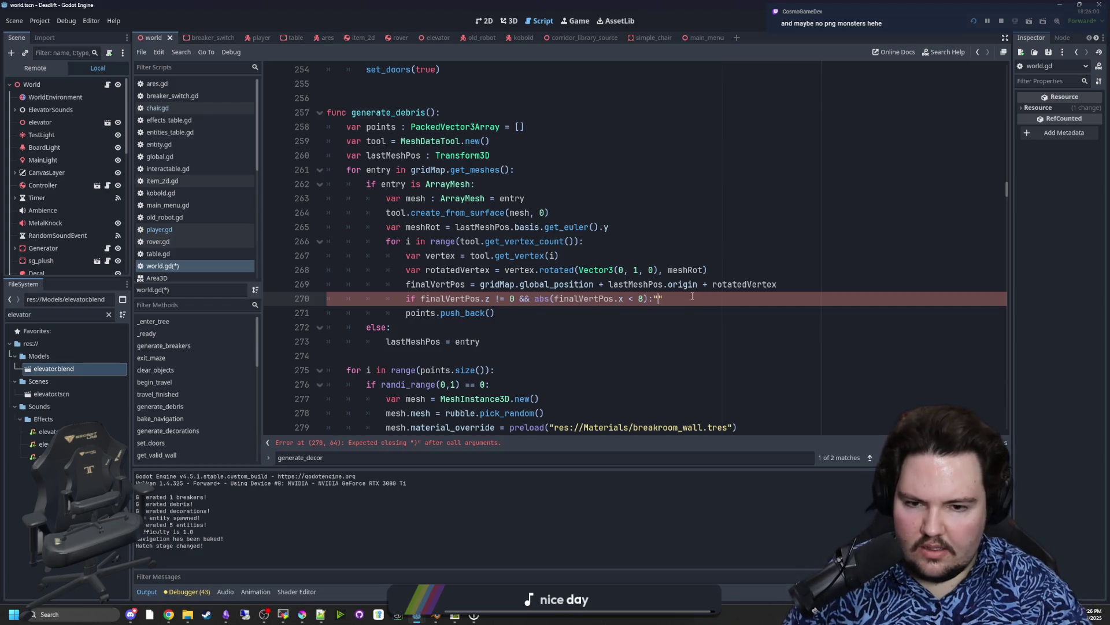
pyautogui.click(634, 297)
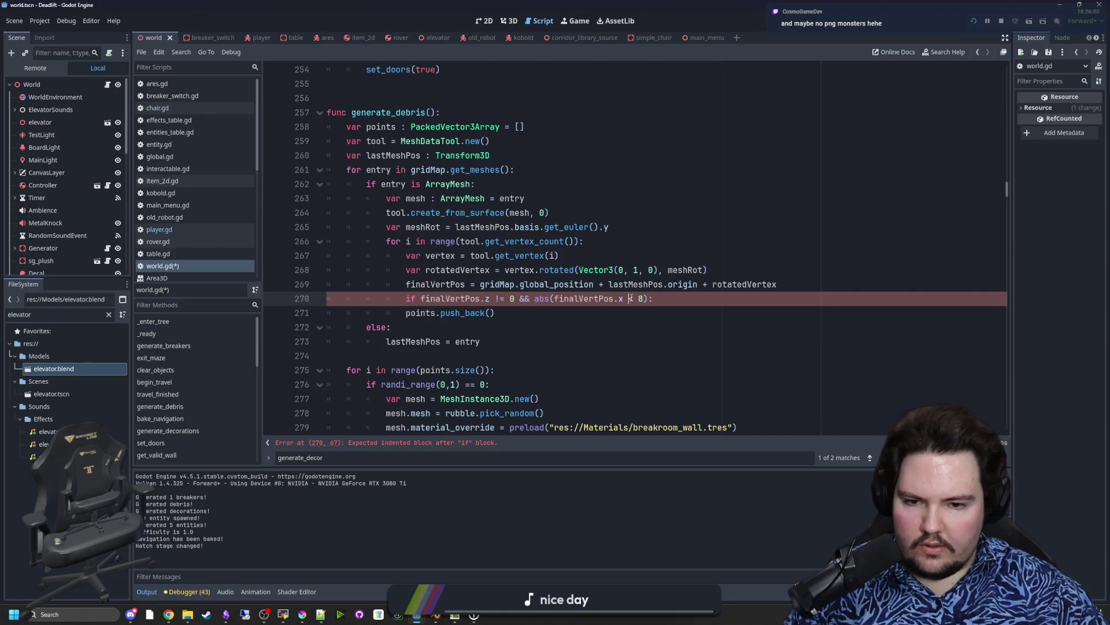
pyautogui.press('BackSpace')
pyautogui.write('>')
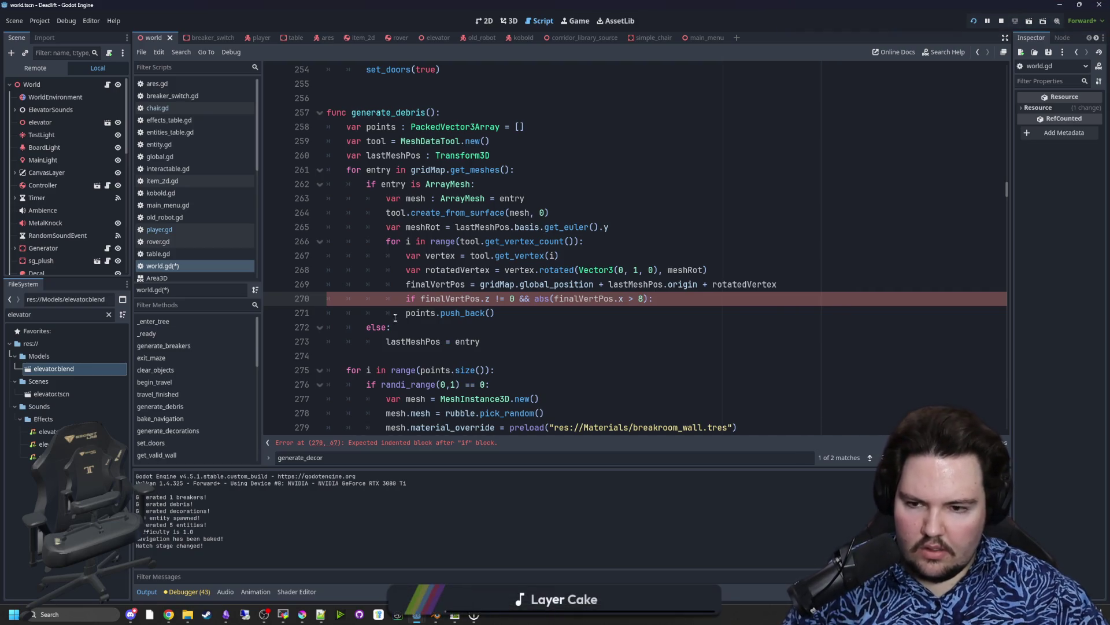
pyautogui.click(405, 313)
pyautogui.press('Tab')
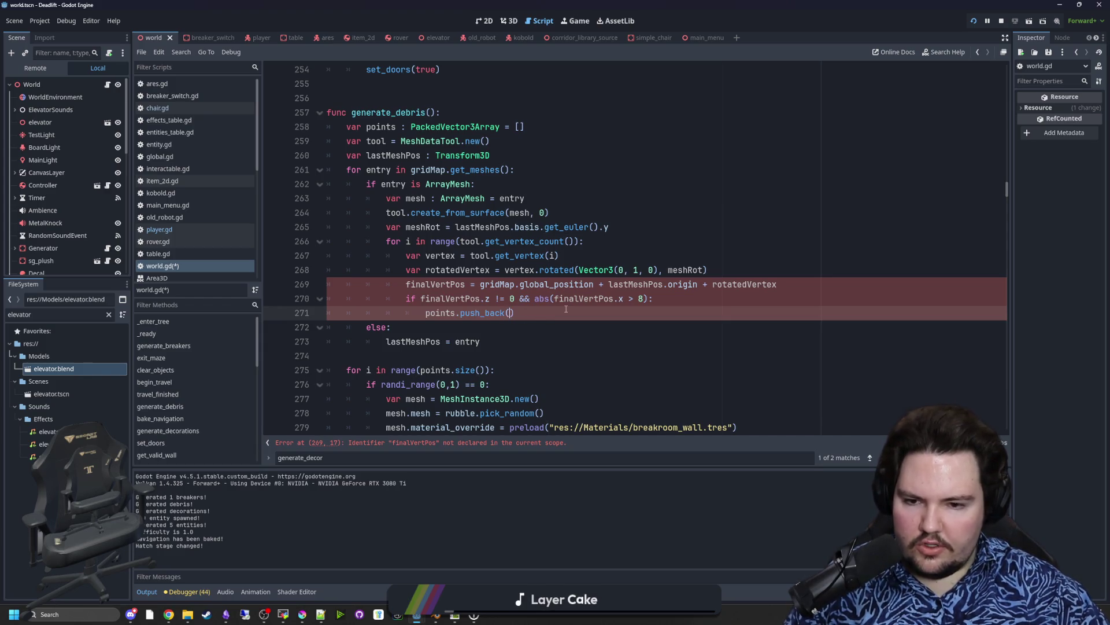
# Step: Pass finalVertPos to push_back and declare finalVertPos with var on line 269
pyautogui.write('finalVertPos')
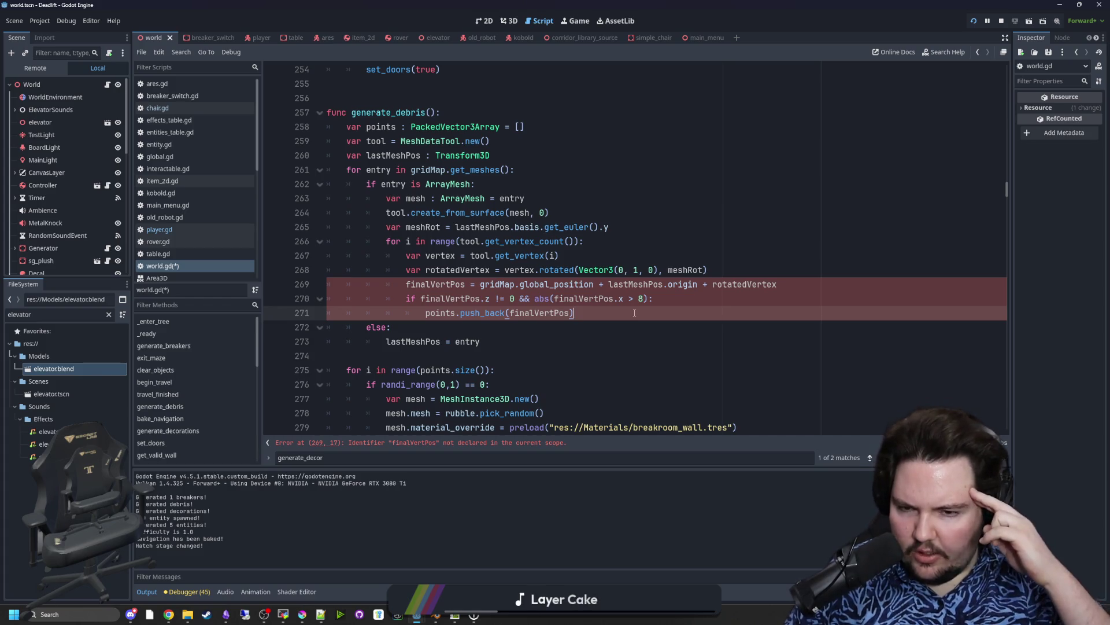
pyautogui.click(405, 284)
pyautogui.write('var')
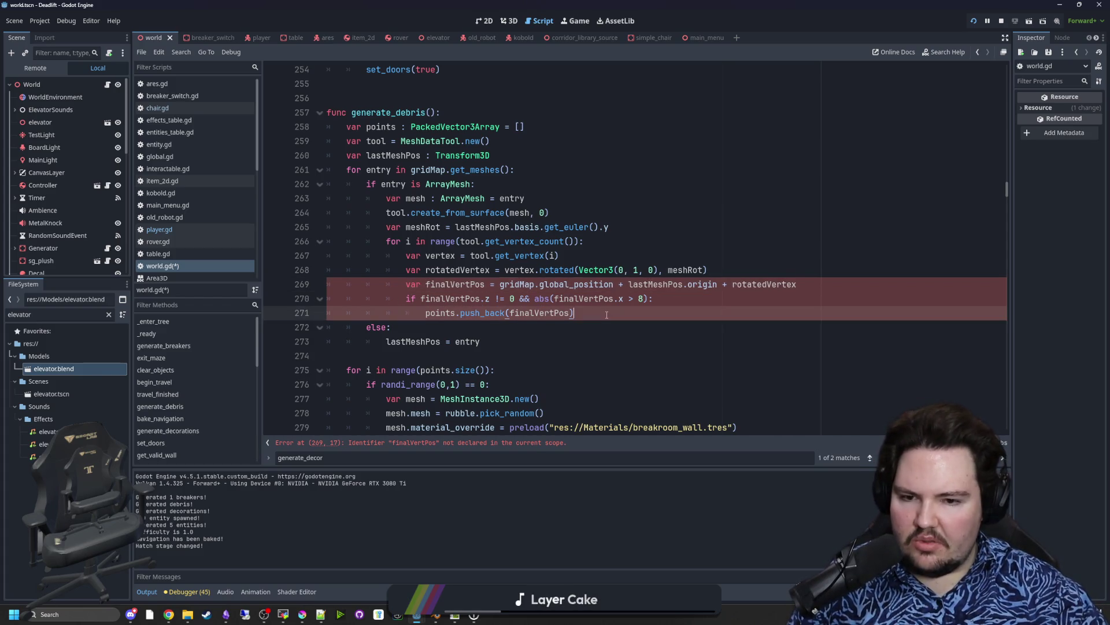
pyautogui.click(574, 325)
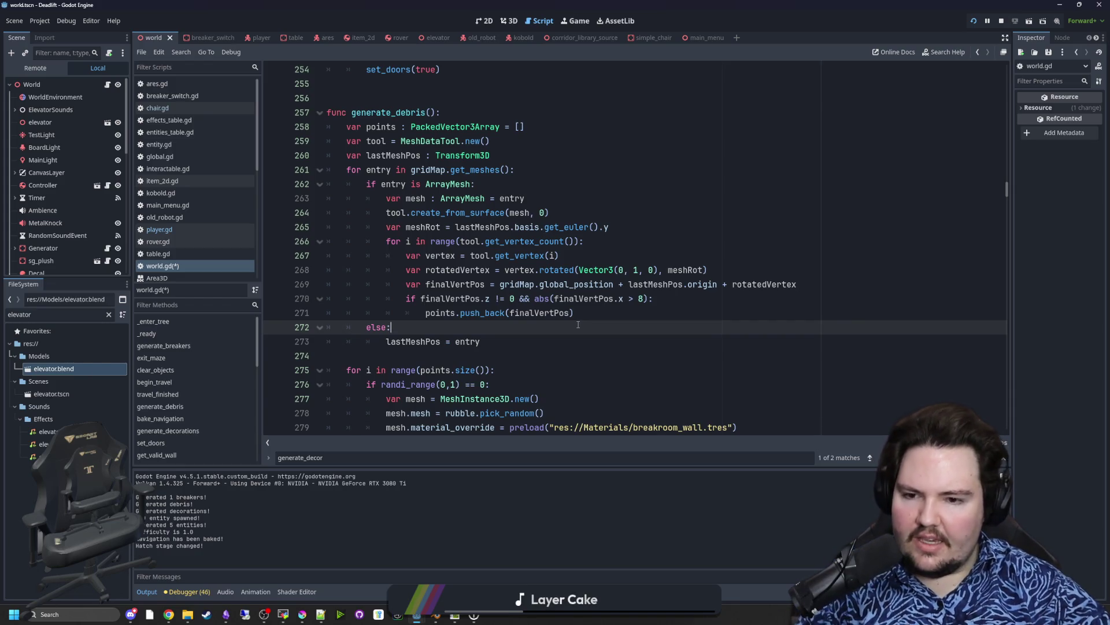
# Step: Change the && in the line 270 debris condition to ||
pyautogui.click(593, 315)
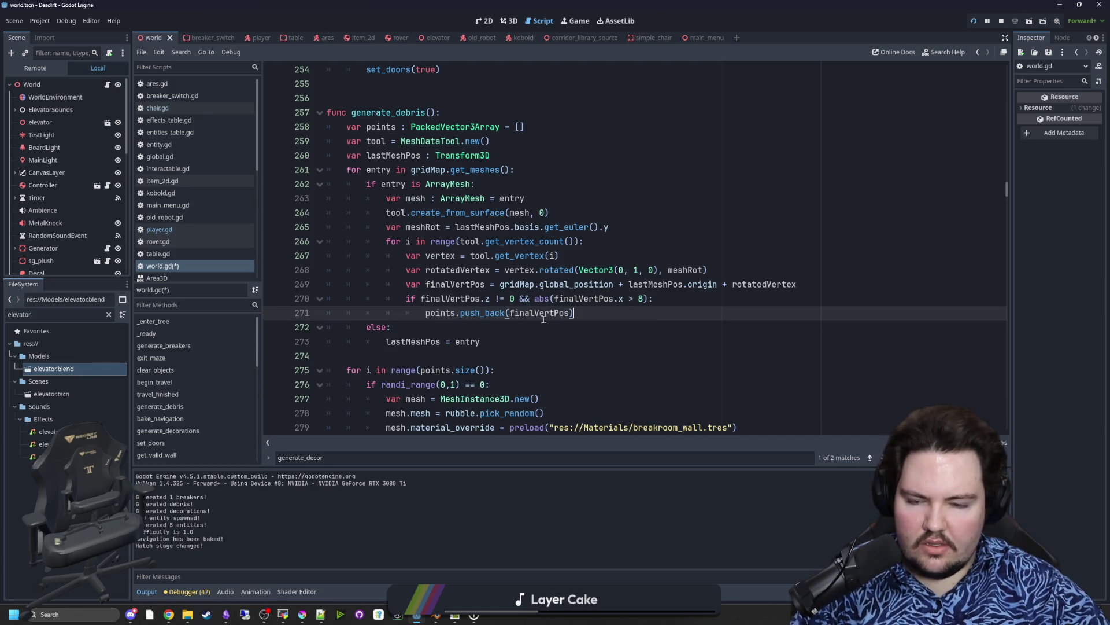
pyautogui.click(531, 344)
pyautogui.click(533, 300)
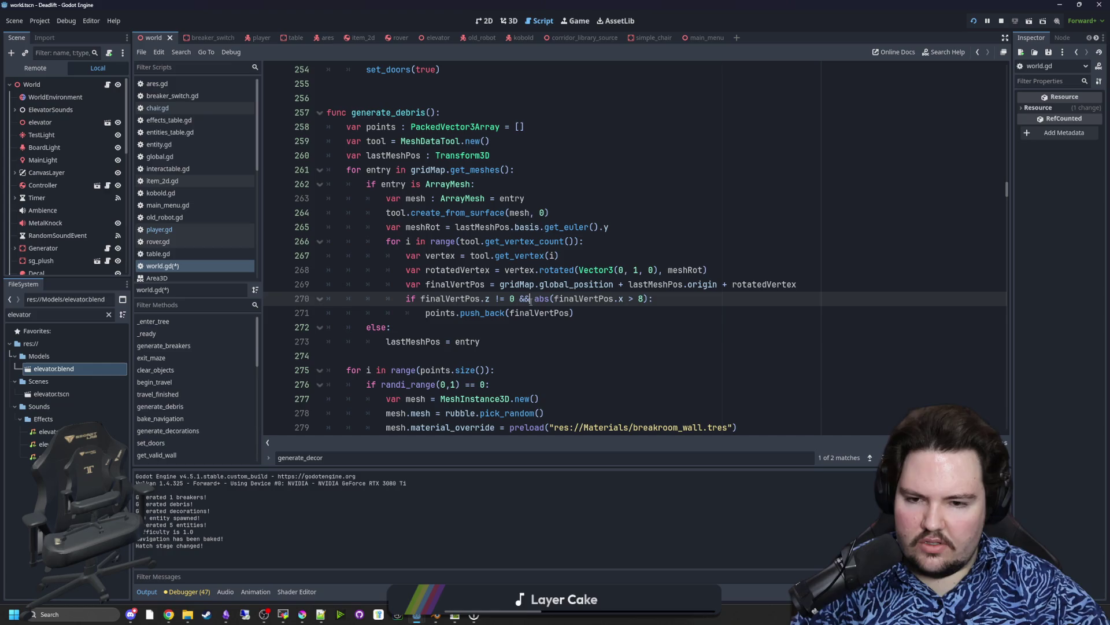
pyautogui.click(540, 329)
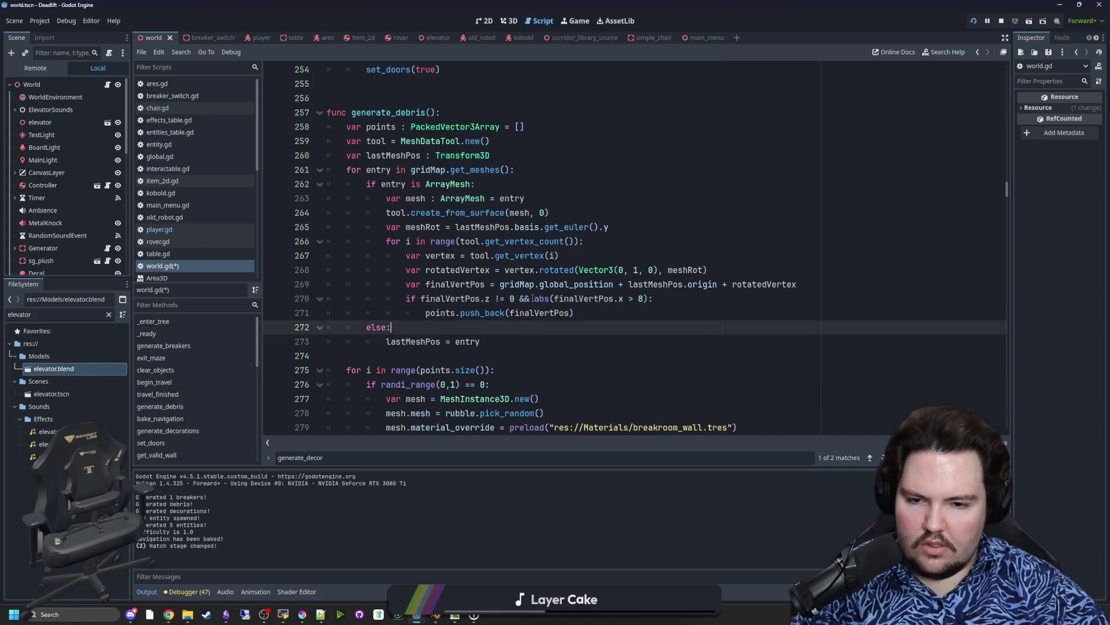
pyautogui.click(649, 299)
pyautogui.moveTo(649, 299); pyautogui.dragTo(415, 299)
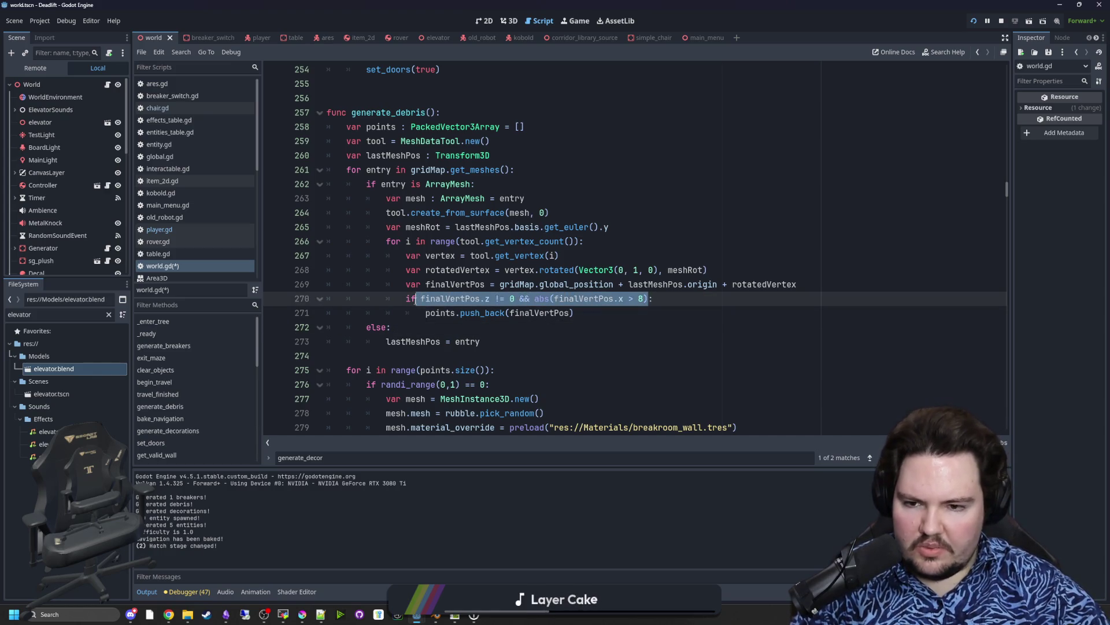
pyautogui.click(470, 341)
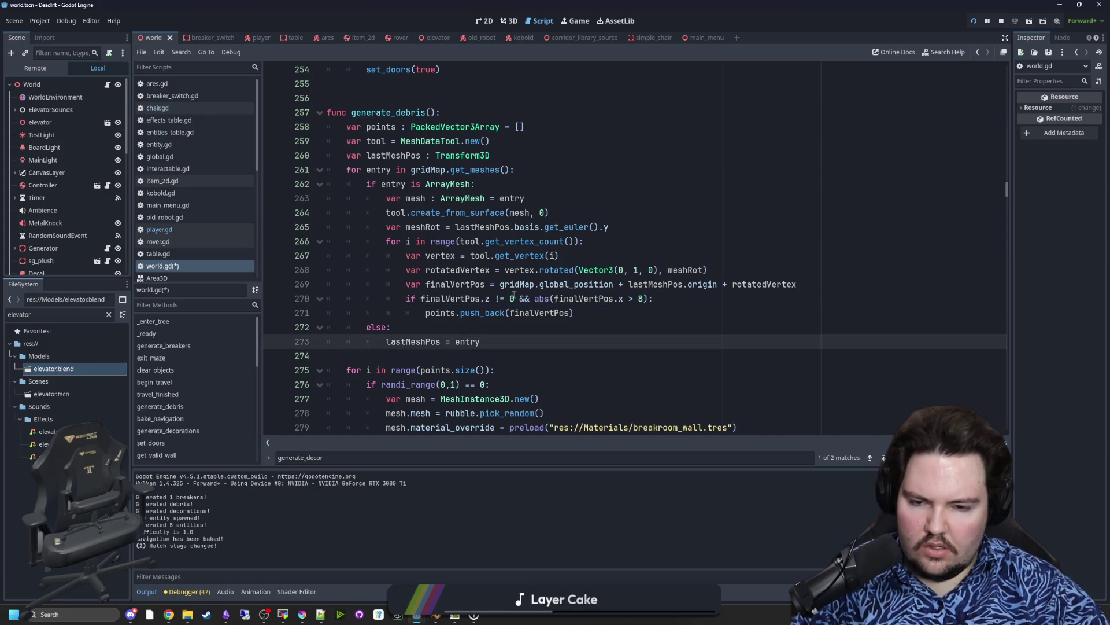
pyautogui.click(538, 328)
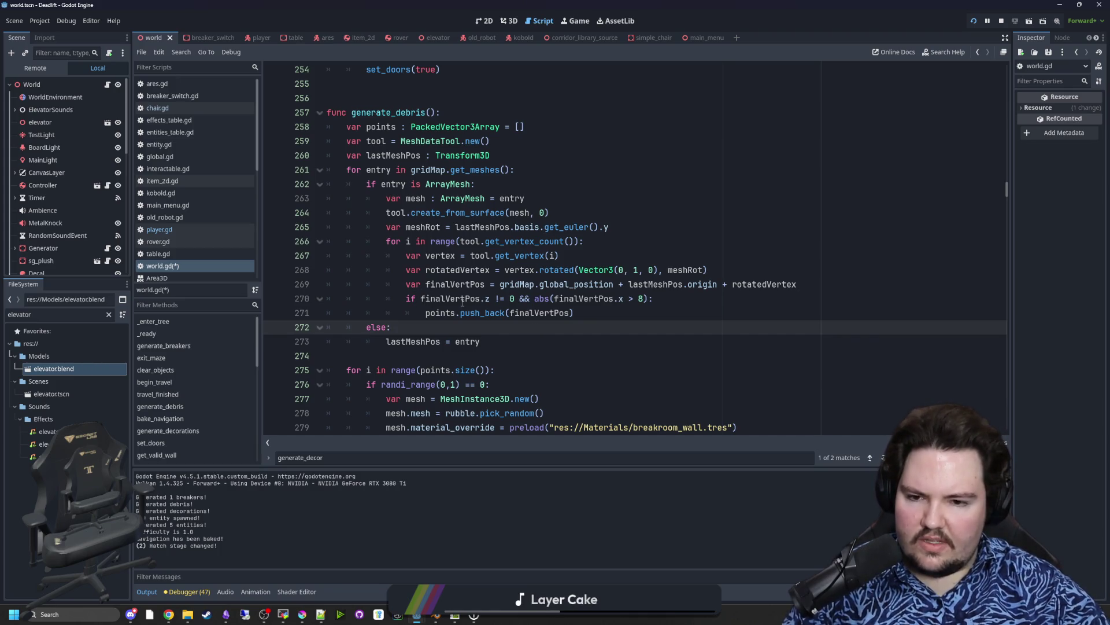
pyautogui.click(514, 299)
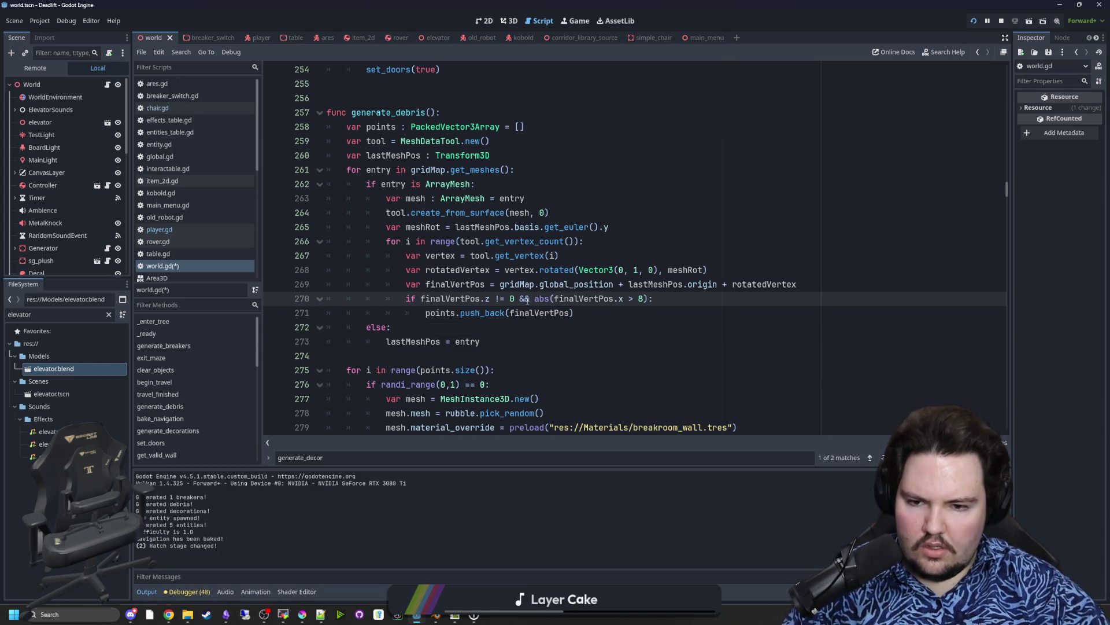
pyautogui.click(528, 299)
pyautogui.press('BackSpace')
pyautogui.press('BackSpace')
pyautogui.write('||')
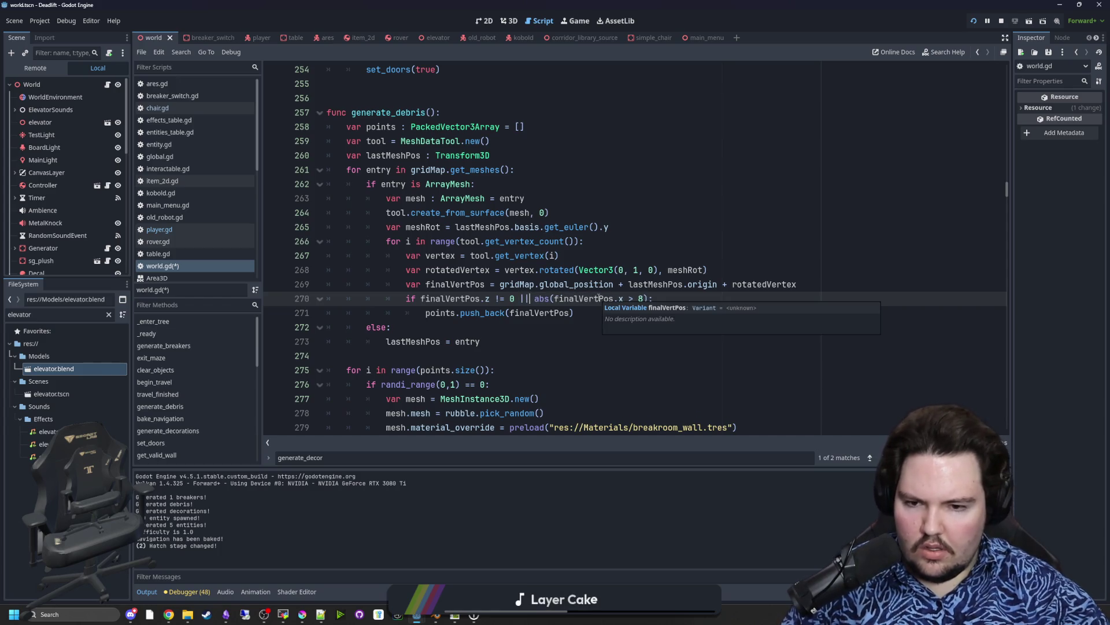
# Step: Save world.gd with the updated condition
pyautogui.click(477, 333)
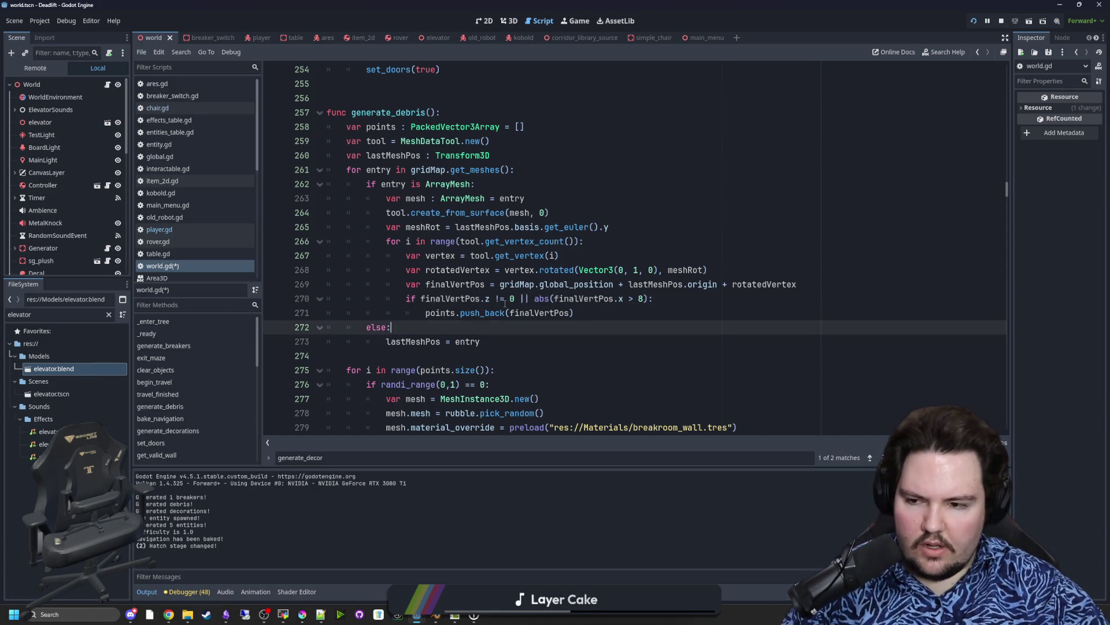
pyautogui.moveTo(535, 299); pyautogui.dragTo(650, 299)
pyautogui.press('Down')
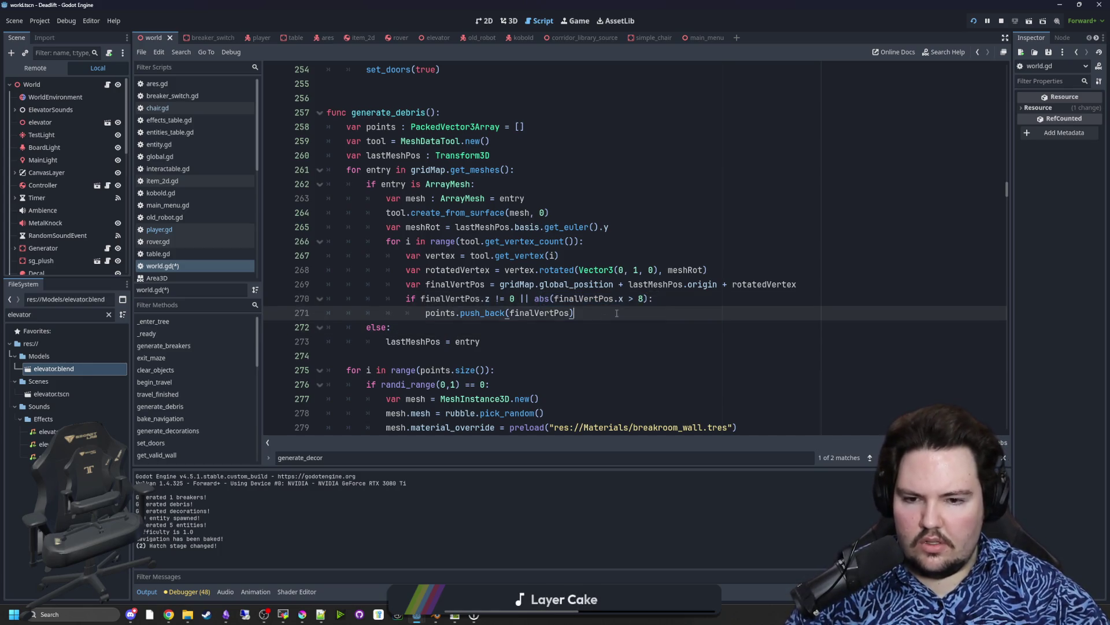
pyautogui.hotkey('ctrl', 's')
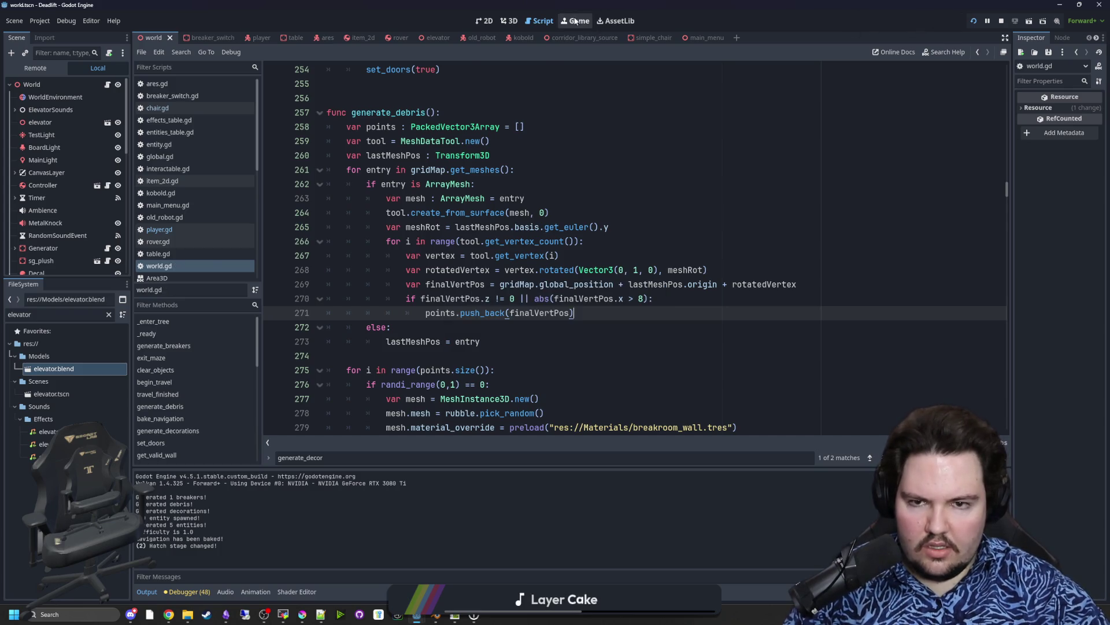
# Step: In the running game, go back to the main menu and start a new game
pyautogui.click(575, 21)
pyautogui.click(587, 255)
pyautogui.press('Escape')
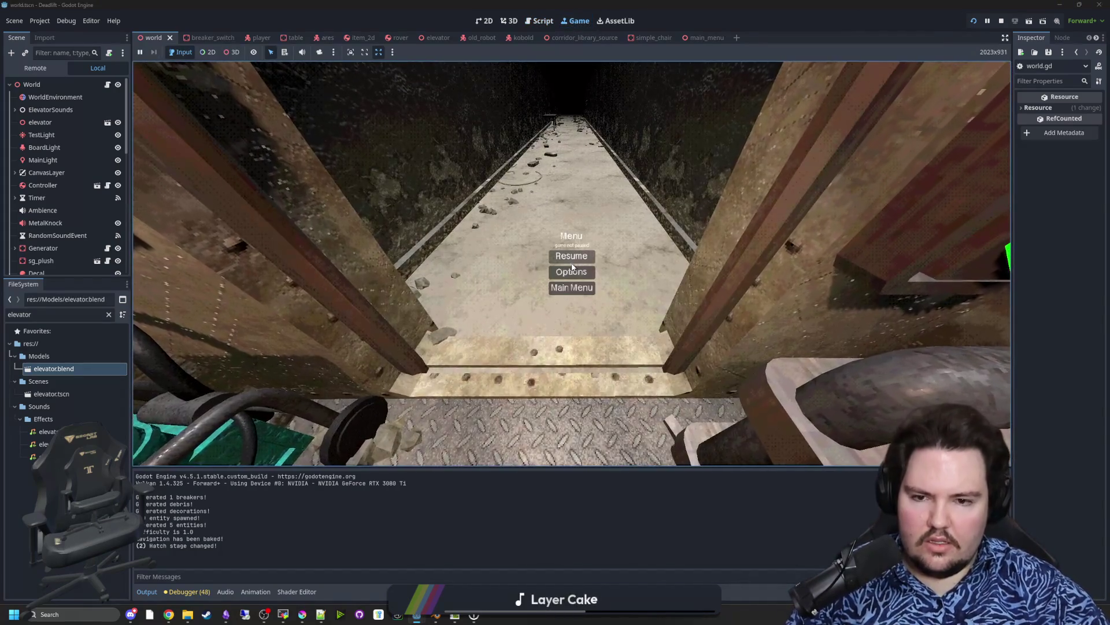
pyautogui.click(571, 287)
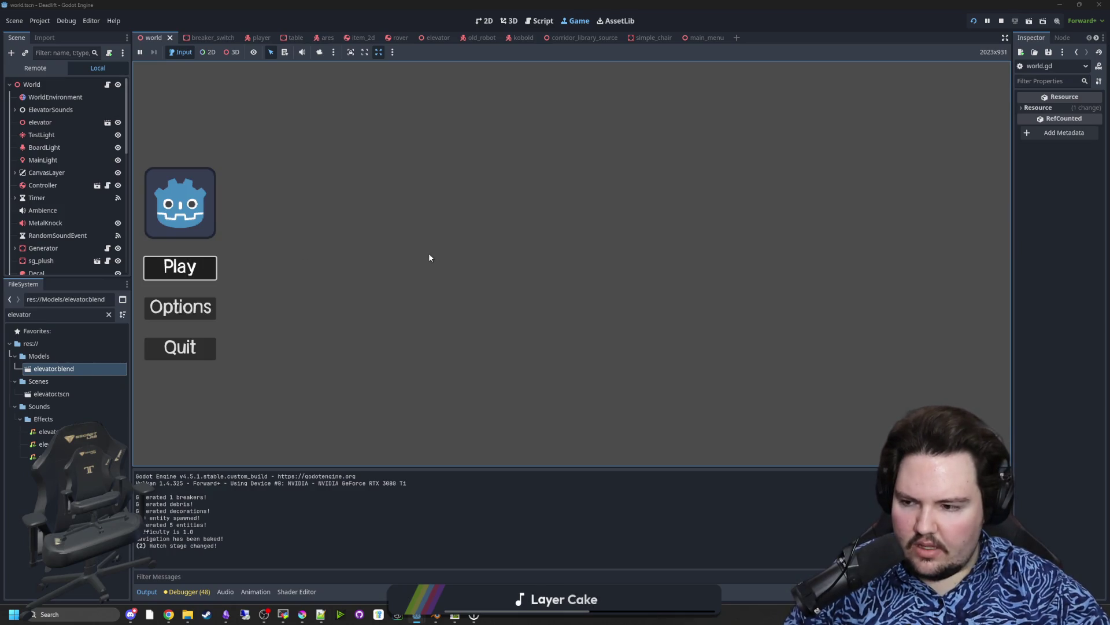
pyautogui.press('Return')
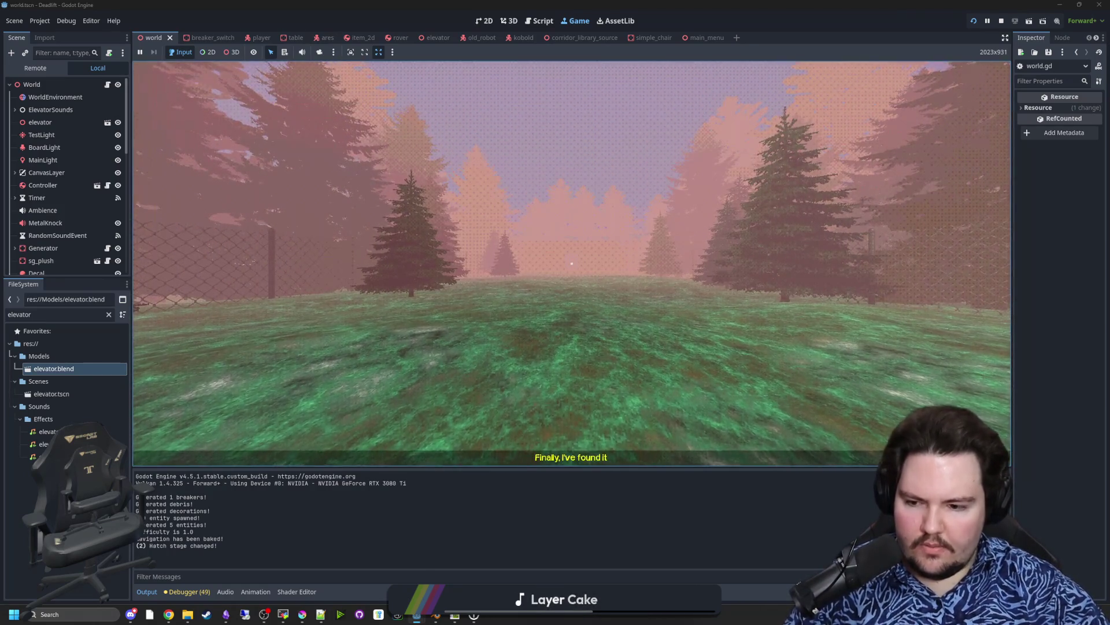
# Step: Walk through the forest to the fenced building's steps, pause, then resume
pyautogui.press('w')
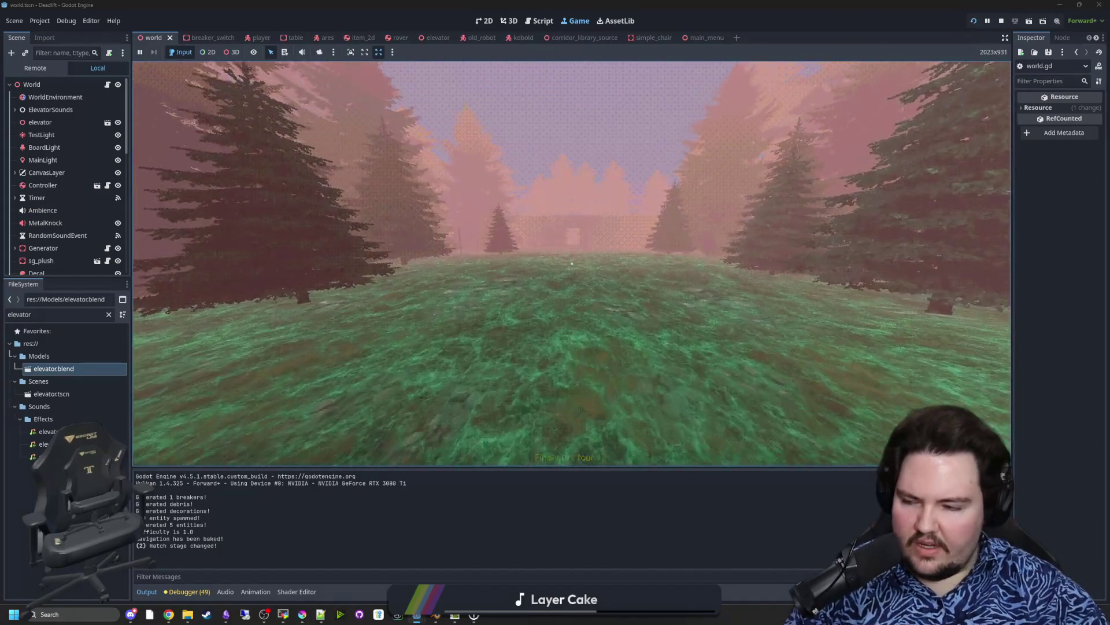
pyautogui.press('w')
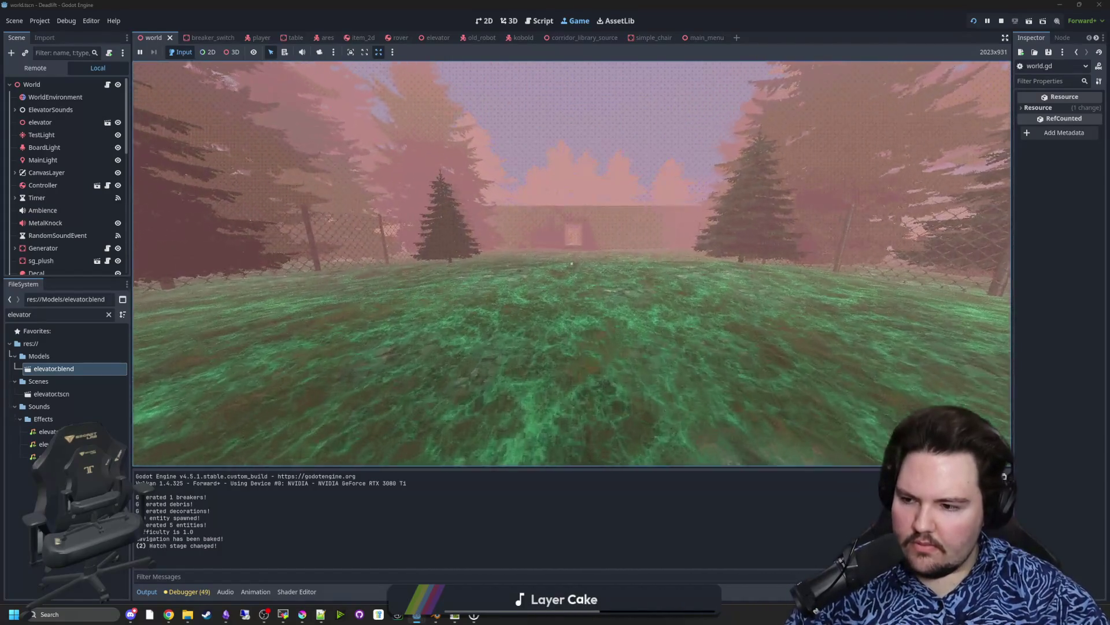
pyautogui.press('w')
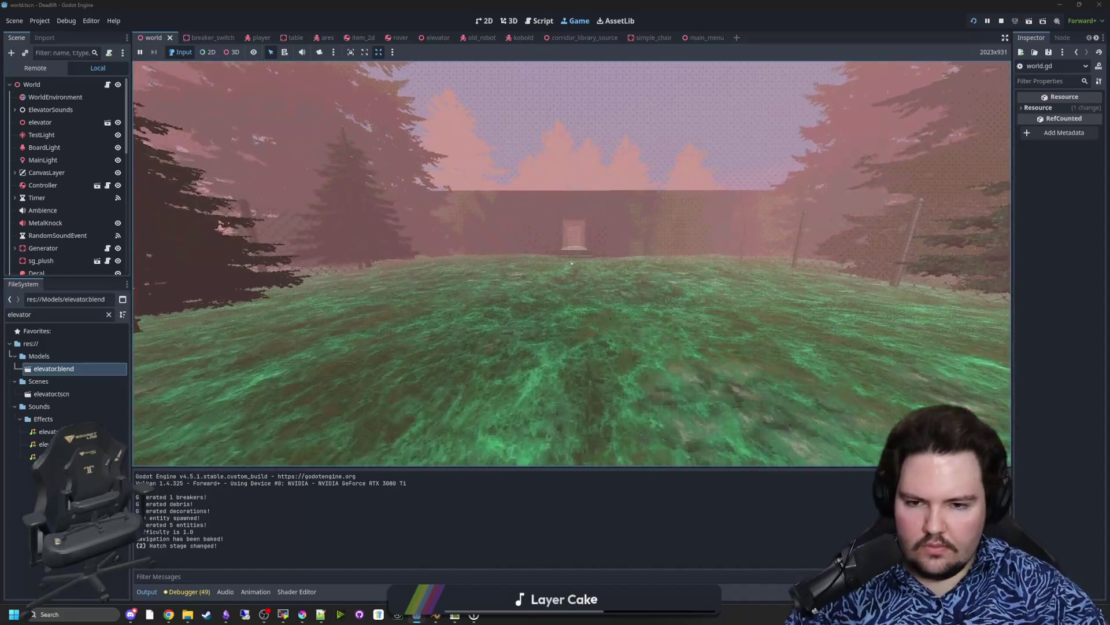
pyautogui.press('w')
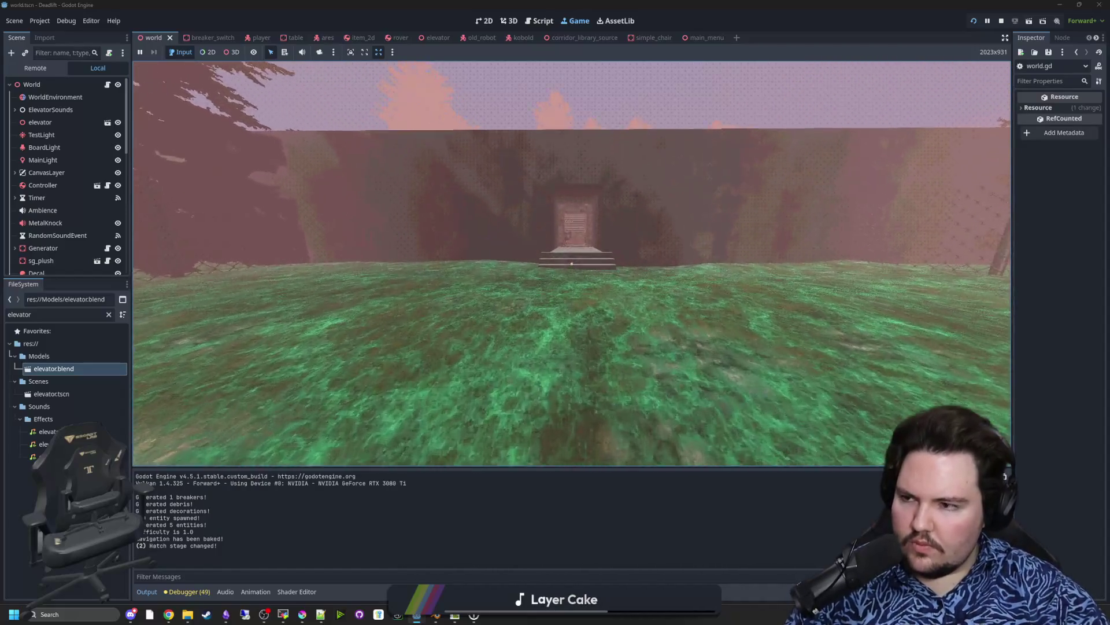
pyautogui.press('w')
pyautogui.press('super')
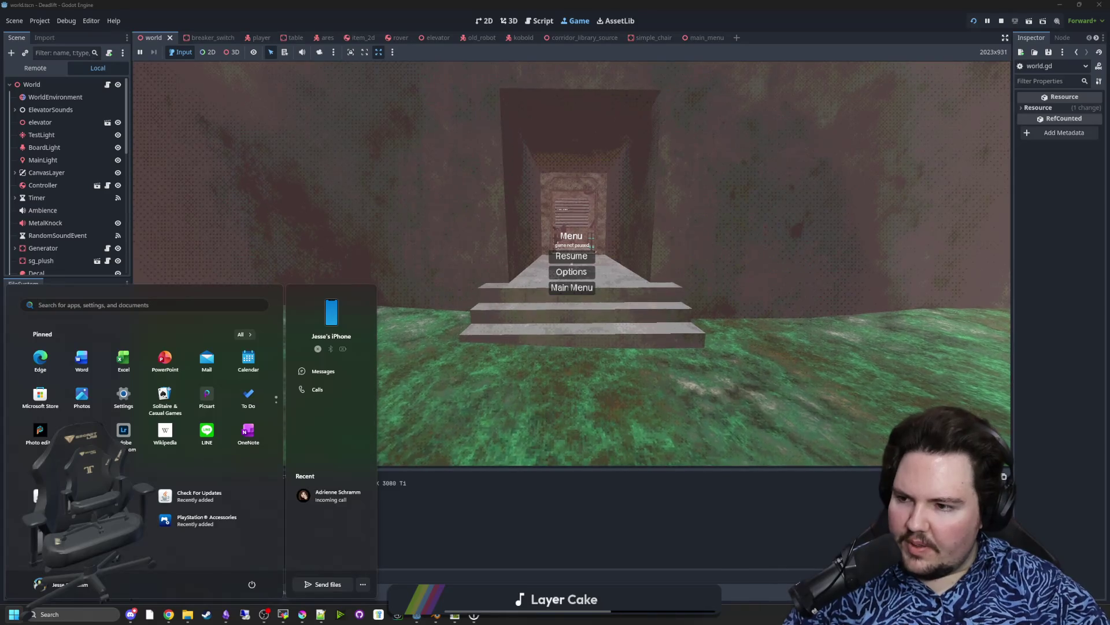
pyautogui.press('Escape')
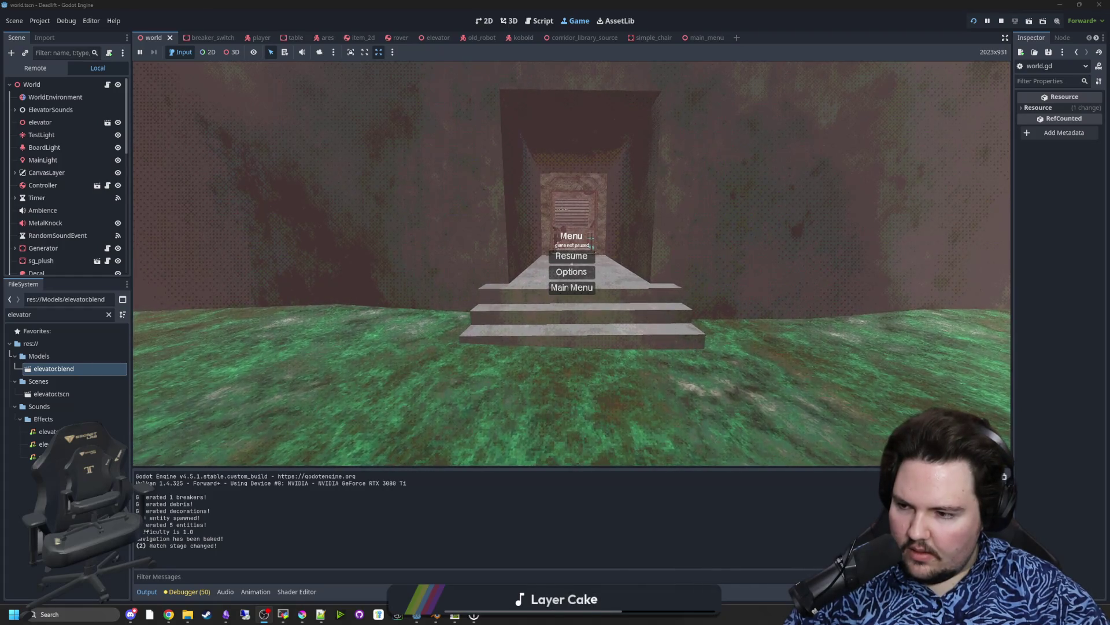
pyautogui.click(590, 254)
# Step: Walk up the steps and down the corridor into the elevator room and look around
pyautogui.press('w')
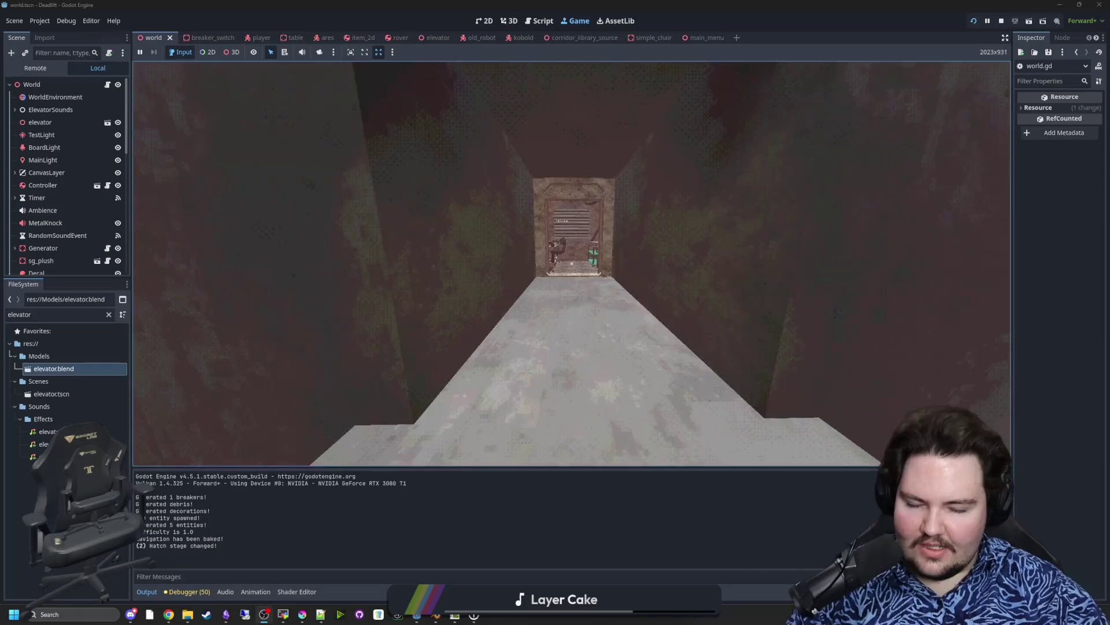
pyautogui.press('w')
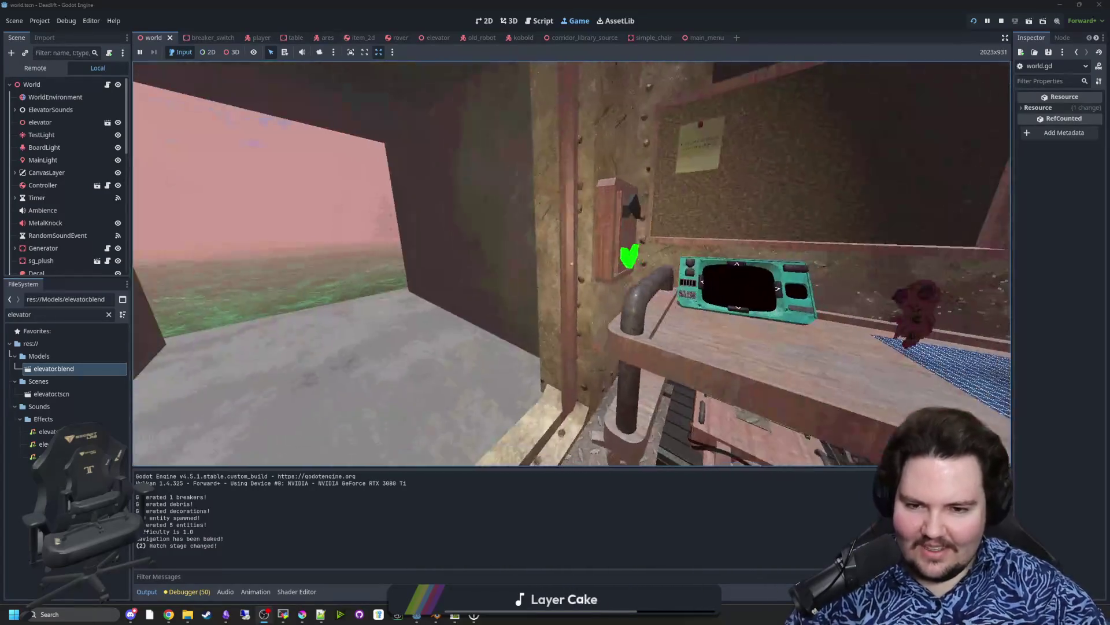
pyautogui.press('w')
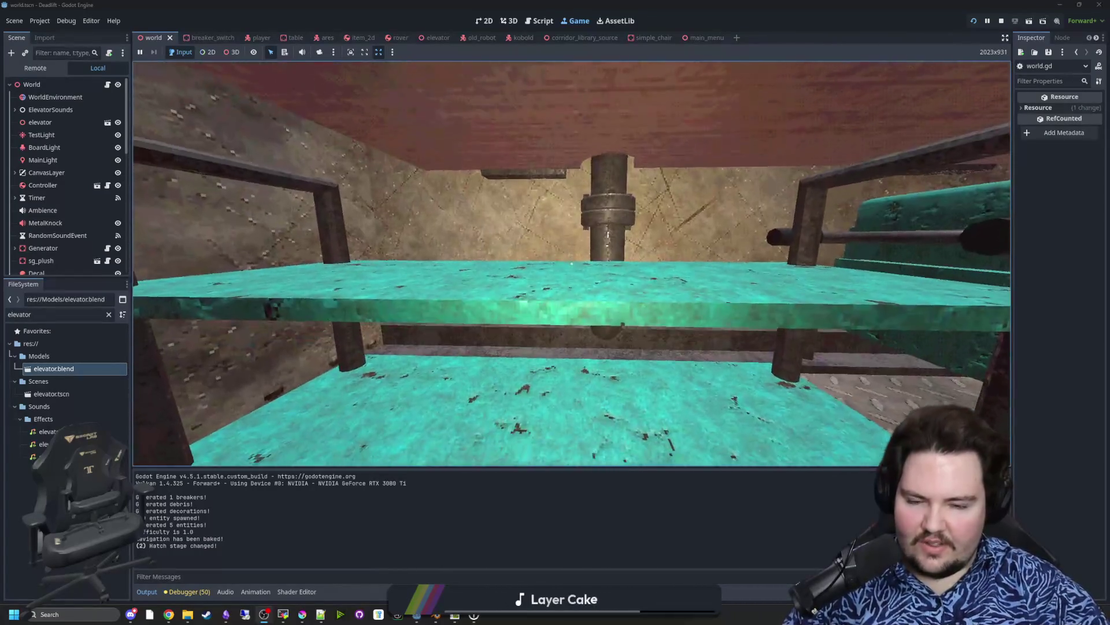
pyautogui.press('w')
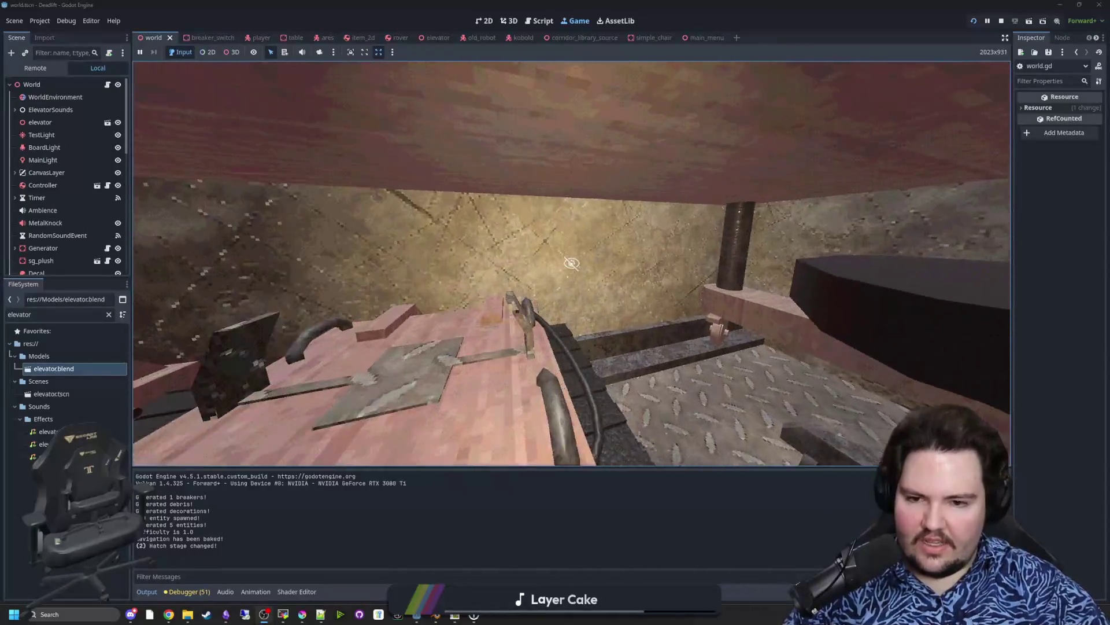
pyautogui.press('w')
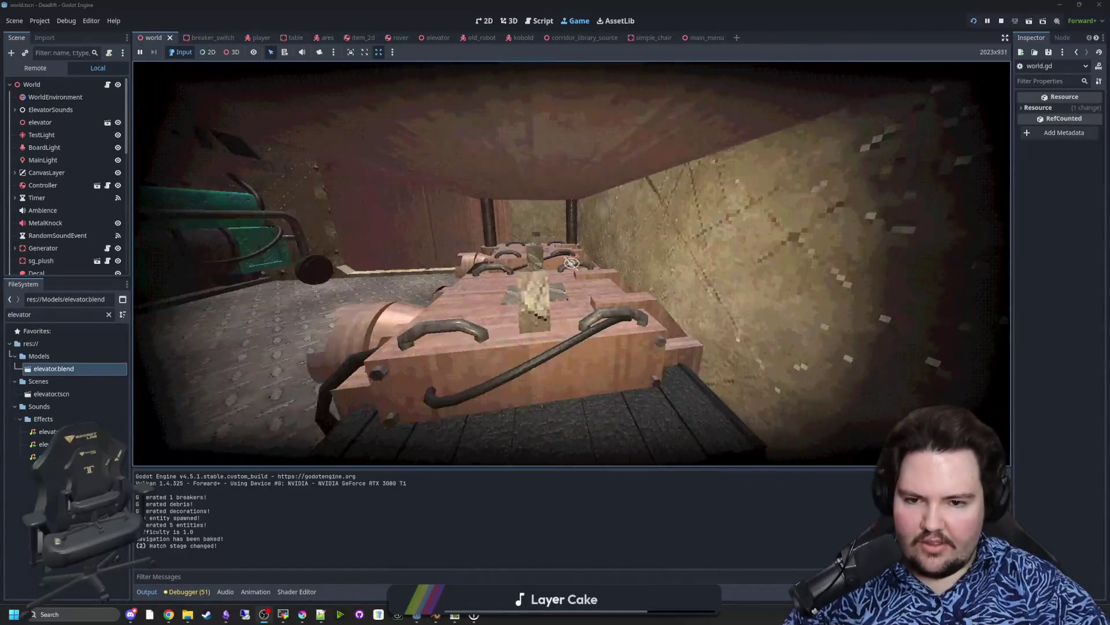
pyautogui.press('w')
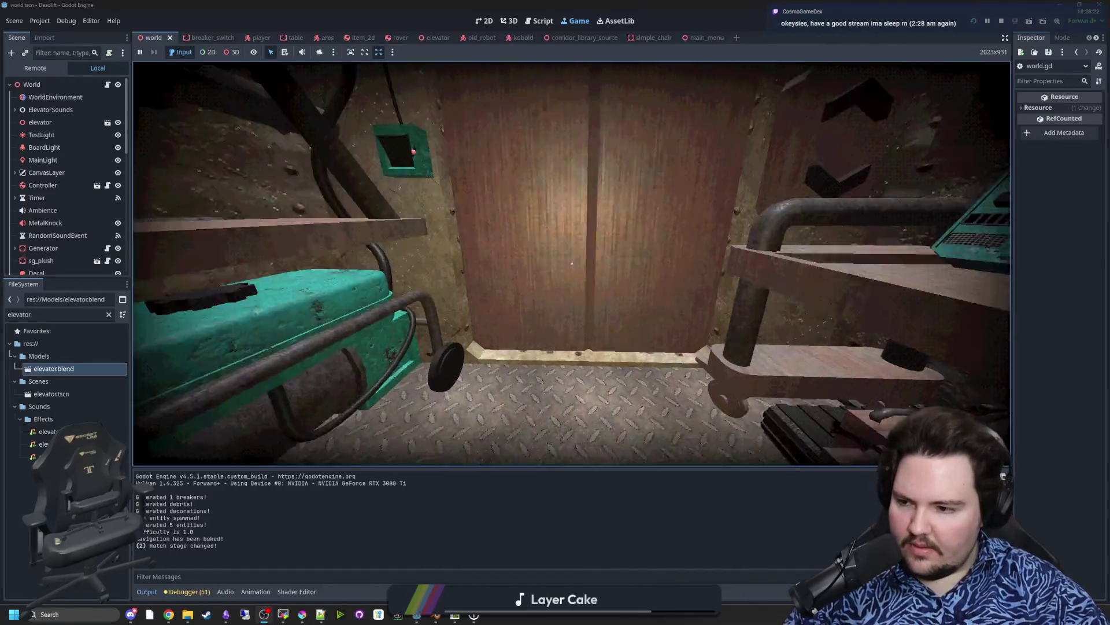
pyautogui.press('w')
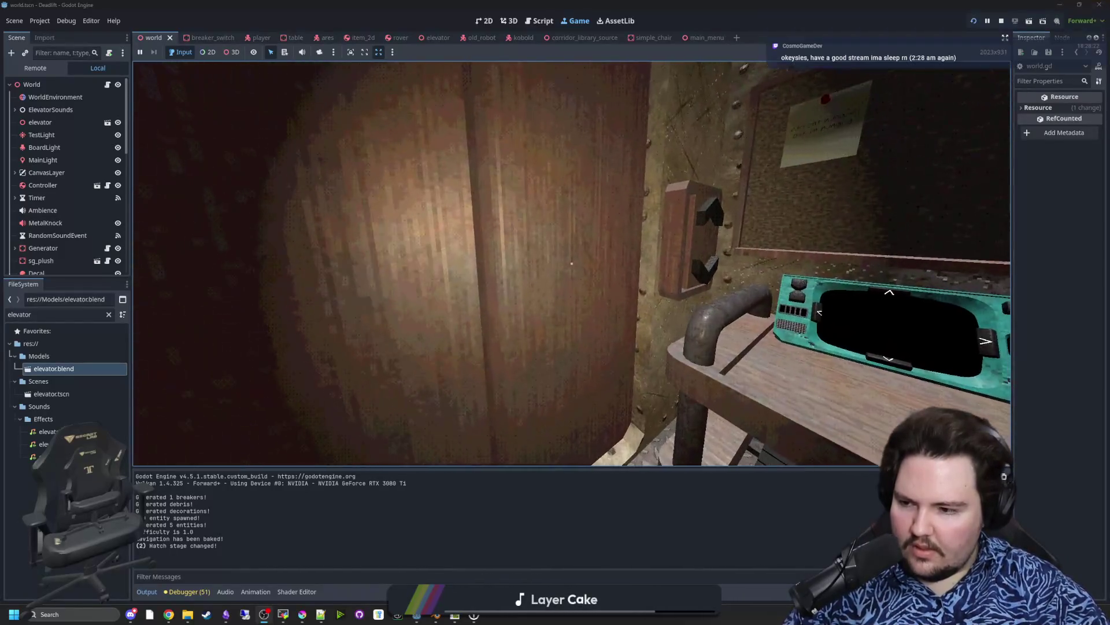
pyautogui.press('s')
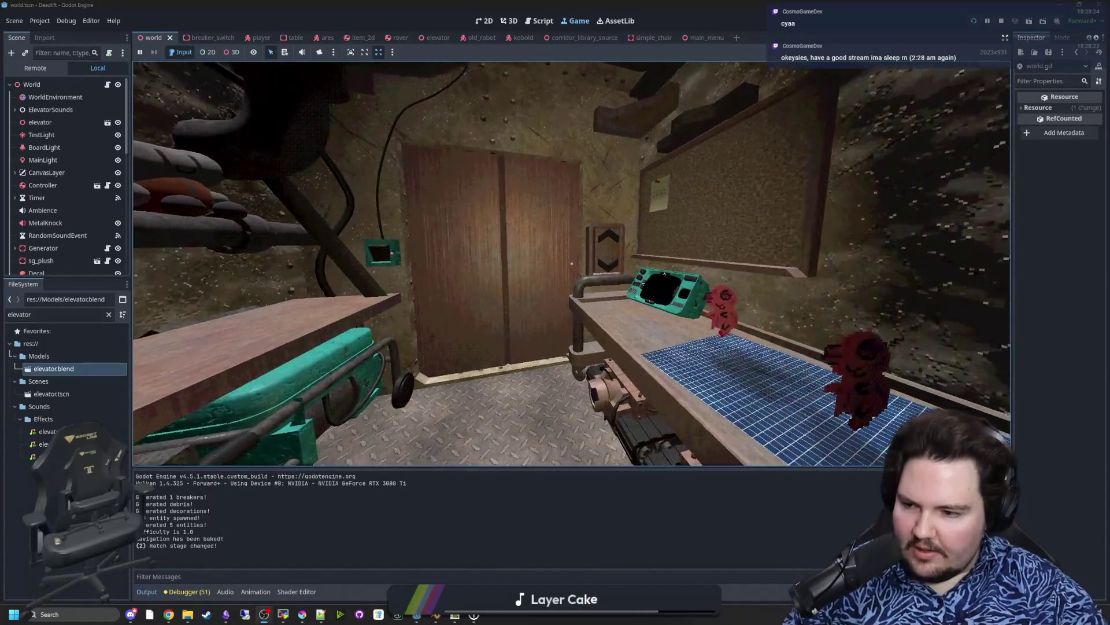
# Step: Delete the stray letters accidentally typed on line 270
pyautogui.write('wd')
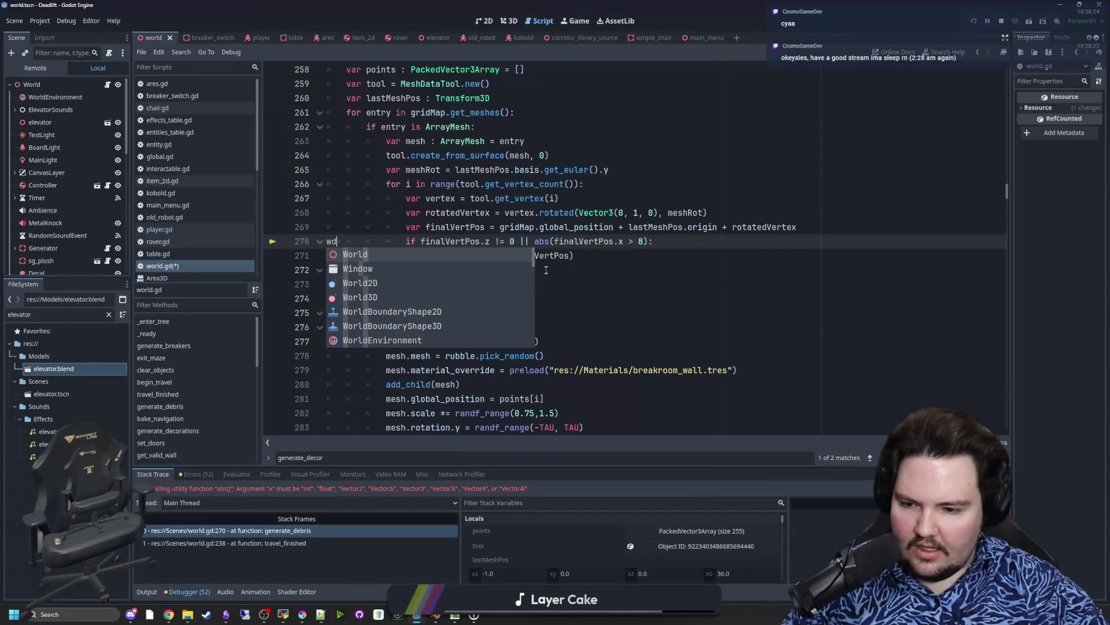
pyautogui.press('BackSpace')
pyautogui.press('BackSpace')
pyautogui.click(497, 269)
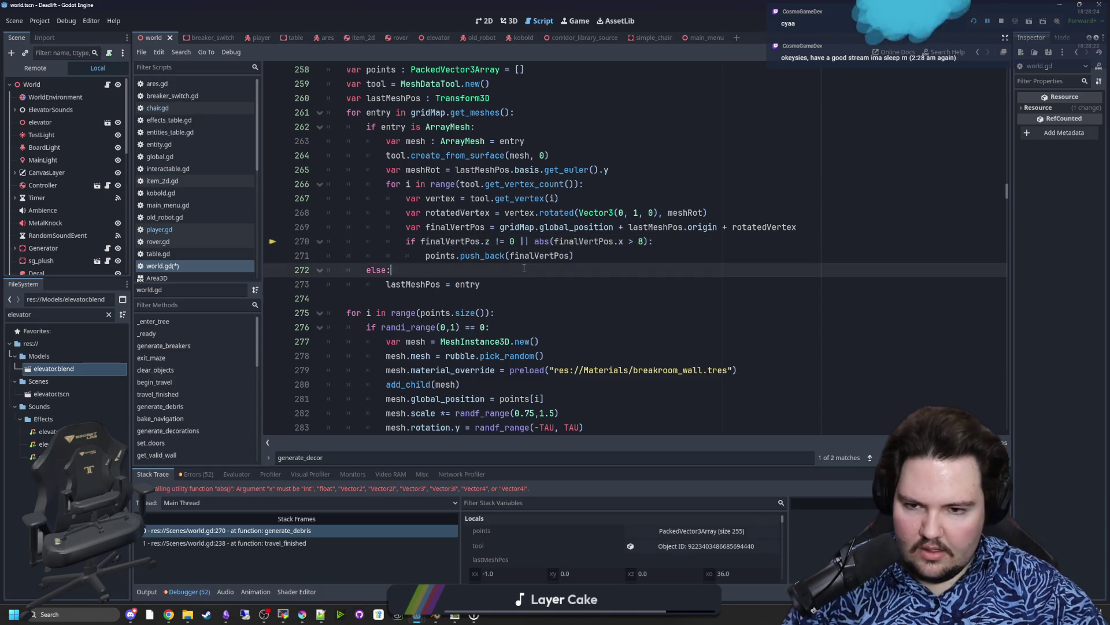
pyautogui.scroll(2, 500, 327)
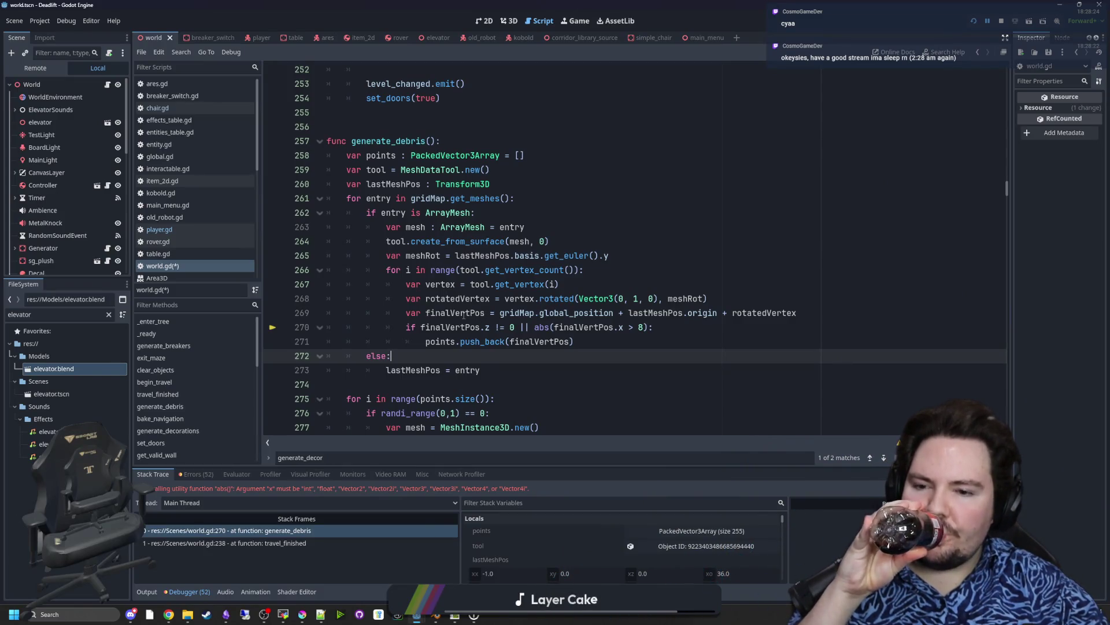
pyautogui.moveTo(463, 315)
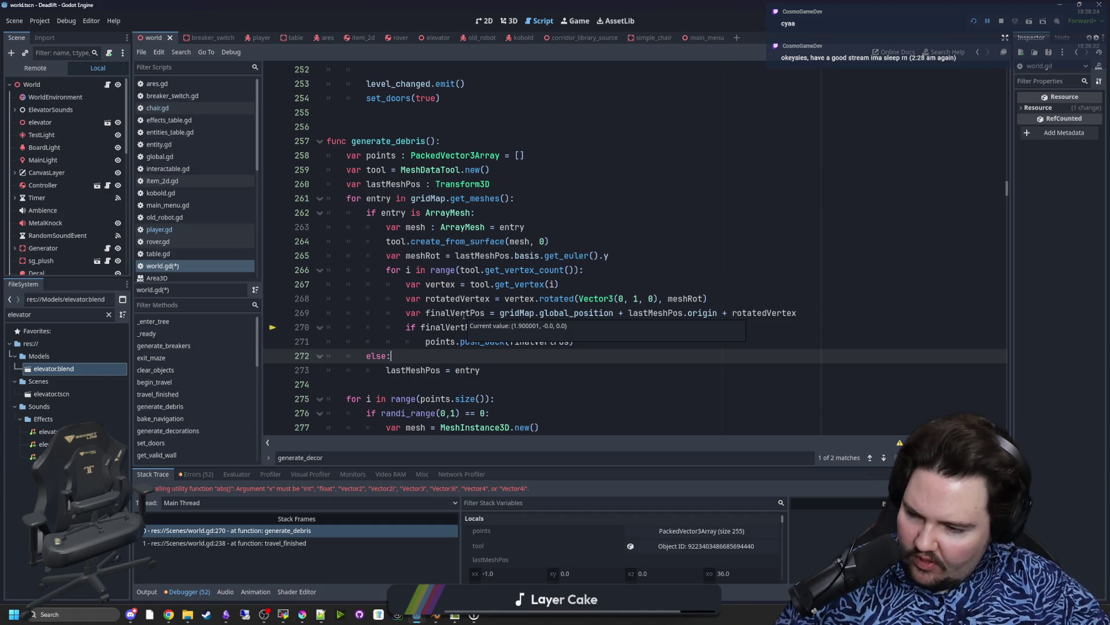
pyautogui.click(490, 370)
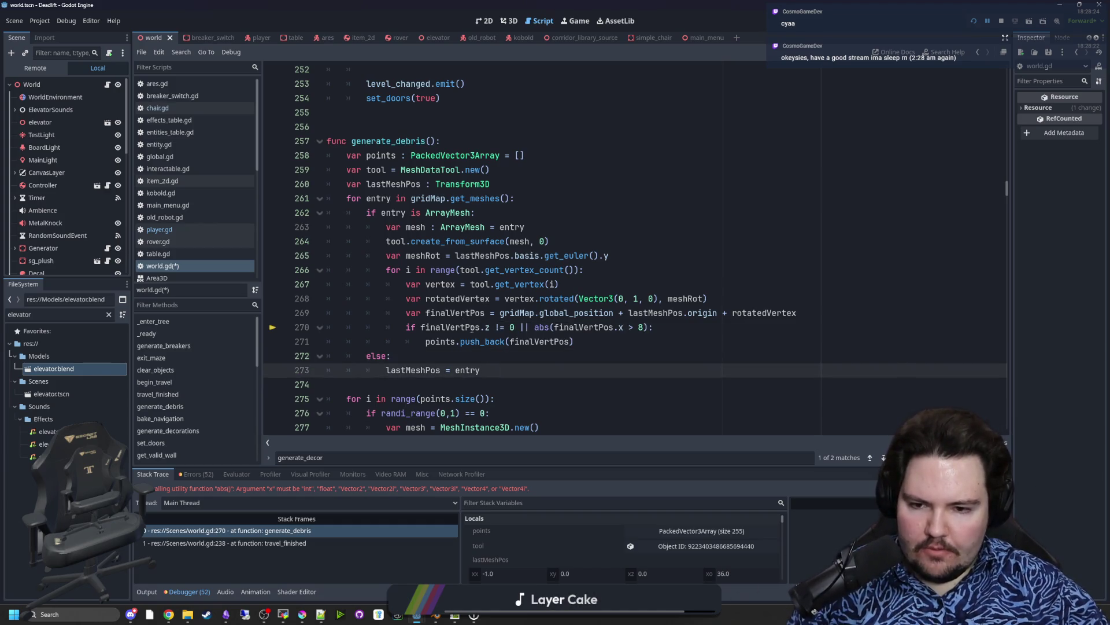
pyautogui.moveTo(472, 329)
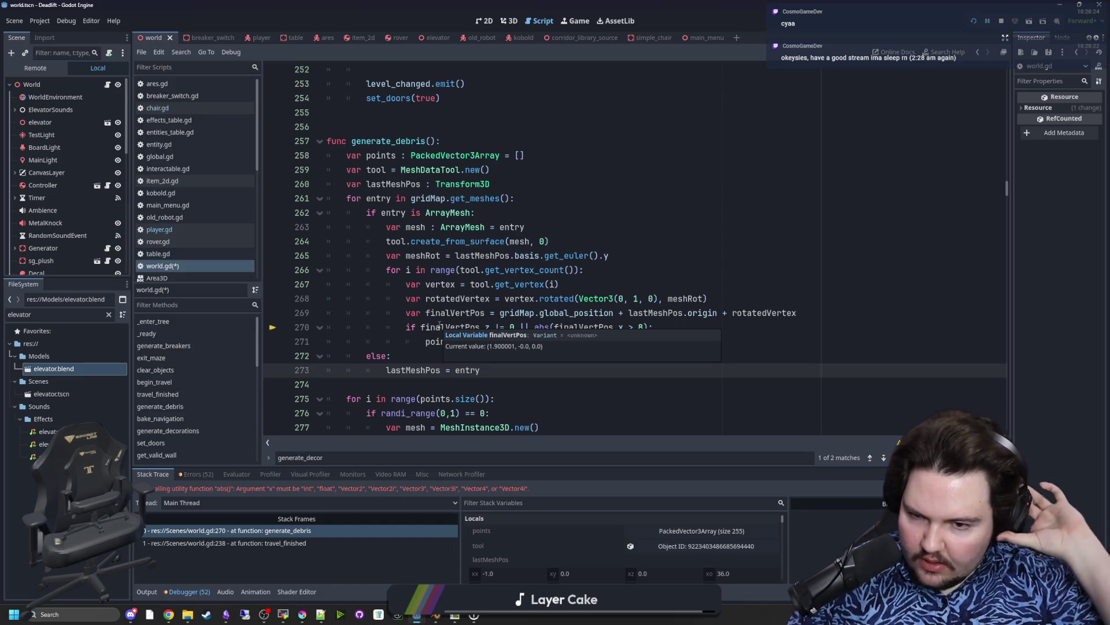
# Step: Declare finalVertPos as Vector3 on line 269
pyautogui.click(489, 312)
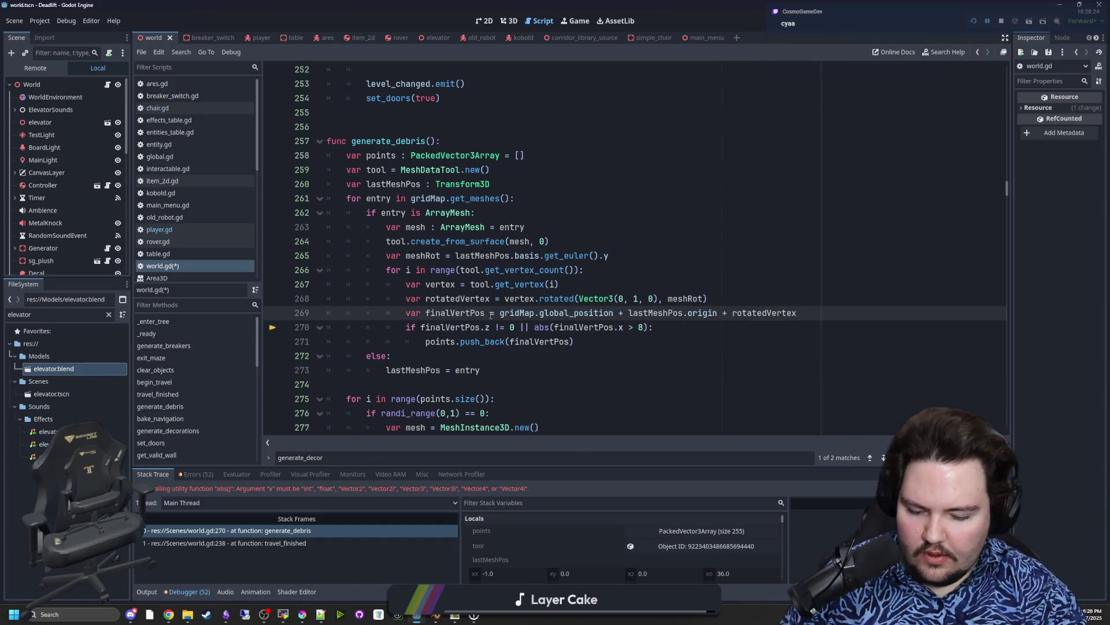
pyautogui.write(': Vector3')
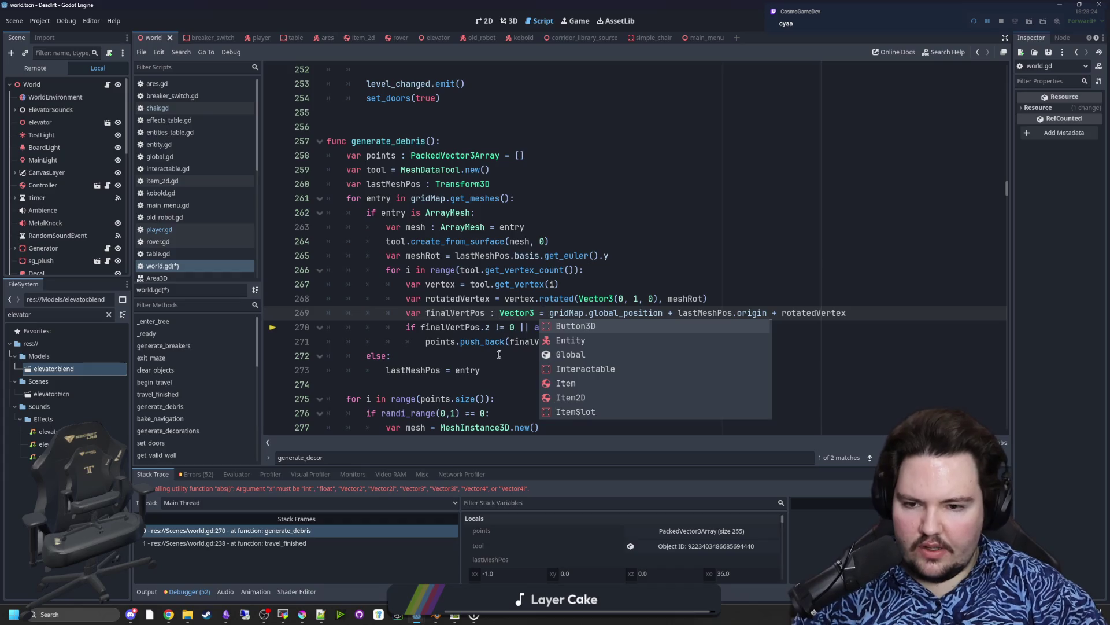
pyautogui.click(500, 354)
# Step: Look up the abs() documentation, return to world.gd and save the script
pyautogui.moveTo(452, 327)
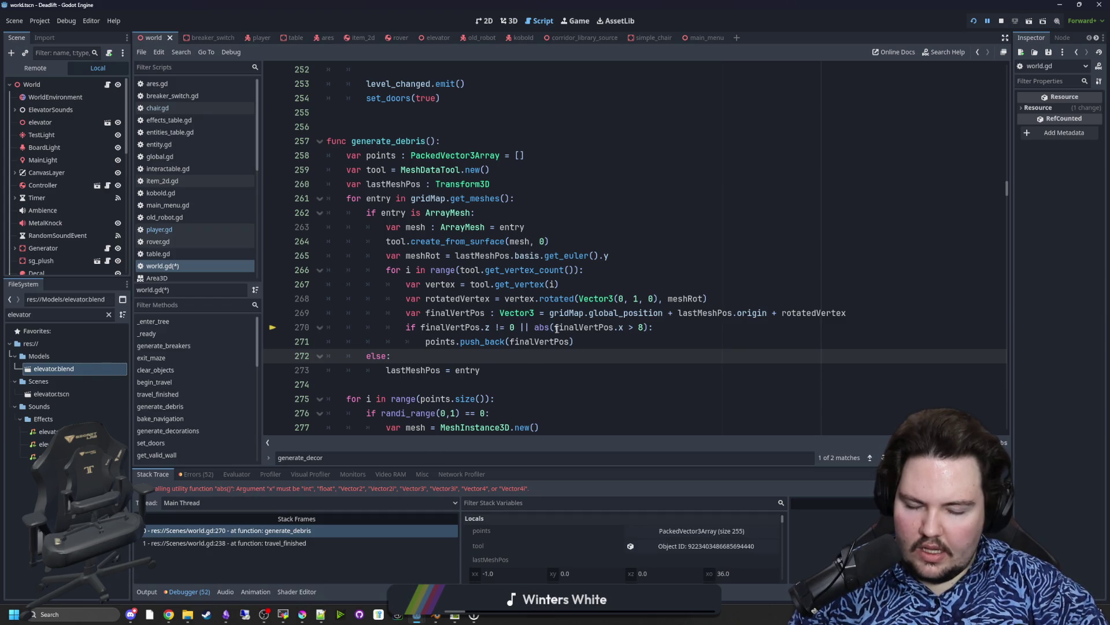
pyautogui.moveTo(546, 328)
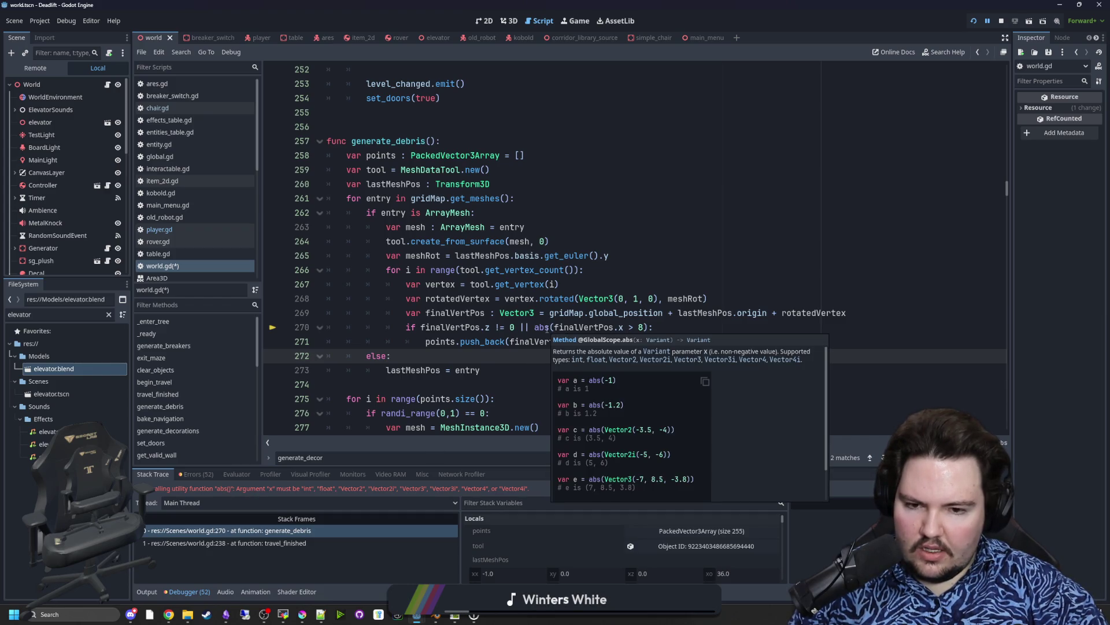
pyautogui.keyDown('ctrl'); pyautogui.click(546, 327); pyautogui.keyUp('ctrl')
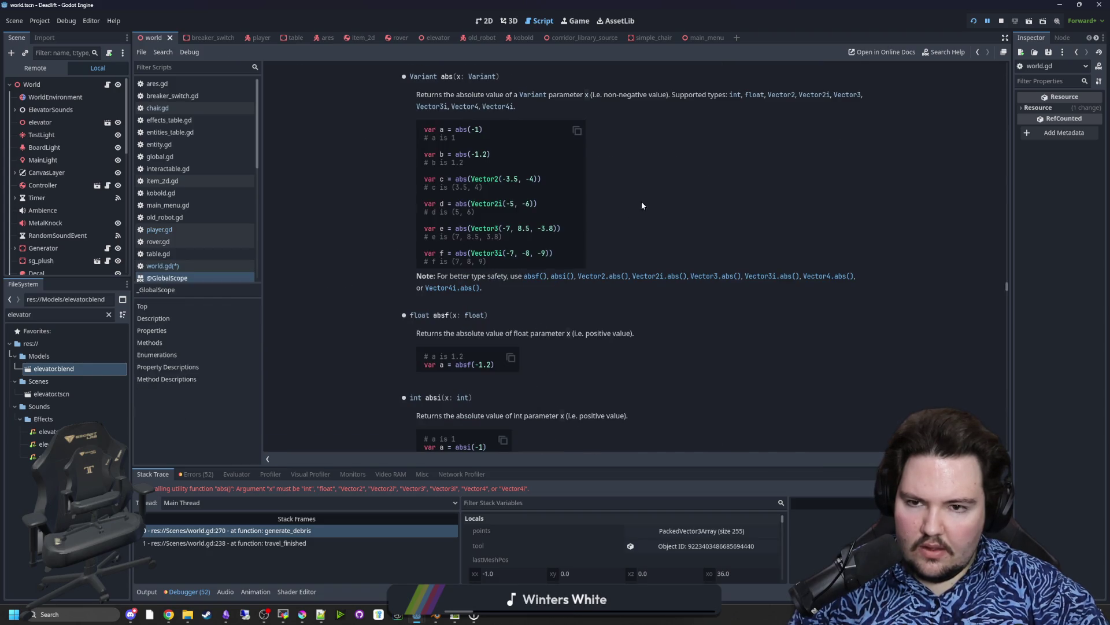
pyautogui.hotkey('alt', 'Left')
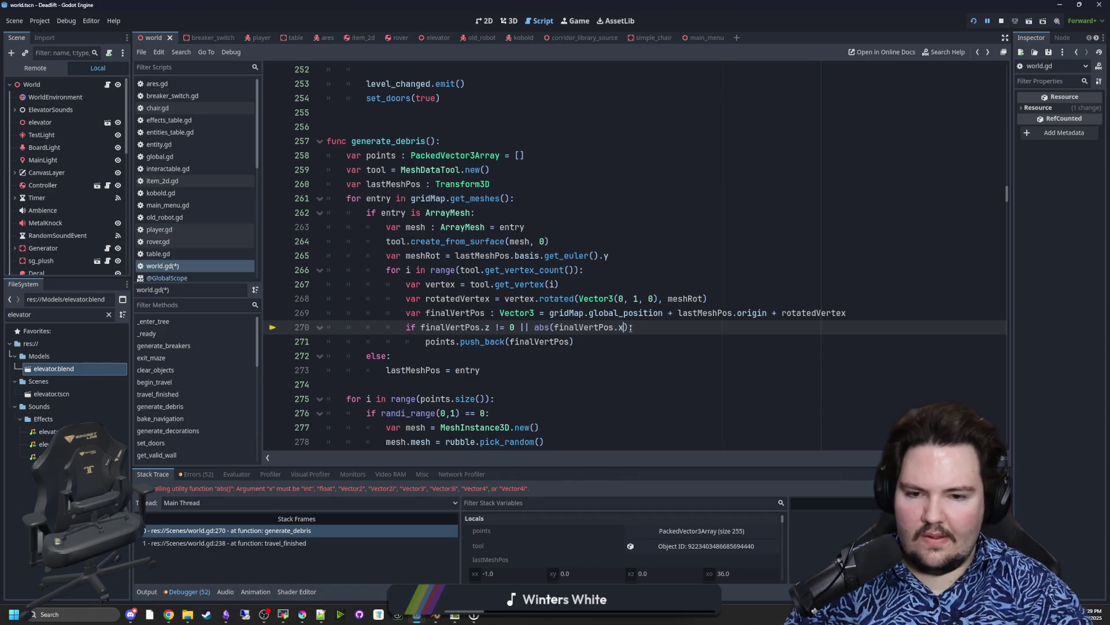
pyautogui.click(628, 339)
pyautogui.hotkey('ctrl', 's')
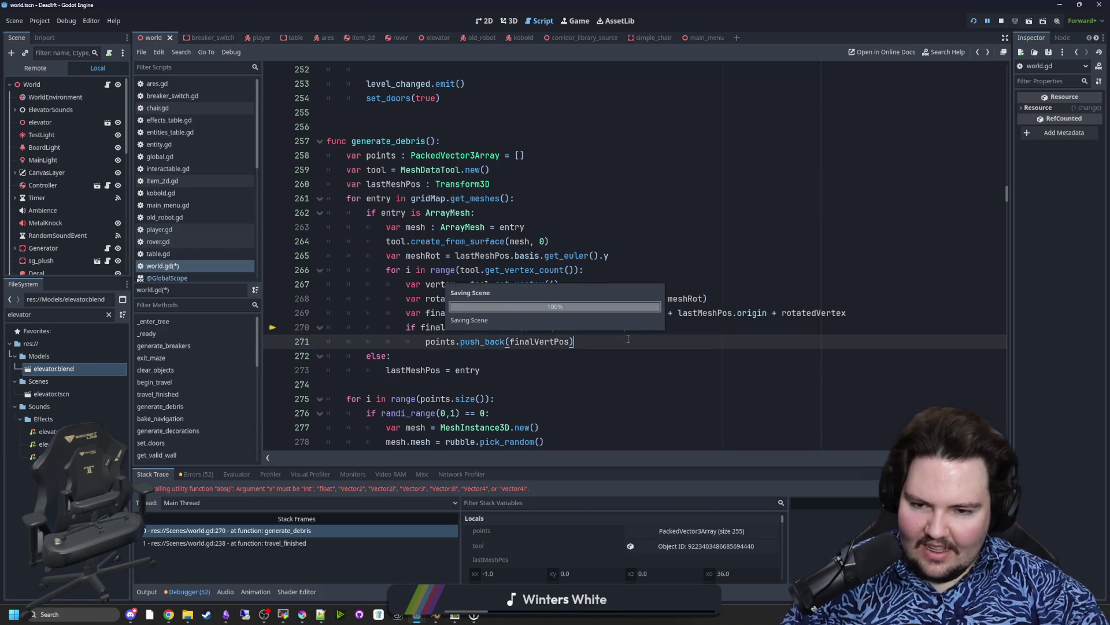
# Step: Resume the paused game, go to its main menu and start a new run
pyautogui.click(576, 23)
pyautogui.press('F12')
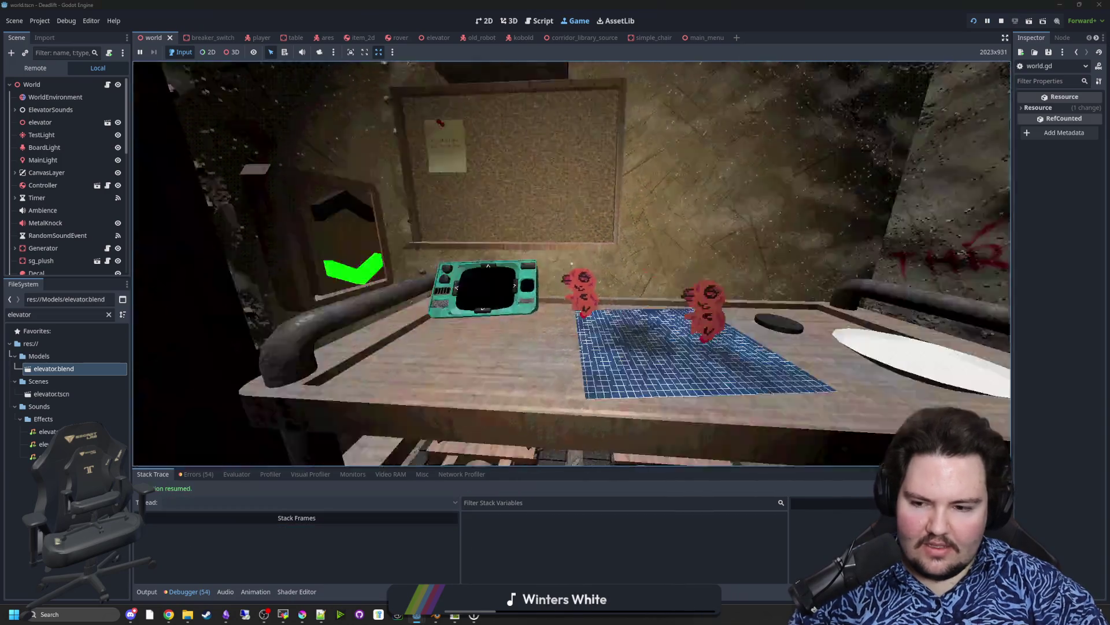
pyautogui.press('Escape')
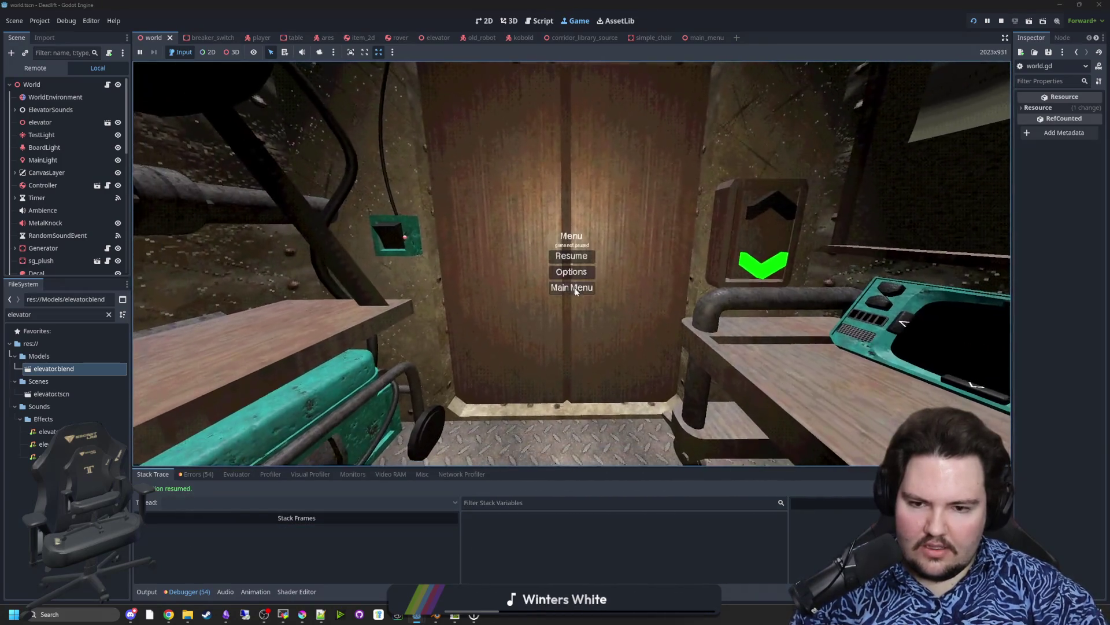
pyautogui.click(575, 289)
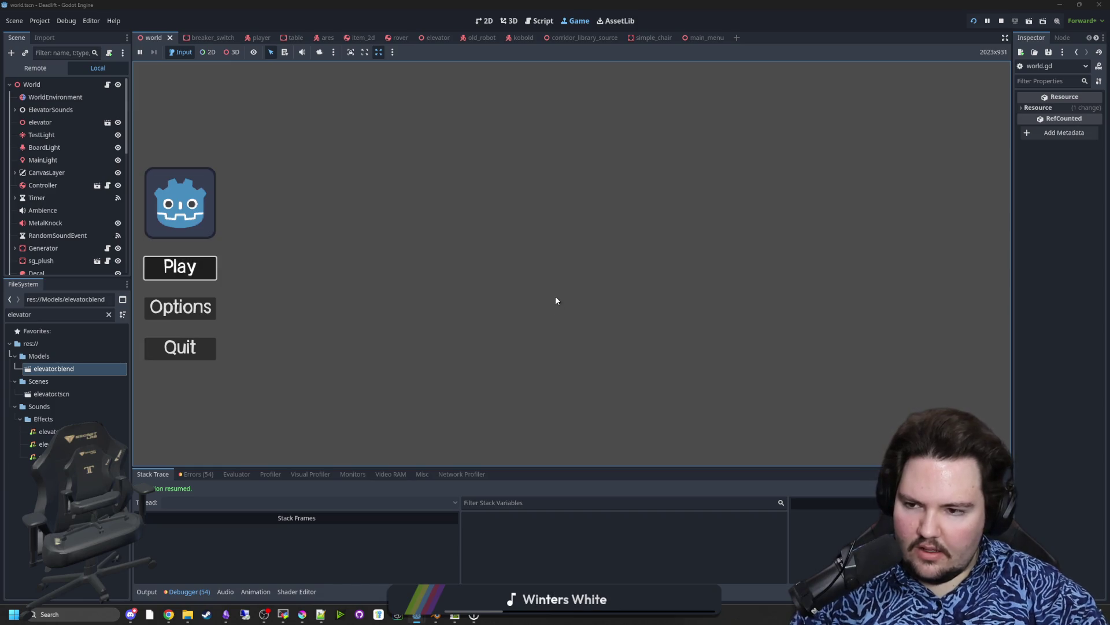
pyautogui.press('Return')
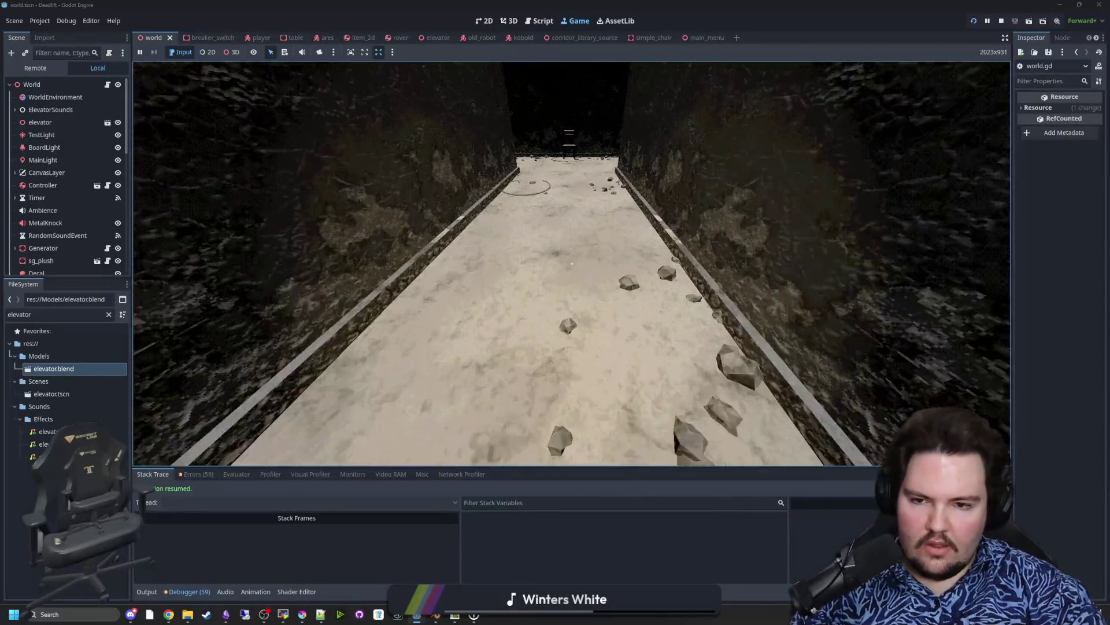
# Step: Pause, switch to the free camera and fly over the maze to inspect the debris
pyautogui.press('super')
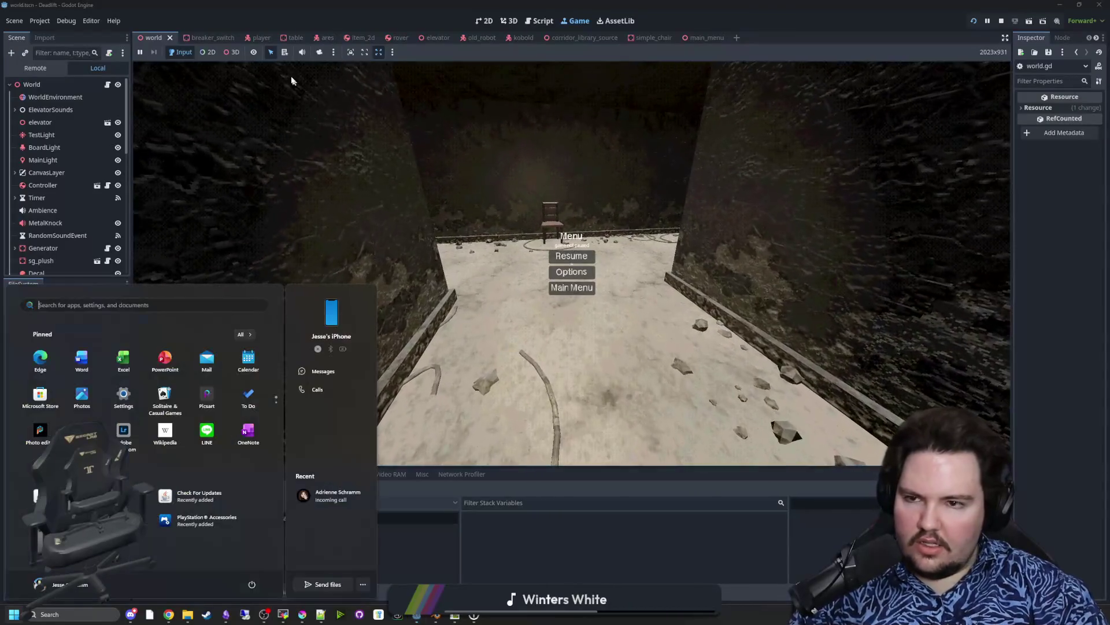
pyautogui.press('super')
pyautogui.click(319, 52)
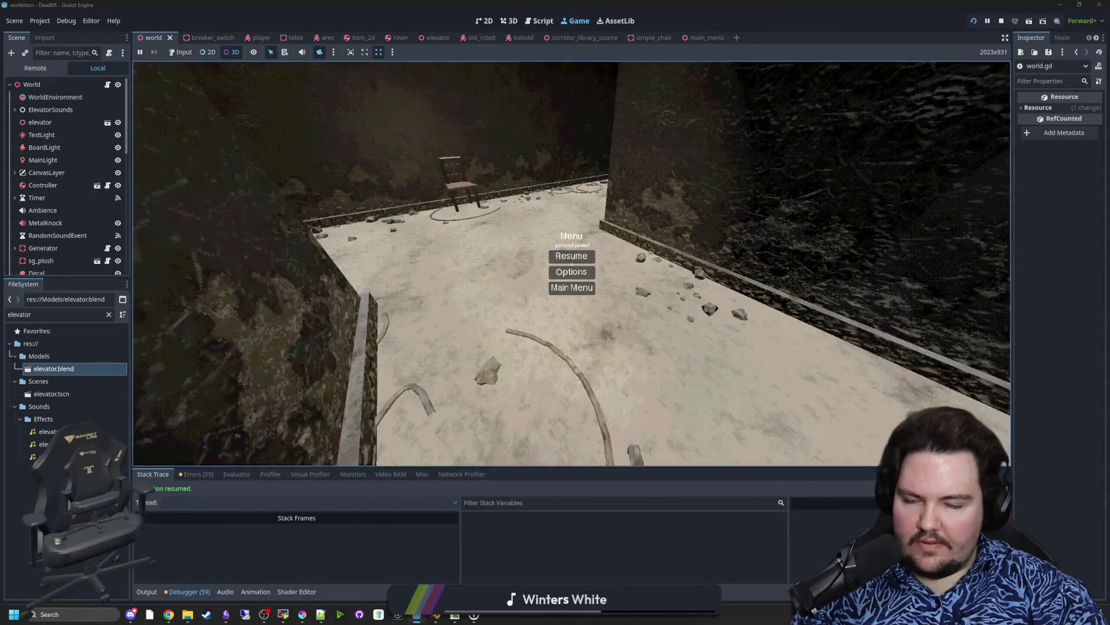
pyautogui.scroll(-10, 571, 263)
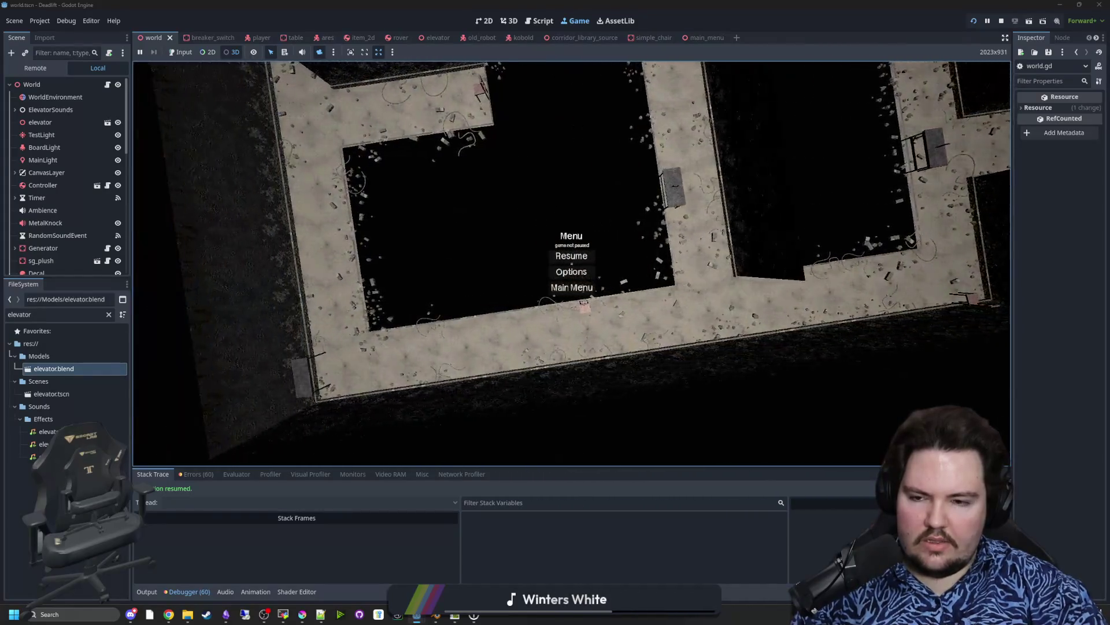
pyautogui.scroll(5, 572, 263)
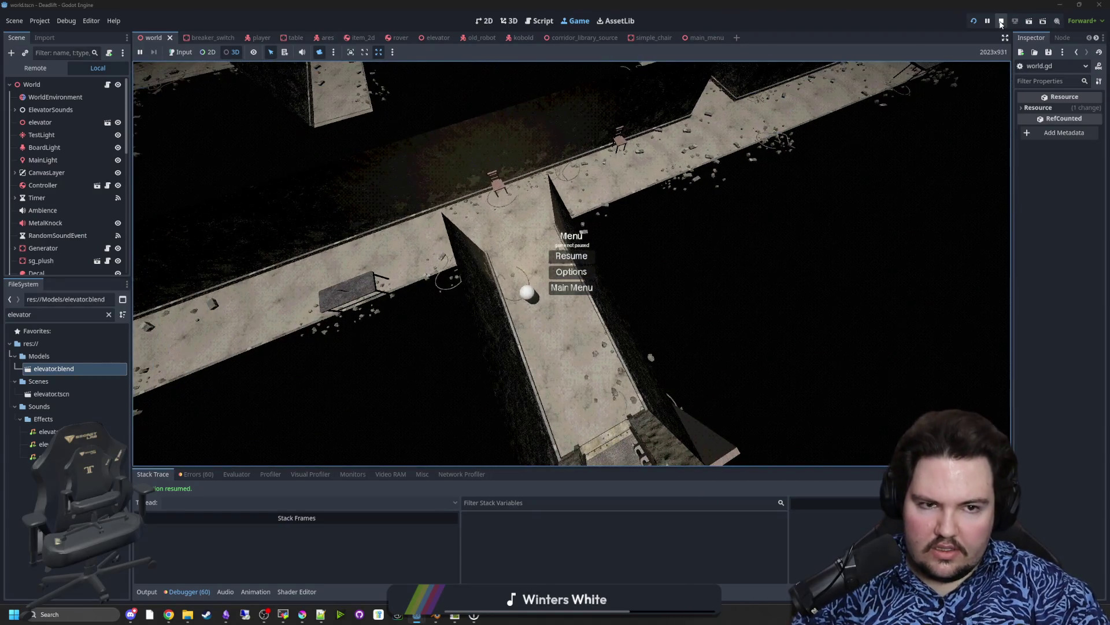
# Step: Stop the game and add a Node3D child under the World node
pyautogui.click(1001, 22)
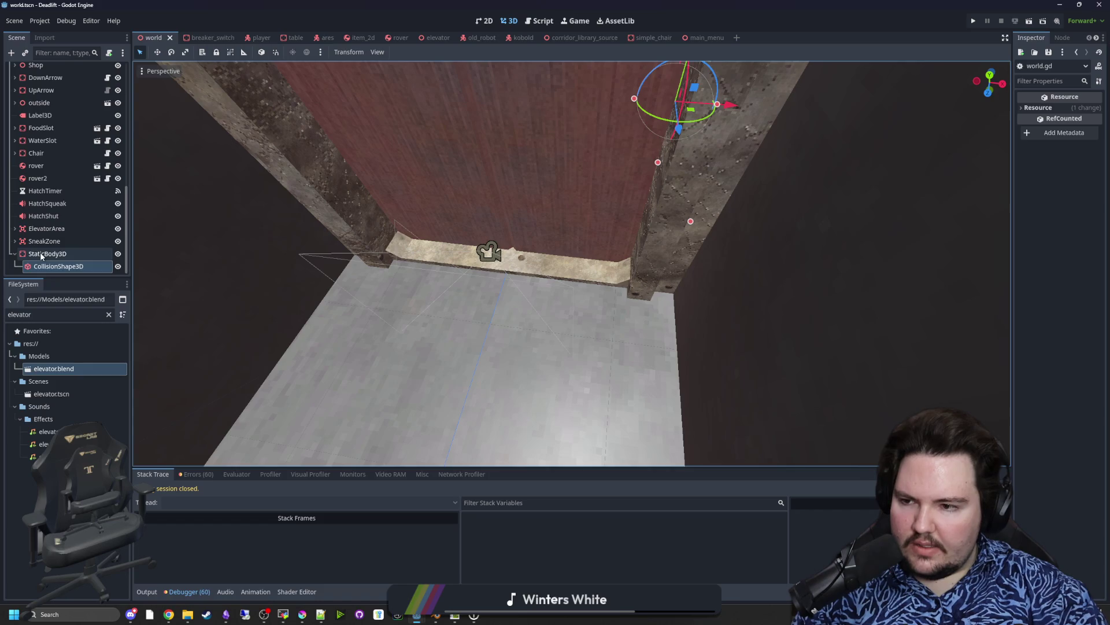
pyautogui.scroll(10, 43, 174)
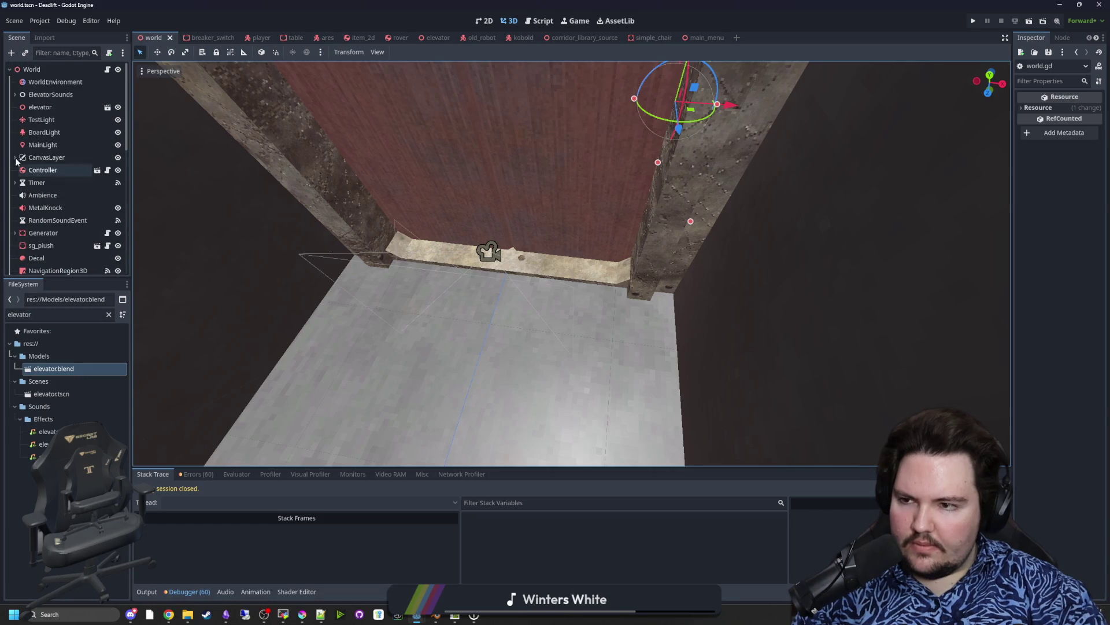
pyautogui.rightClick(55, 68)
pyautogui.click(78, 90)
pyautogui.write('Debris')
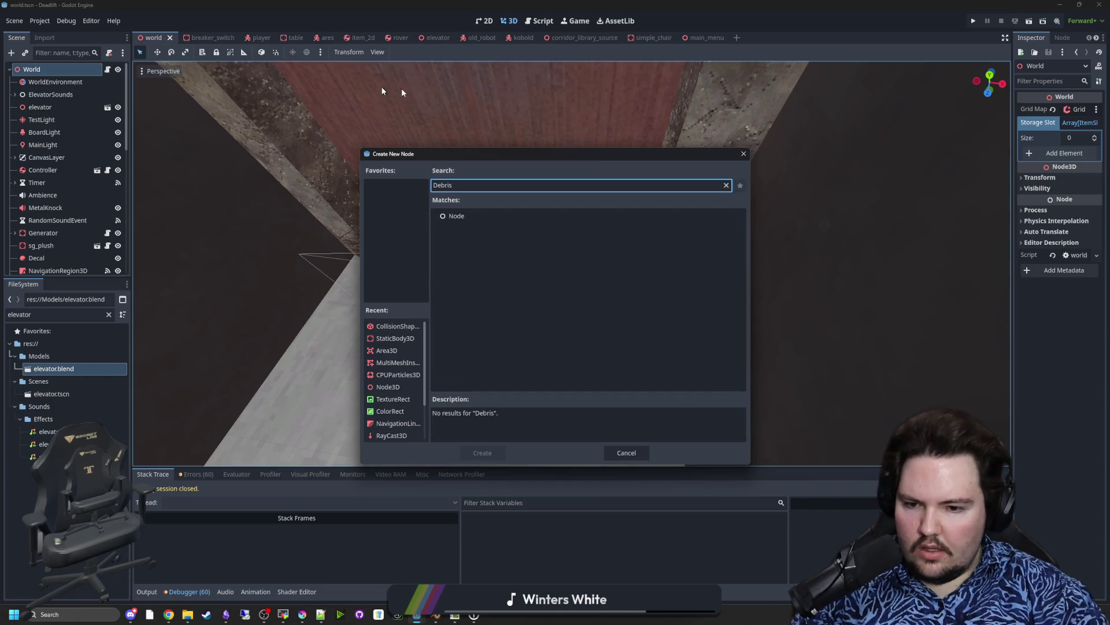
pyautogui.click(727, 185)
pyautogui.write('Node3D')
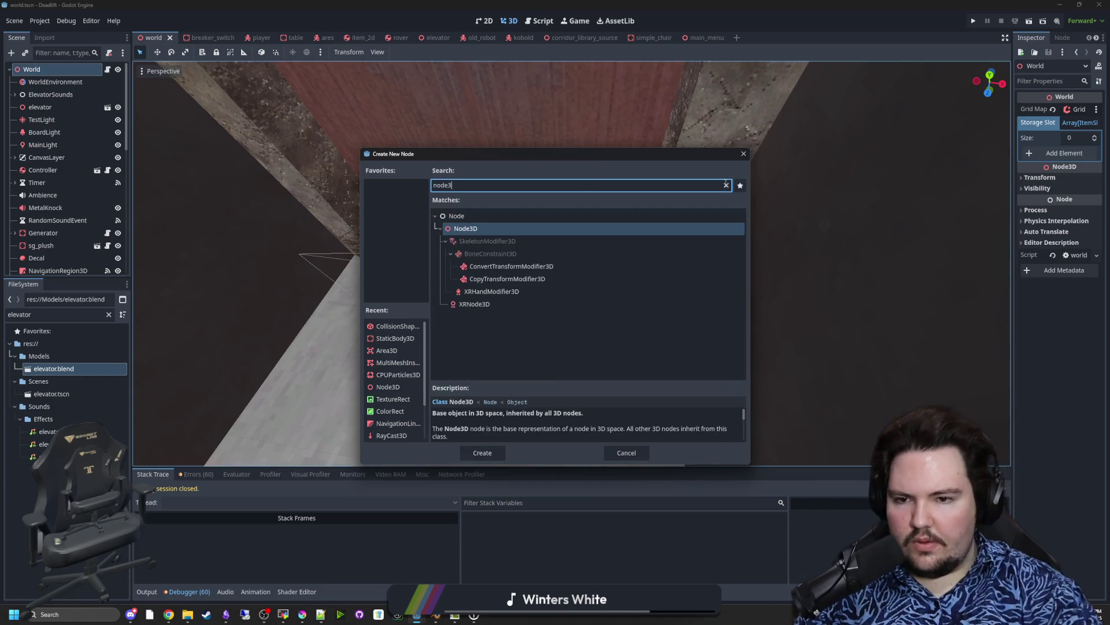
pyautogui.press('Return')
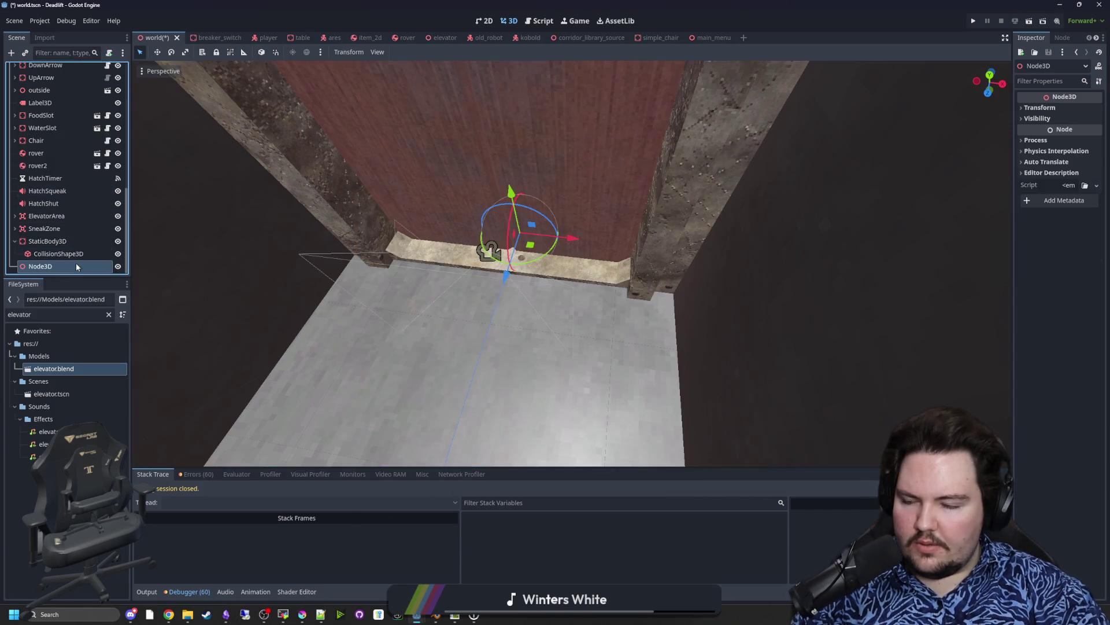
# Step: Rename the new node to Debris and reopen World's script
pyautogui.press('F2')
pyautogui.write('Debris')
pyautogui.press('Return')
pyautogui.scroll(15, 116, 174)
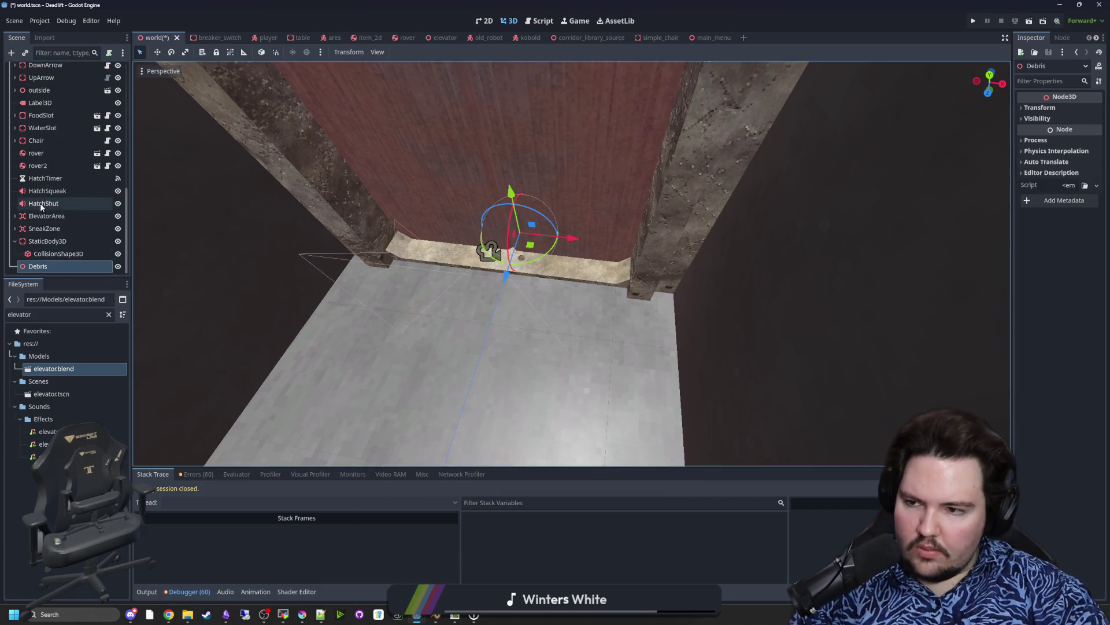
pyautogui.click(107, 69)
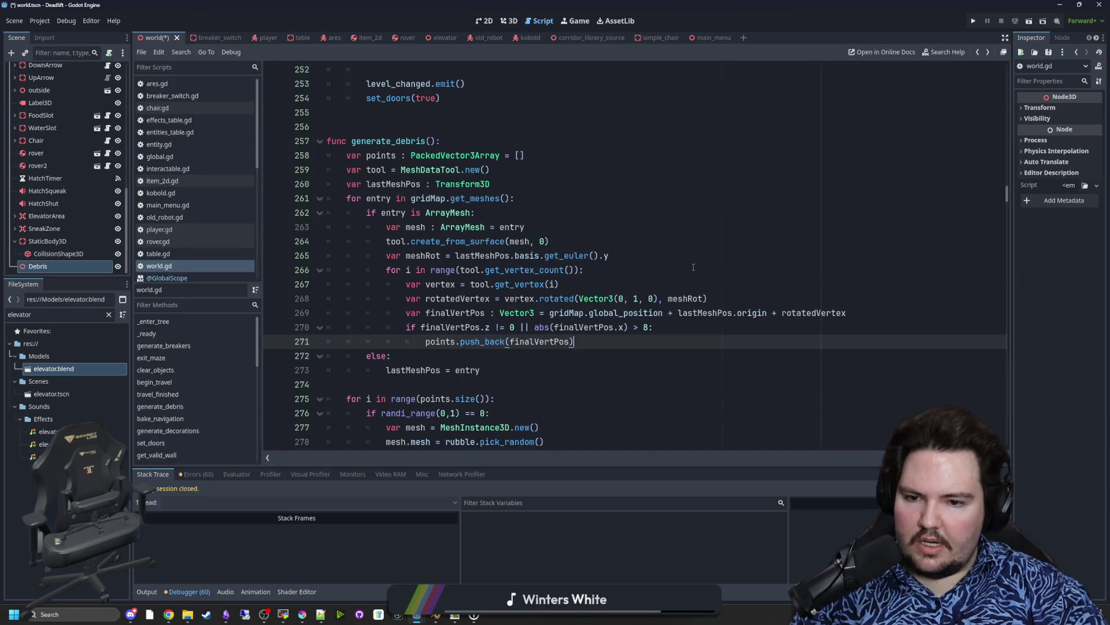
# Step: Drag the Debris node into line 280 so meshes are added via $Debris.add_child(mesh)
pyautogui.scroll(-5, 527, 354)
pyautogui.click(512, 342)
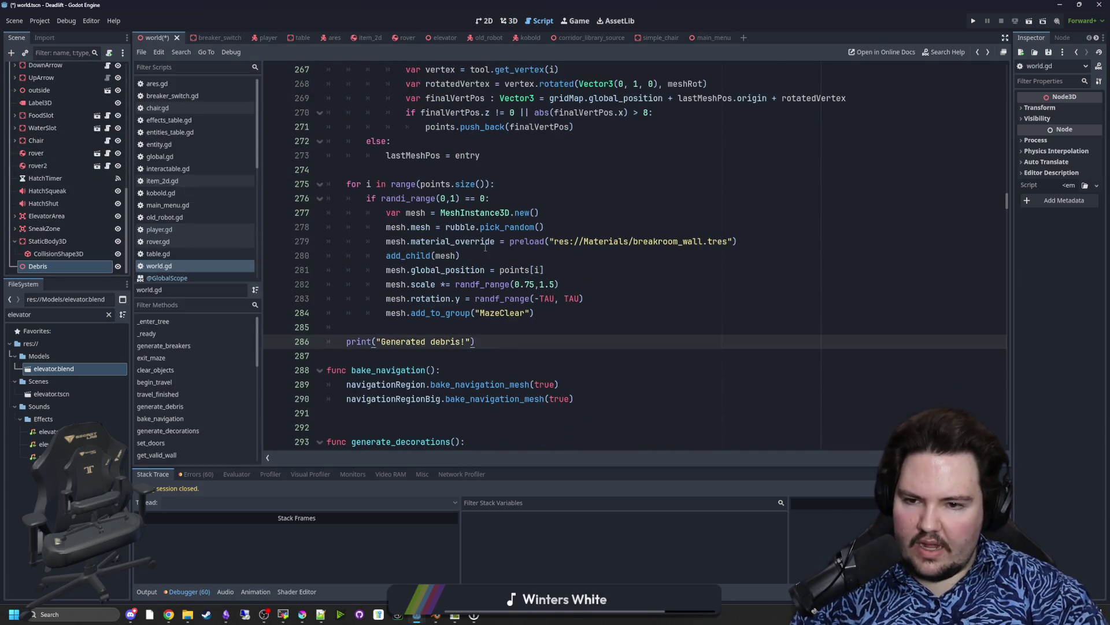
pyautogui.moveTo(37, 266)
pyautogui.mouseDown()
pyautogui.moveTo(359, 269)
pyautogui.moveTo(386, 259)
pyautogui.mouseUp()
pyautogui.write('.')
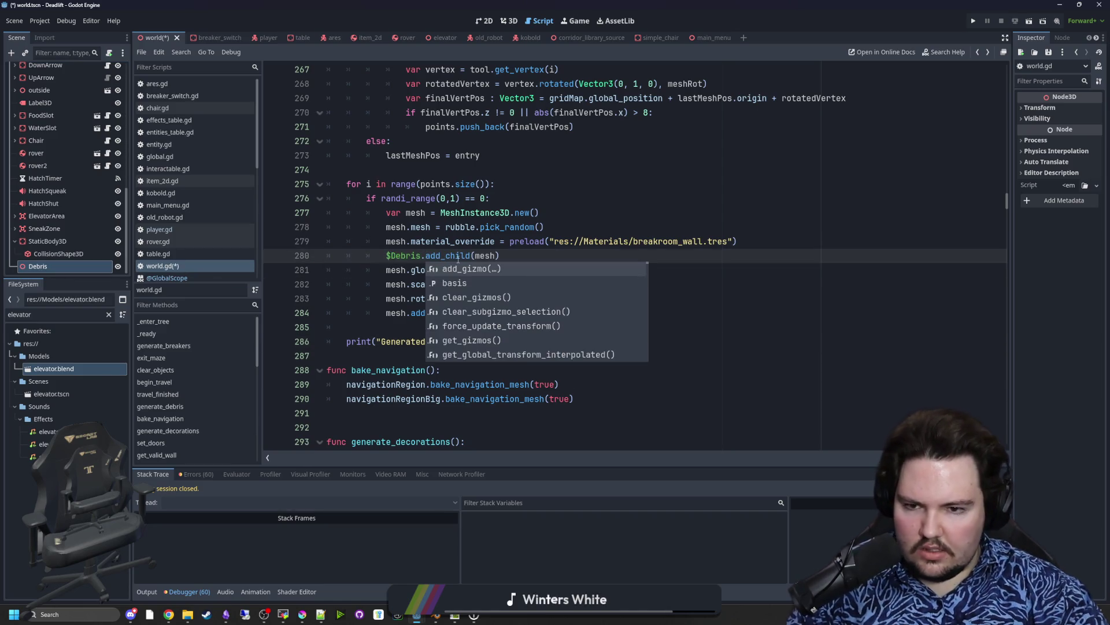
pyautogui.press('Escape')
# Step: Save world.gd and the scene
pyautogui.click(617, 210)
pyautogui.hotkey('ctrl', 's')
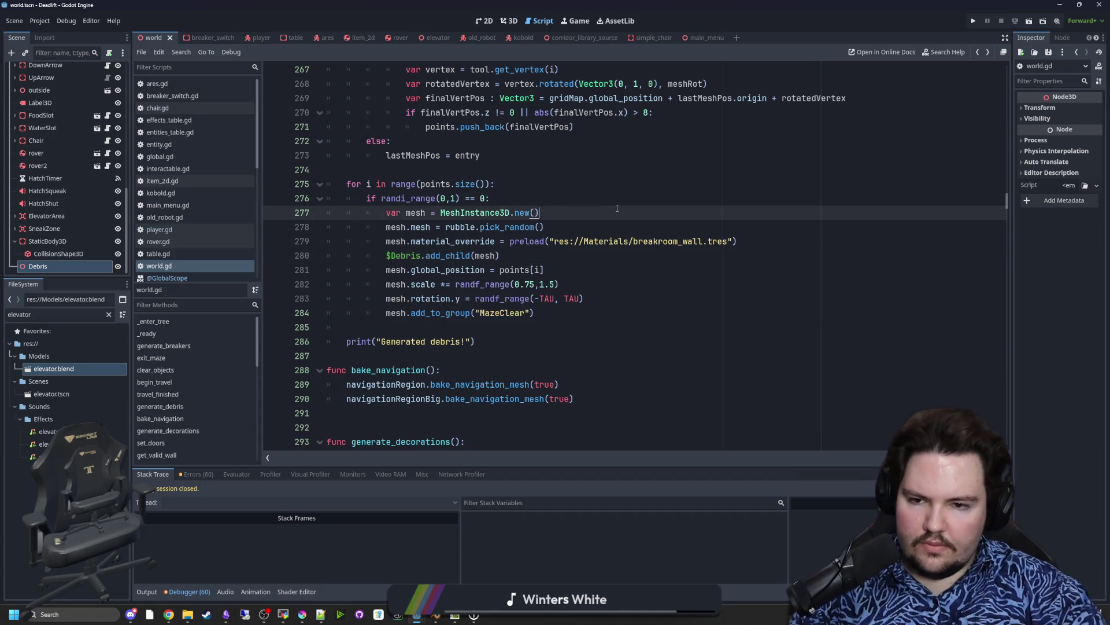
pyautogui.click(547, 257)
pyautogui.hotkey('ctrl', 's')
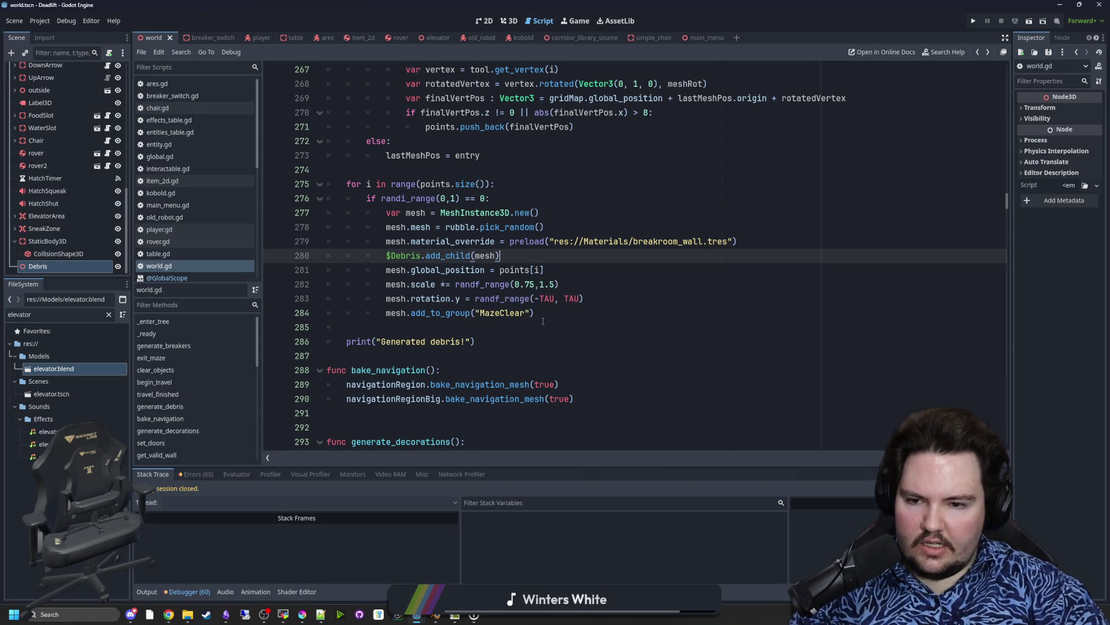
pyautogui.moveTo(550, 311); pyautogui.dragTo(386, 319)
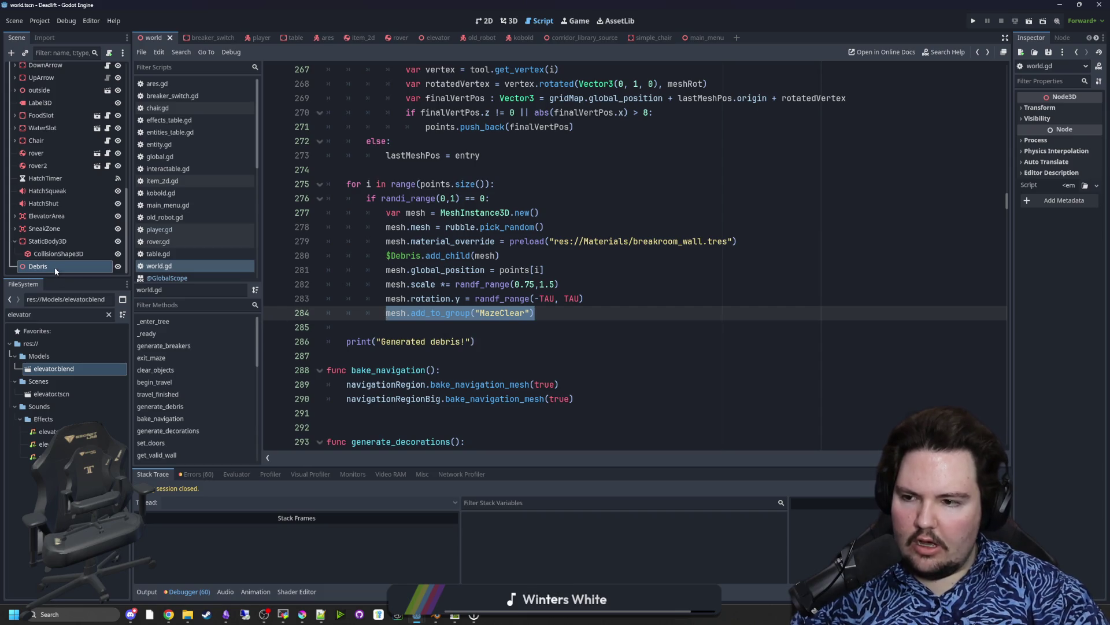
pyautogui.click(560, 315)
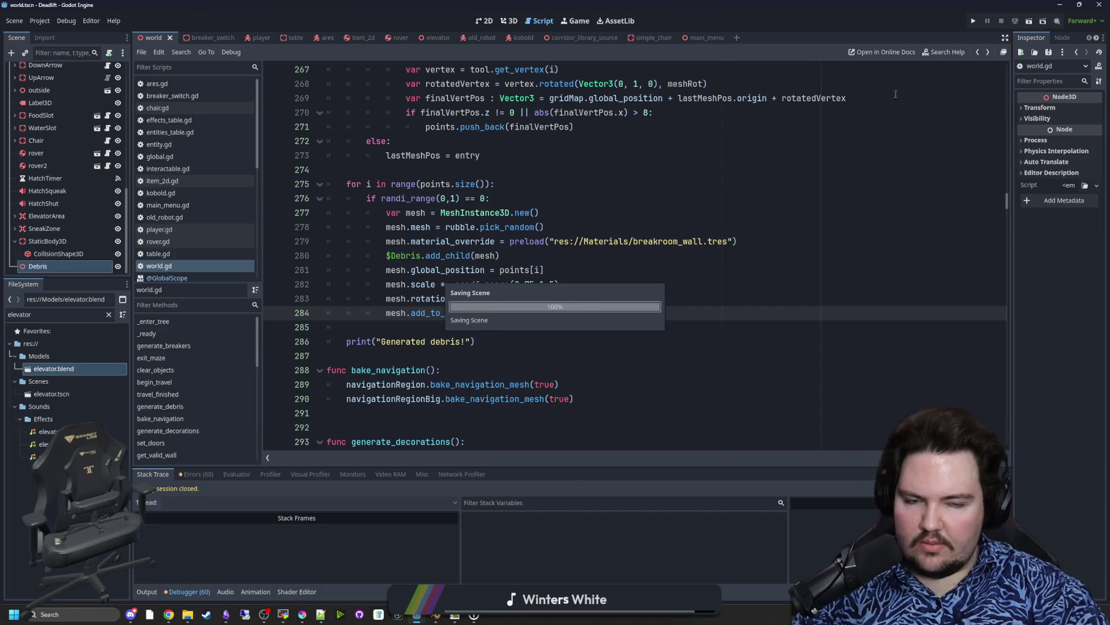
# Step: Run the project, enable game input, and start a new game from the main menu
pyautogui.click(977, 26)
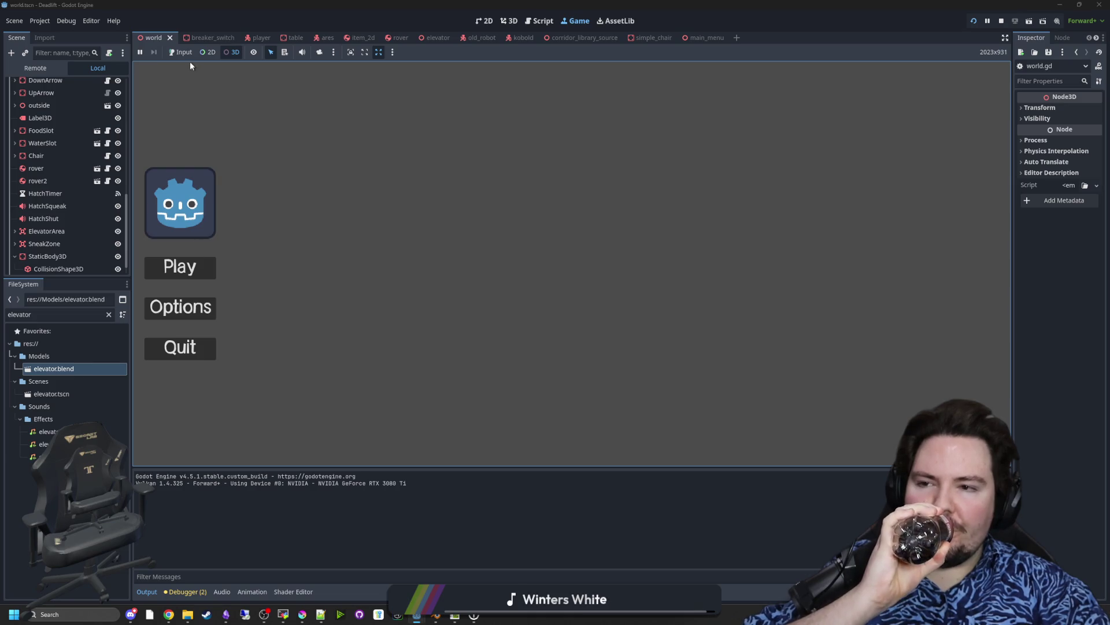
pyautogui.click(183, 52)
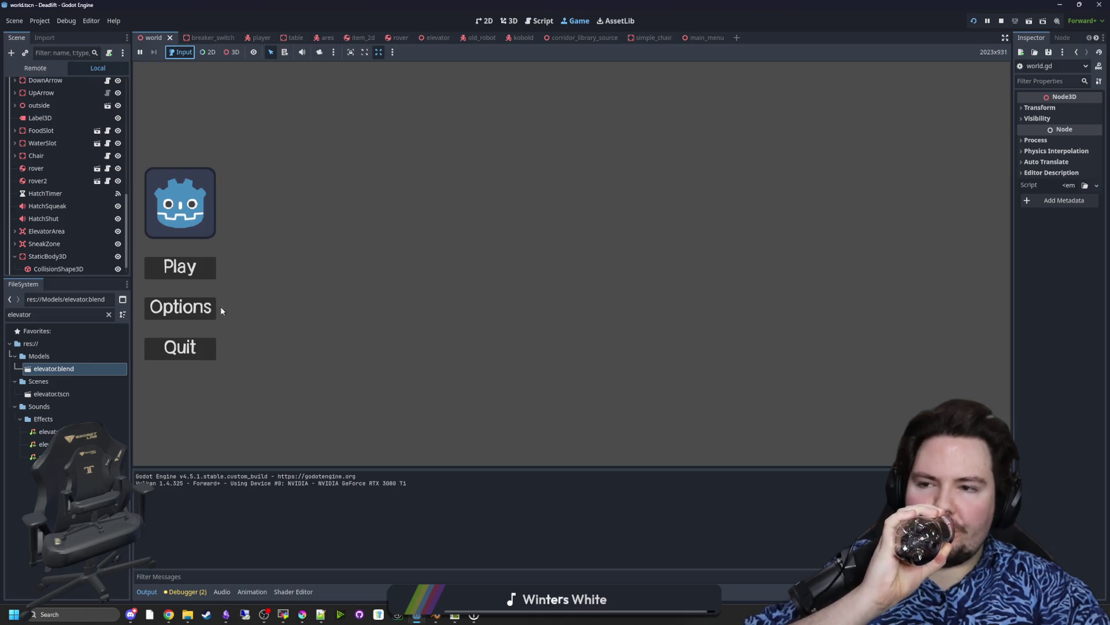
pyautogui.click(195, 278)
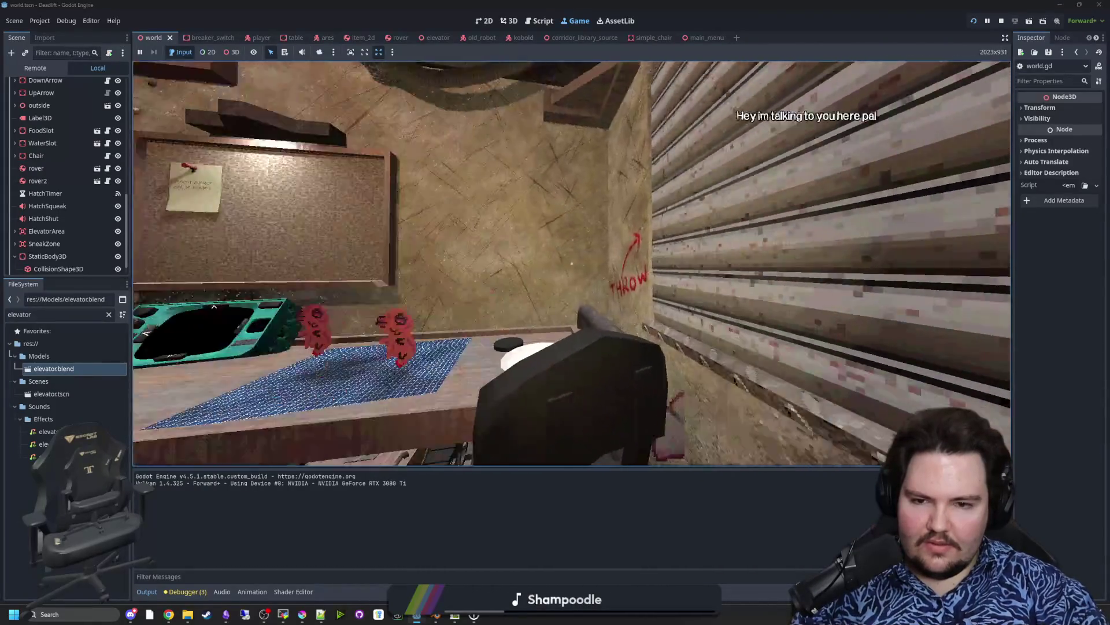
# Step: Walk out of the elevator through the corridors toward the far elevator door, then pause
pyautogui.press('w')
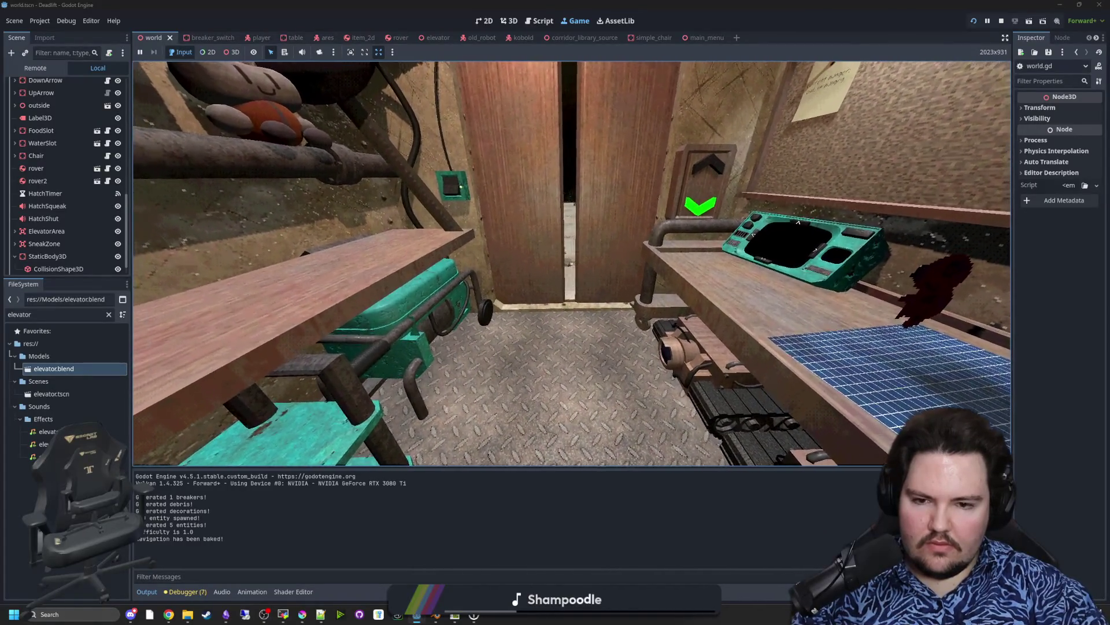
pyautogui.press('w')
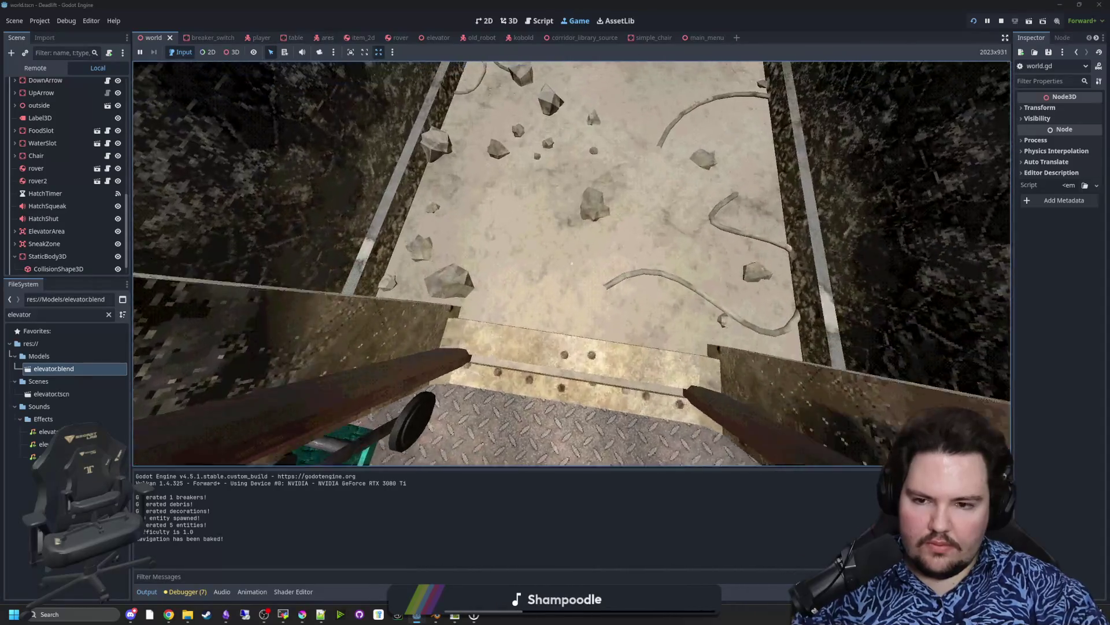
pyautogui.press('w')
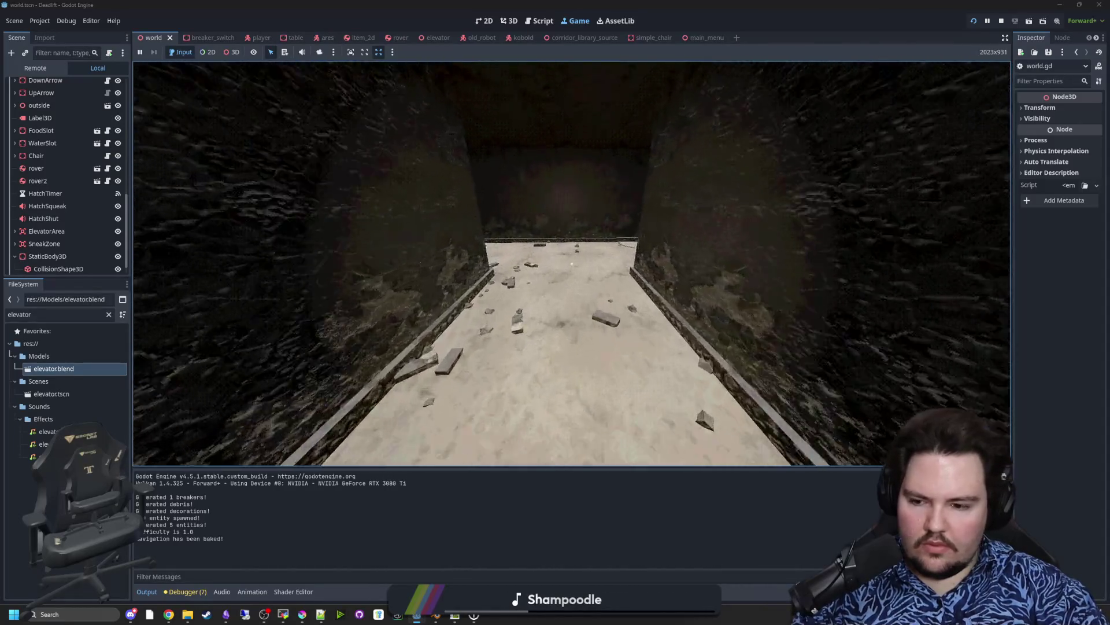
pyautogui.press('w')
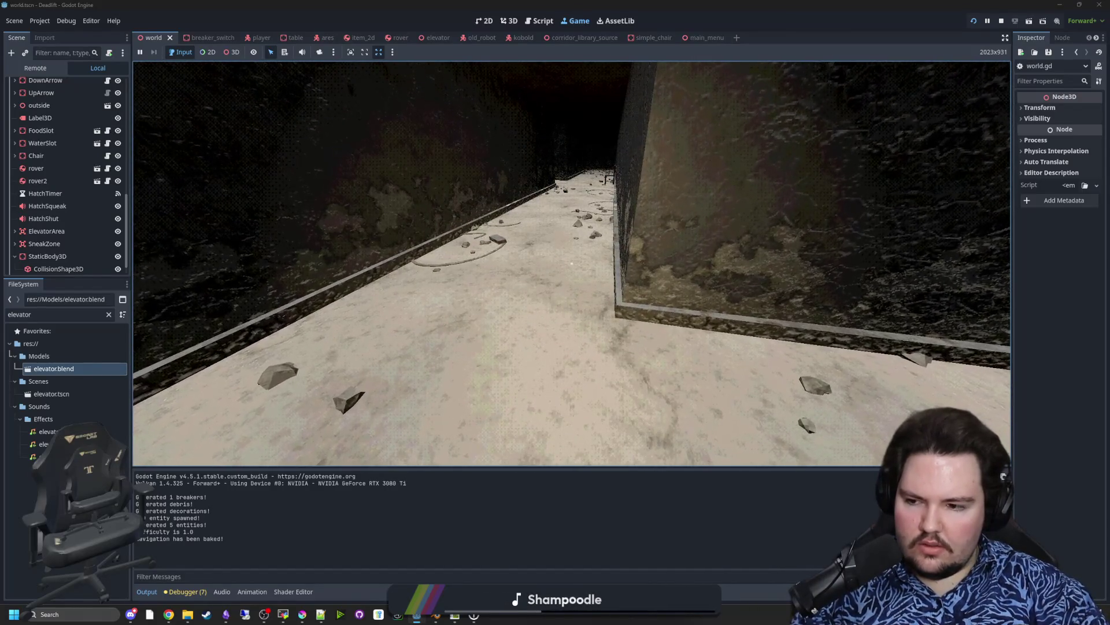
pyautogui.press('w')
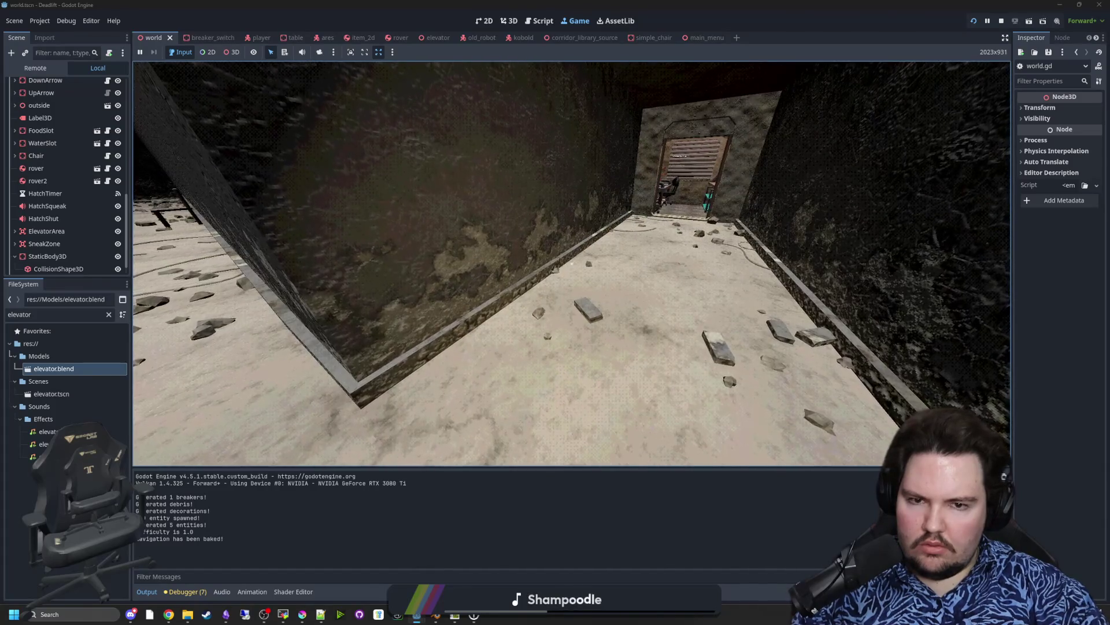
pyautogui.press('super')
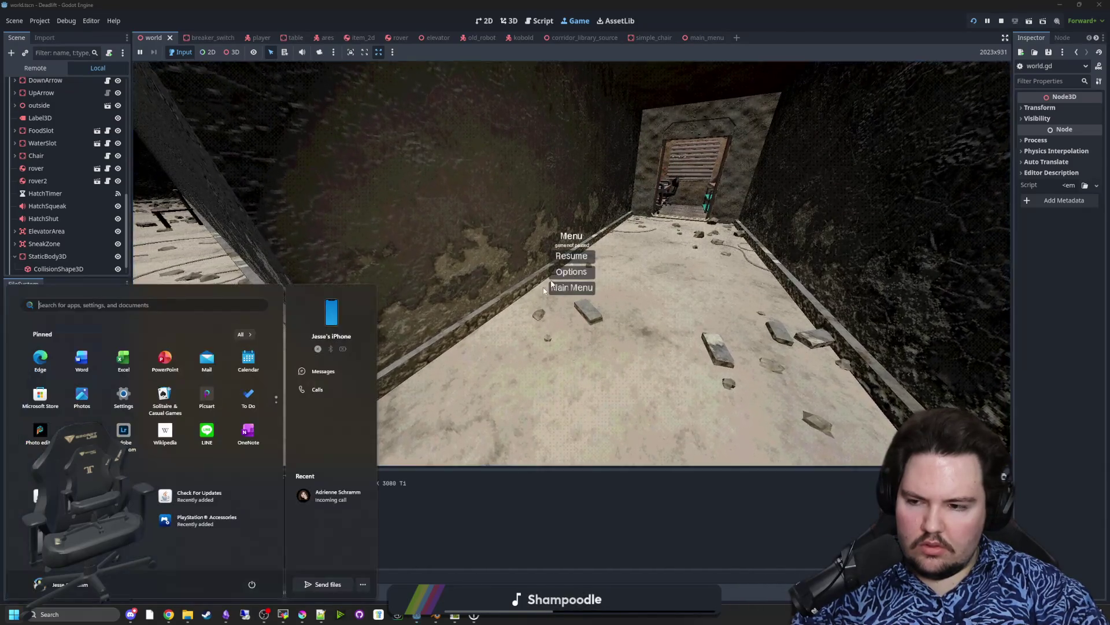
pyautogui.click(666, 536)
pyautogui.scroll(10, 70, 173)
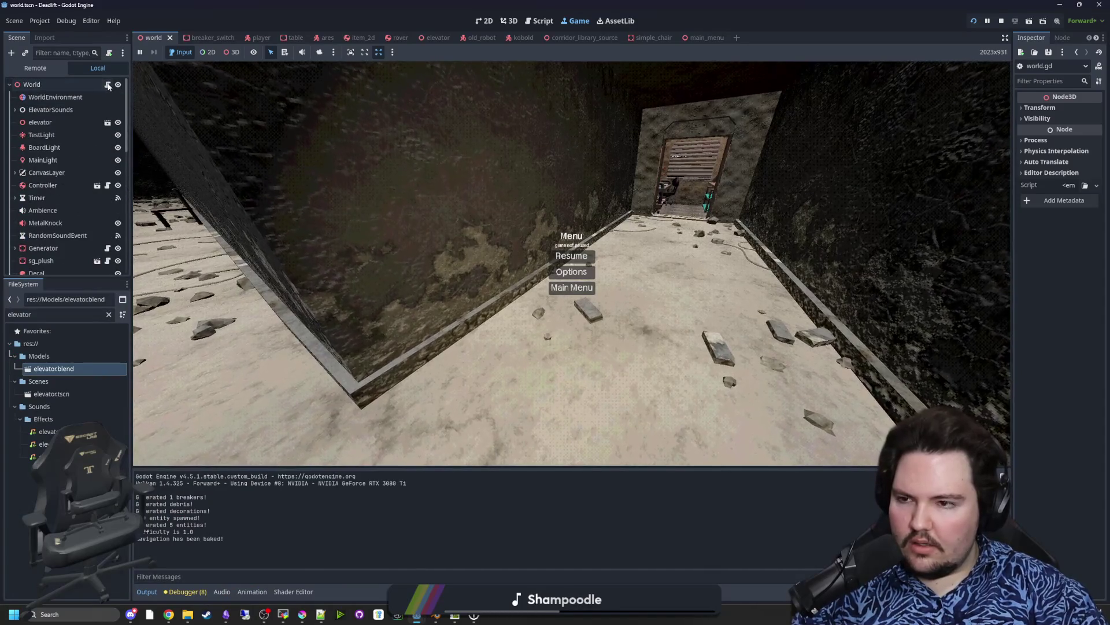
# Step: Open world.gd, then expand and browse the running game's remote tree through Debris and generated bodies
pyautogui.click(108, 85)
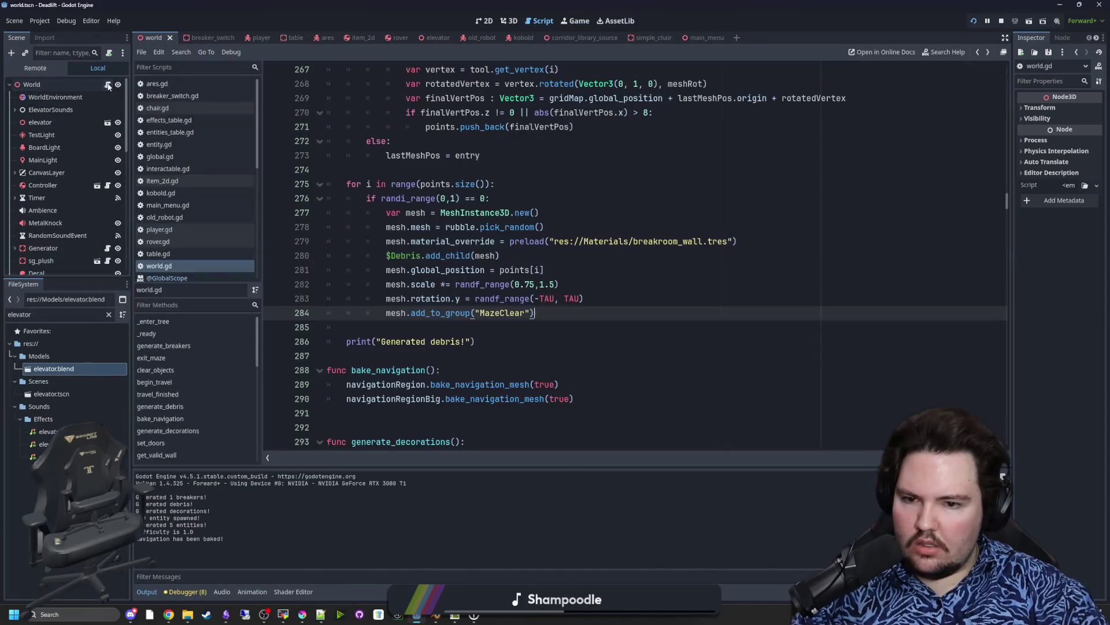
pyautogui.click(571, 333)
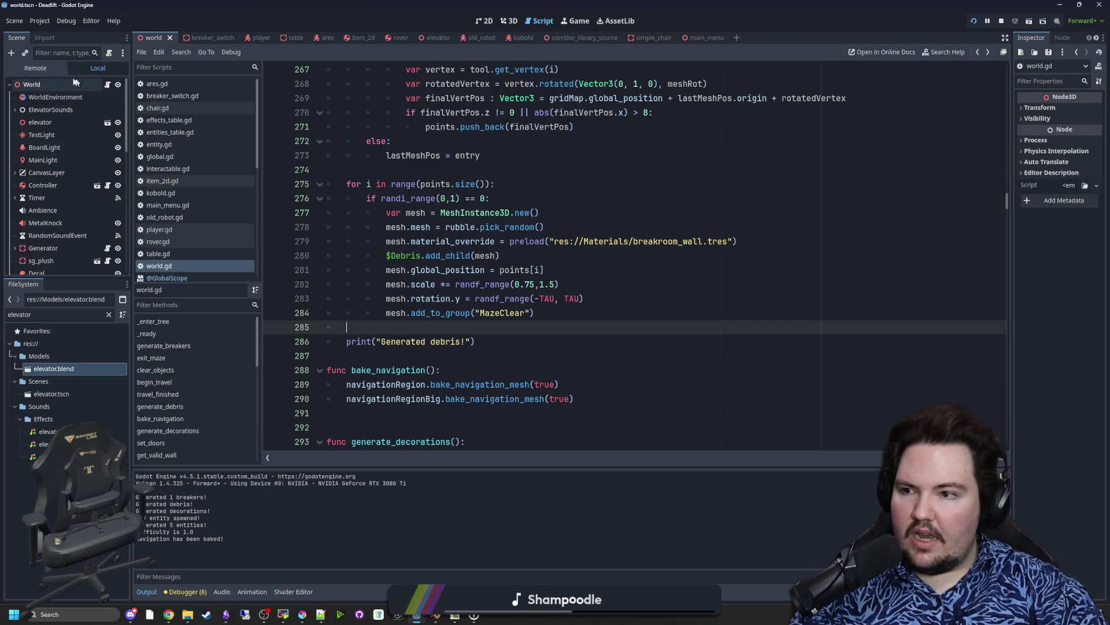
pyautogui.click(35, 68)
pyautogui.click(19, 110)
pyautogui.scroll(-3, 51, 149)
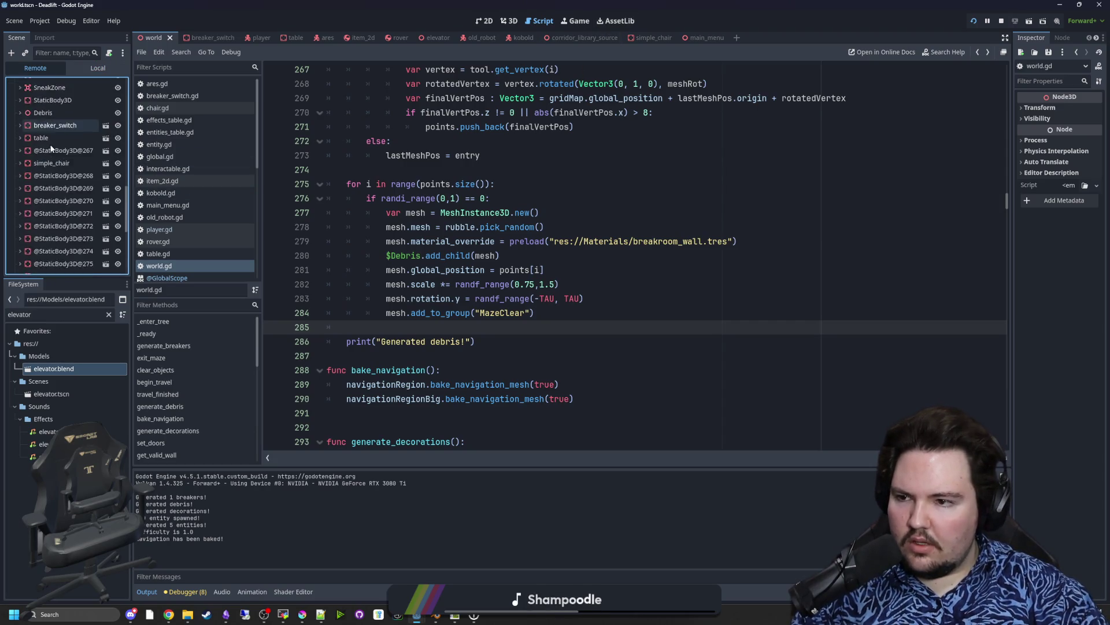
pyautogui.scroll(-5, 51, 148)
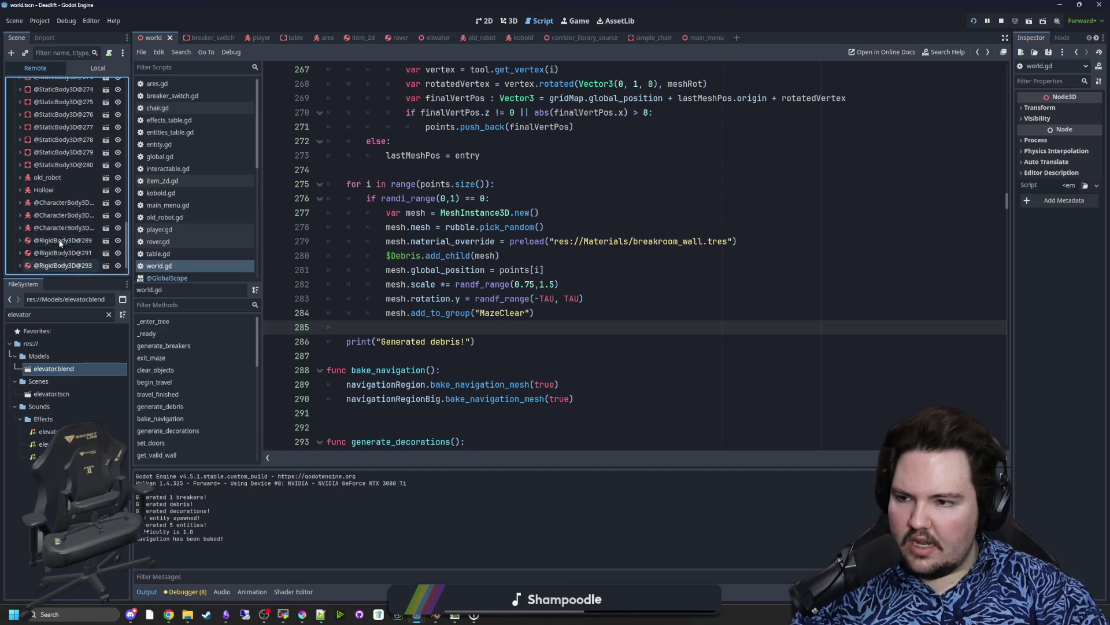
pyautogui.scroll(10, 61, 214)
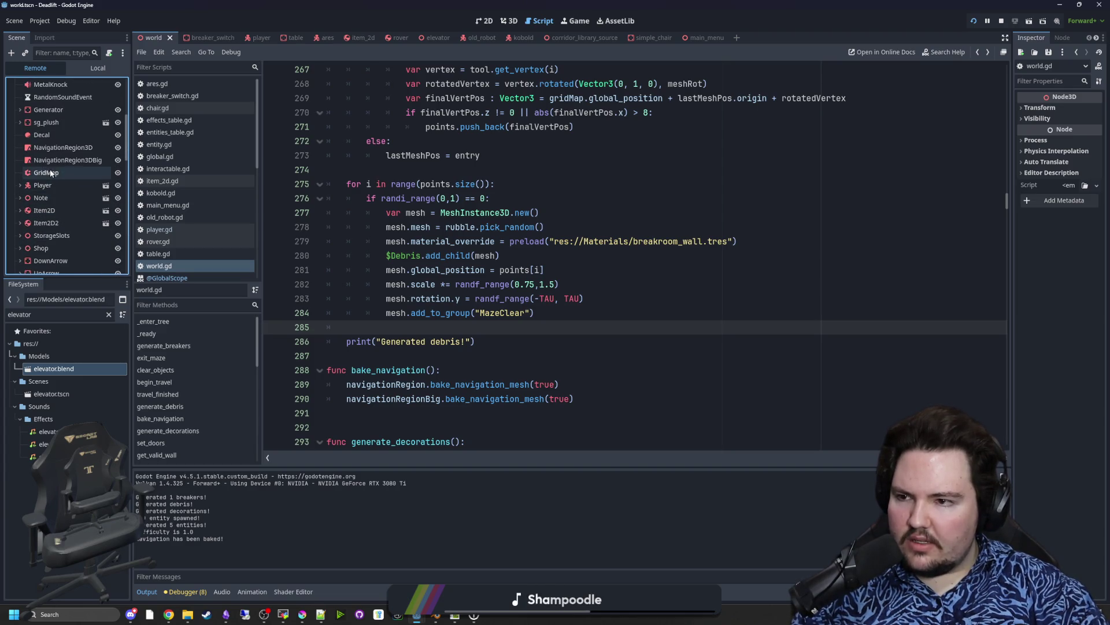
pyautogui.scroll(3, 51, 173)
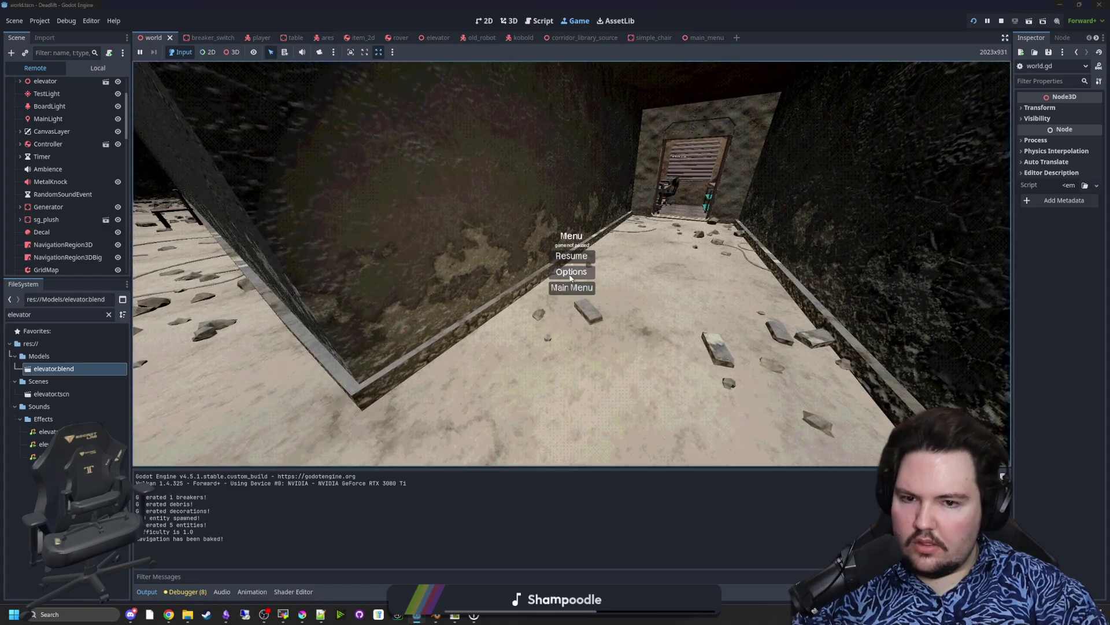
# Step: Resume the game and walk the debris-strewn corridor toward the elevator room, pausing and resuming once
pyautogui.press('Escape')
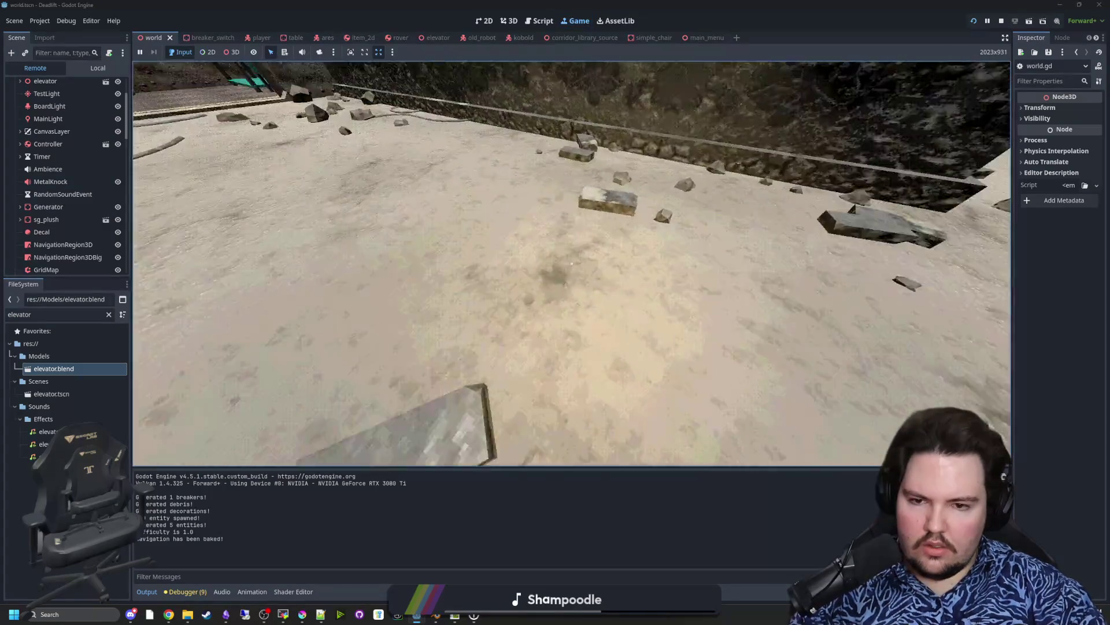
pyautogui.moveTo(571, 263)
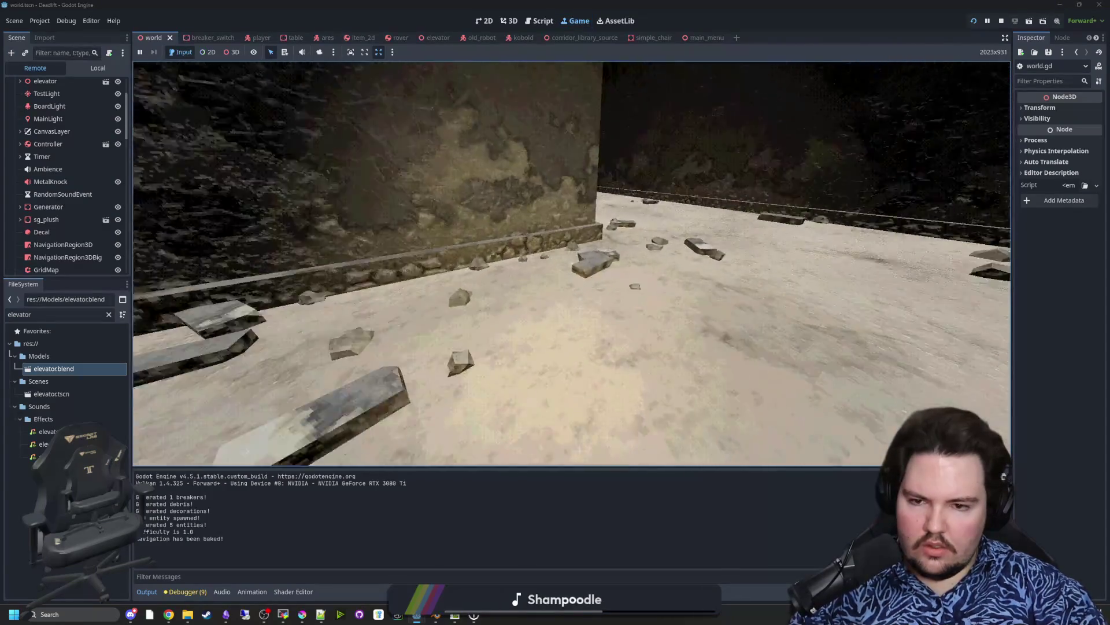
pyautogui.press('w')
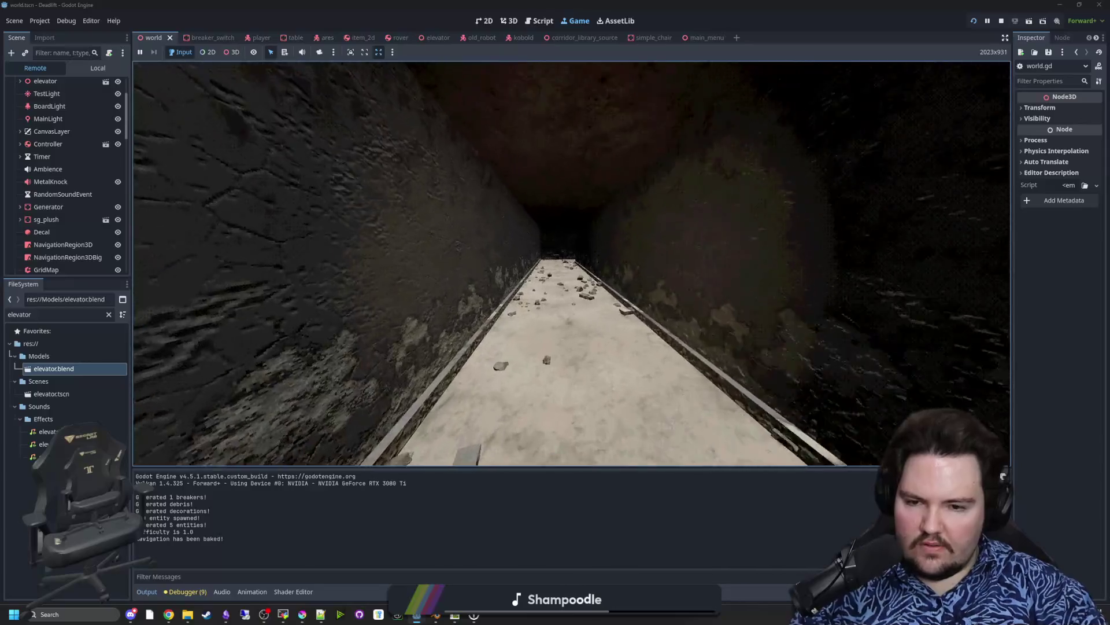
pyautogui.press('Escape')
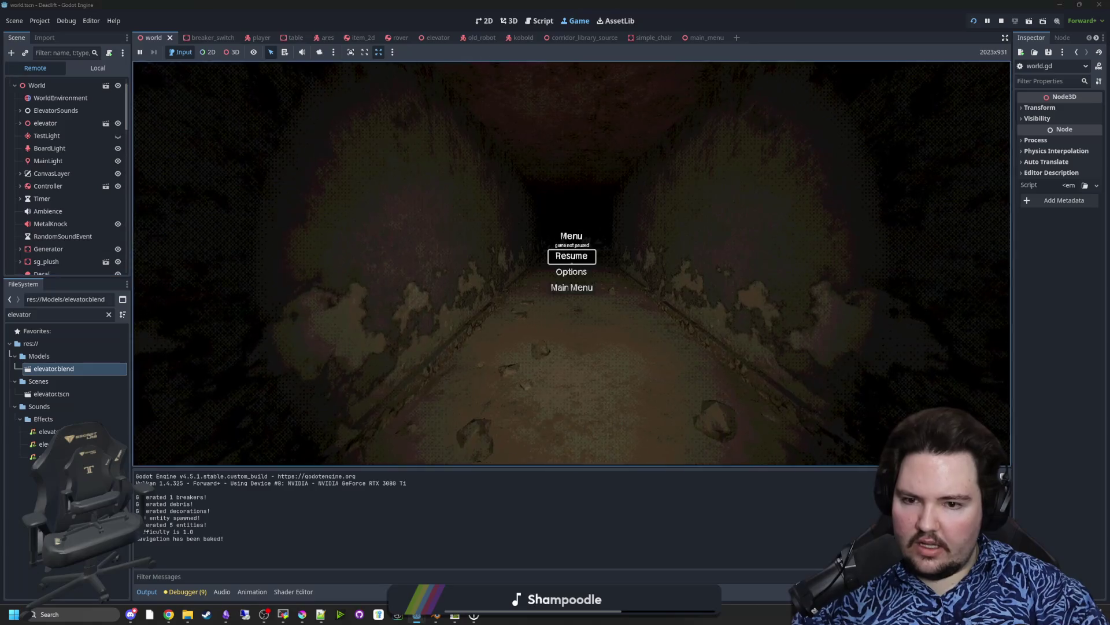
pyautogui.click(571, 255)
pyautogui.moveTo(571, 263)
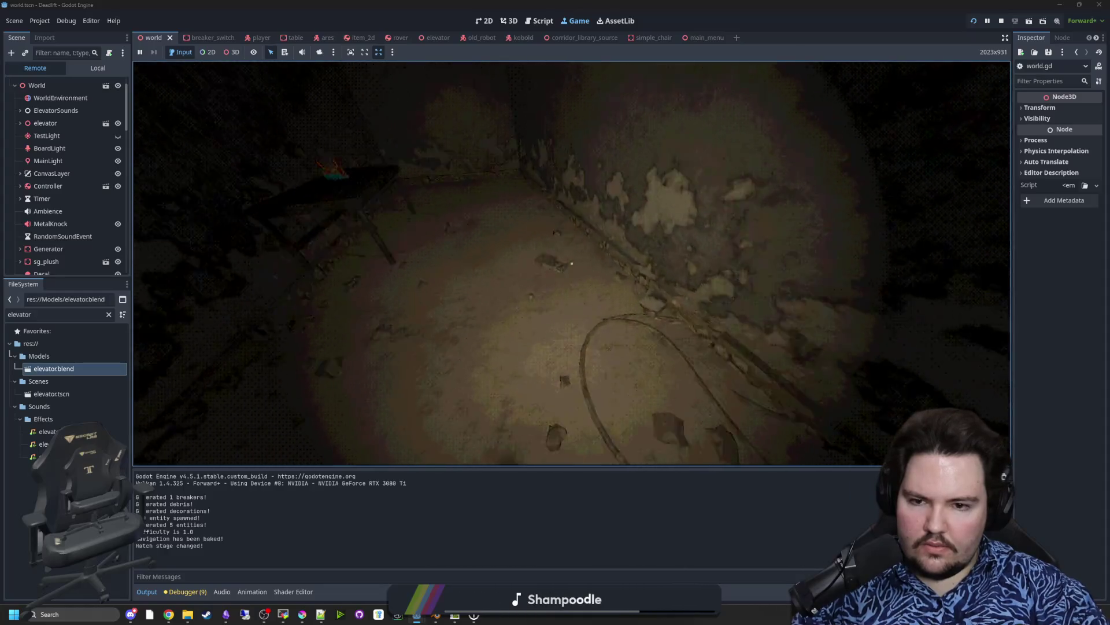
pyautogui.press('w')
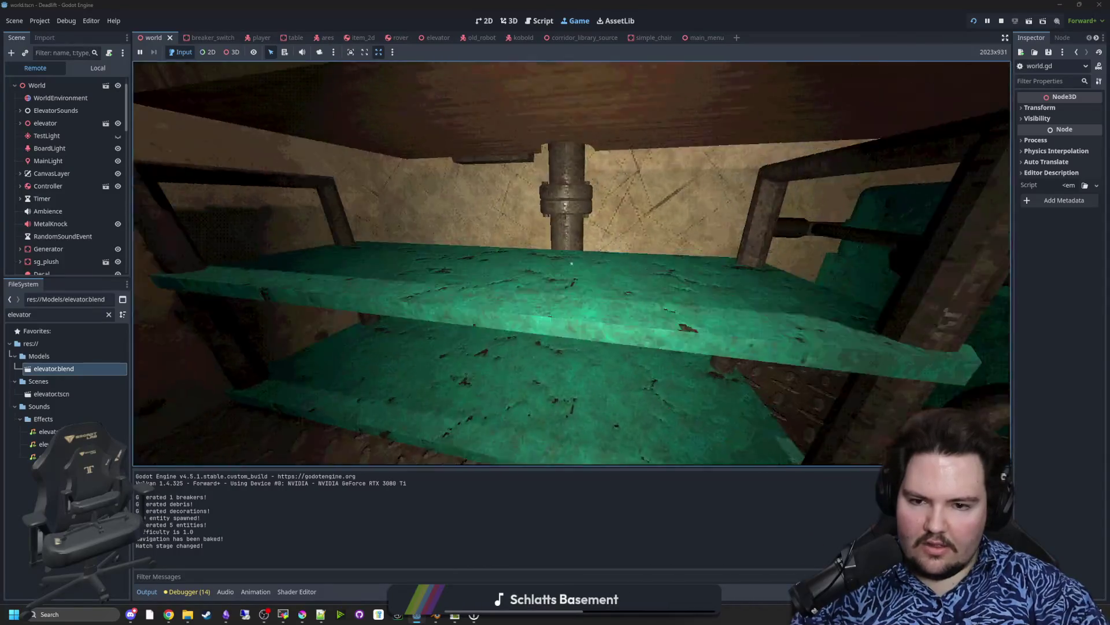
# Step: Carry the NUT can under the green shelf, set it down on the shelf, then pause
pyautogui.press('s')
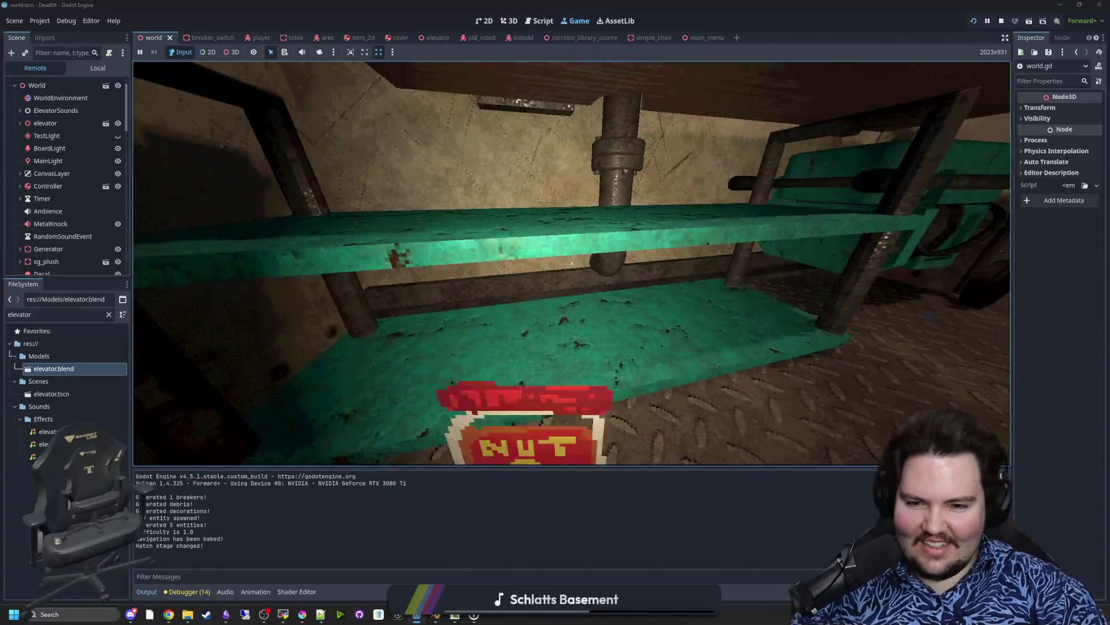
pyautogui.press('w')
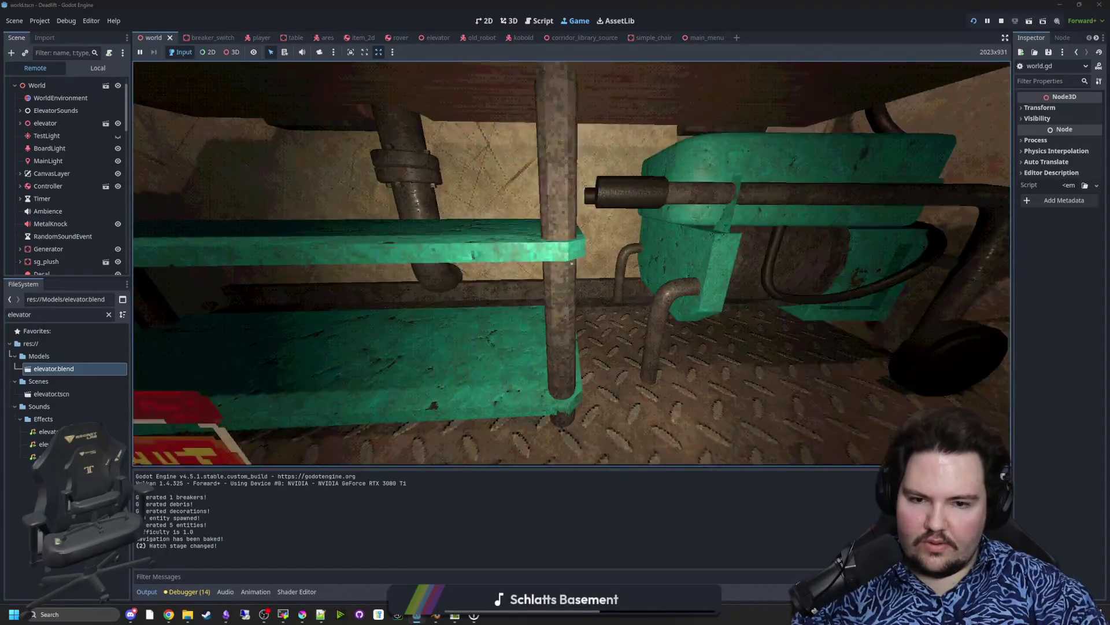
pyautogui.moveTo(572, 263)
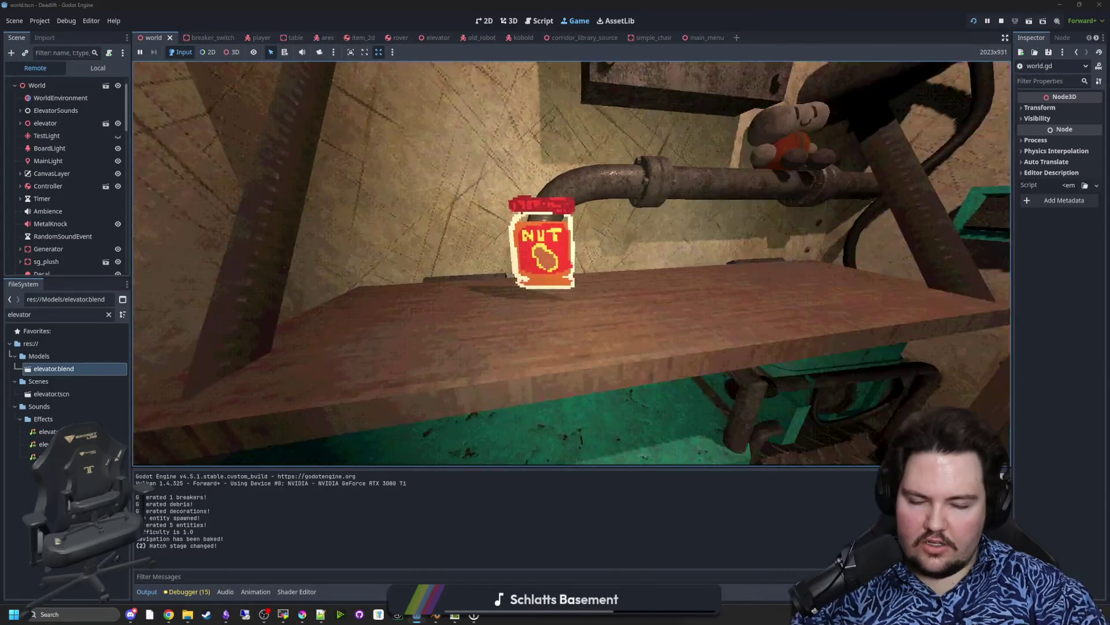
pyautogui.press('s')
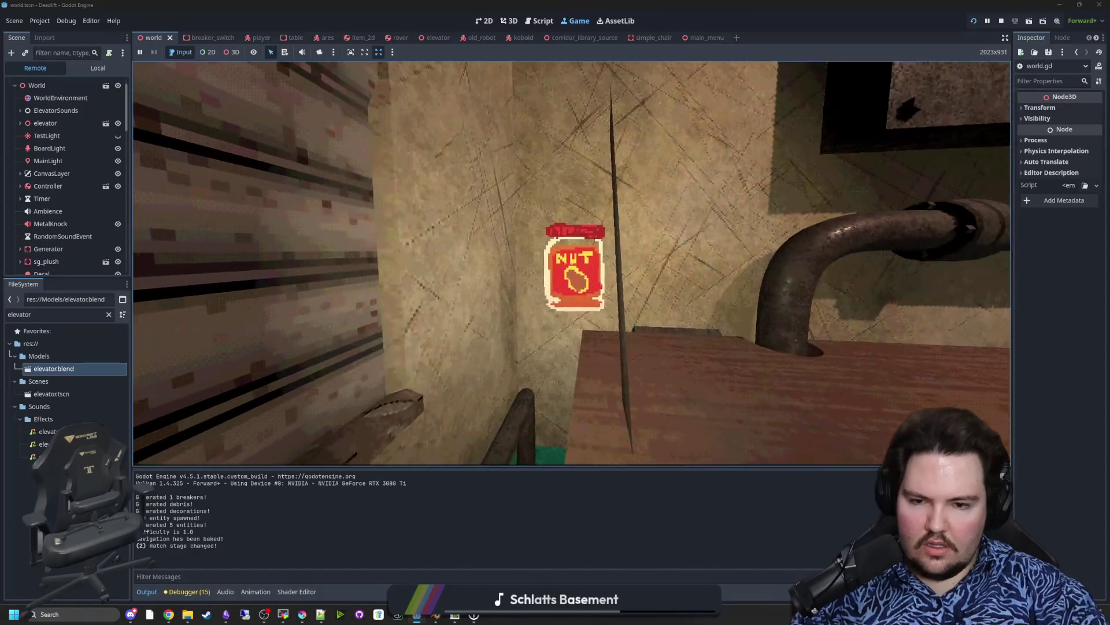
pyautogui.press('ctrl')
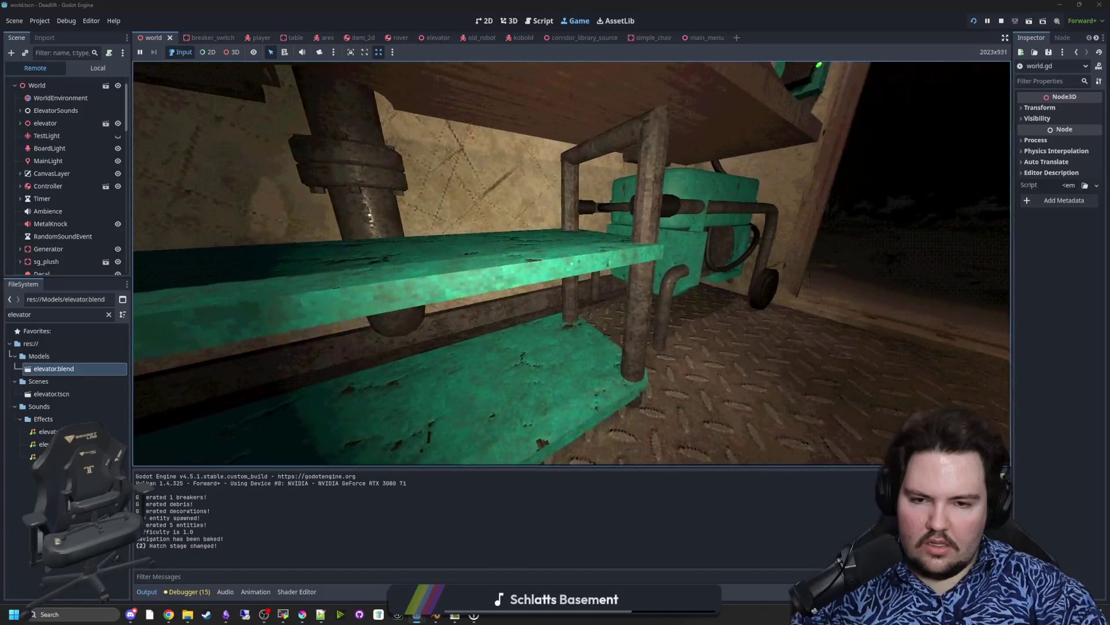
pyautogui.press('super')
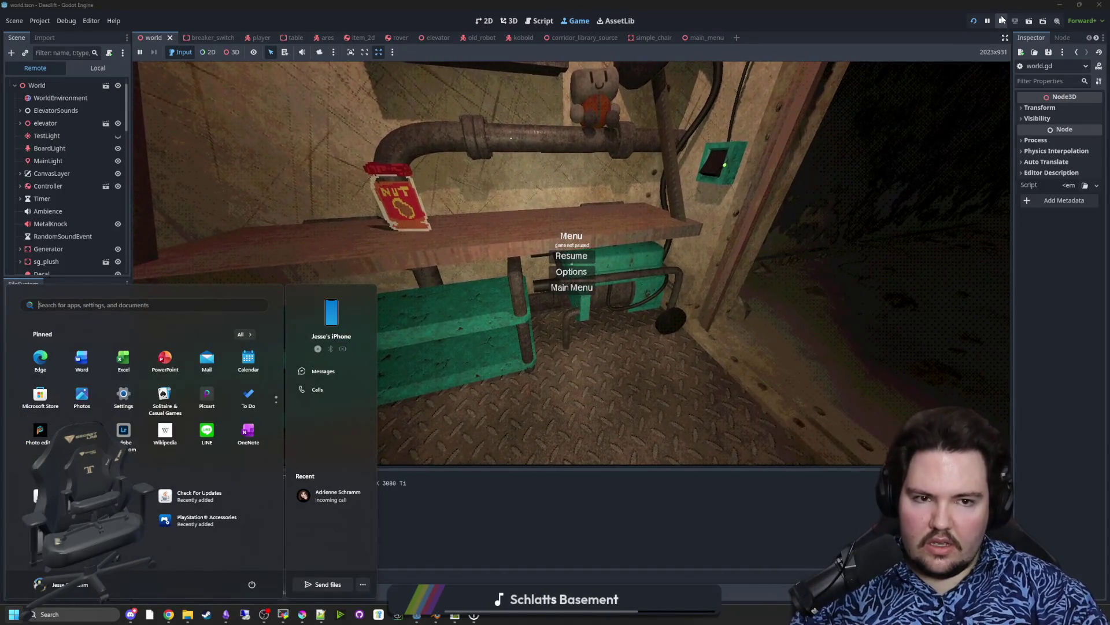
# Step: Stop the running game and save the scene
pyautogui.click(1001, 21)
pyautogui.hotkey('ctrl', 's')
pyautogui.click(405, 169)
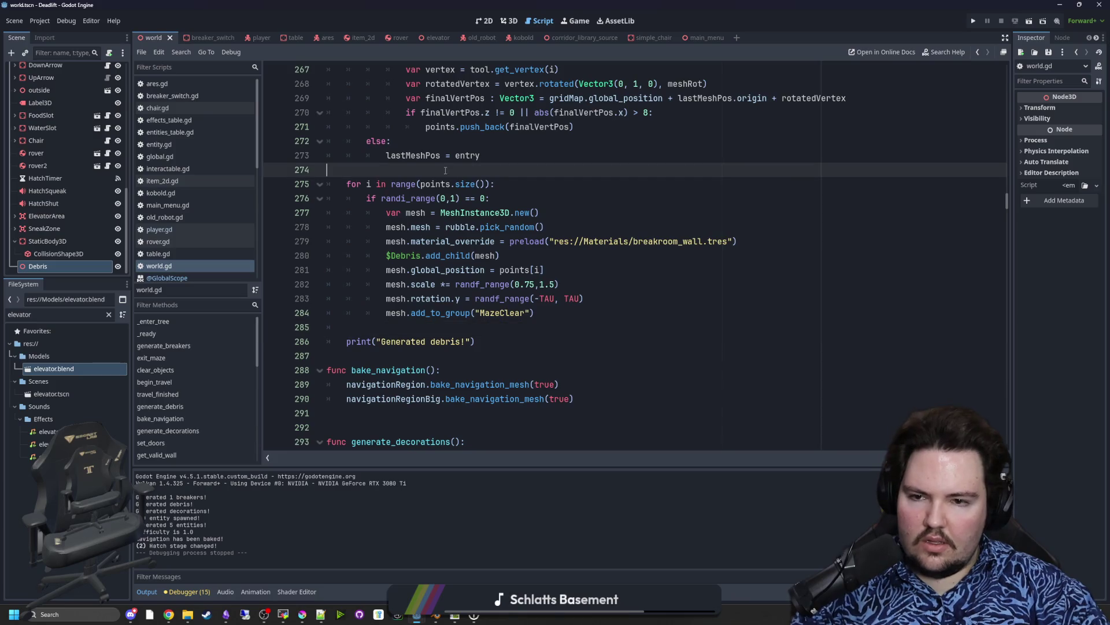
pyautogui.hotkey('ctrl', 's')
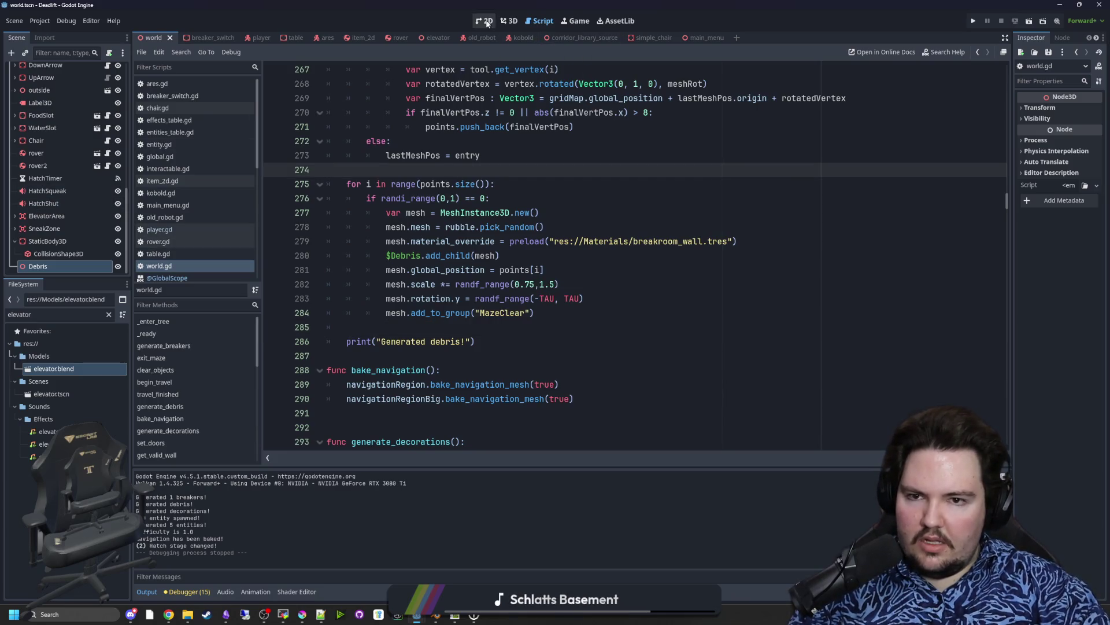
# Step: Switch to the 3D view and briefly inspect elevator.blend's Advanced Import Settings before closing them
pyautogui.click(509, 21)
pyautogui.doubleClick(95, 371)
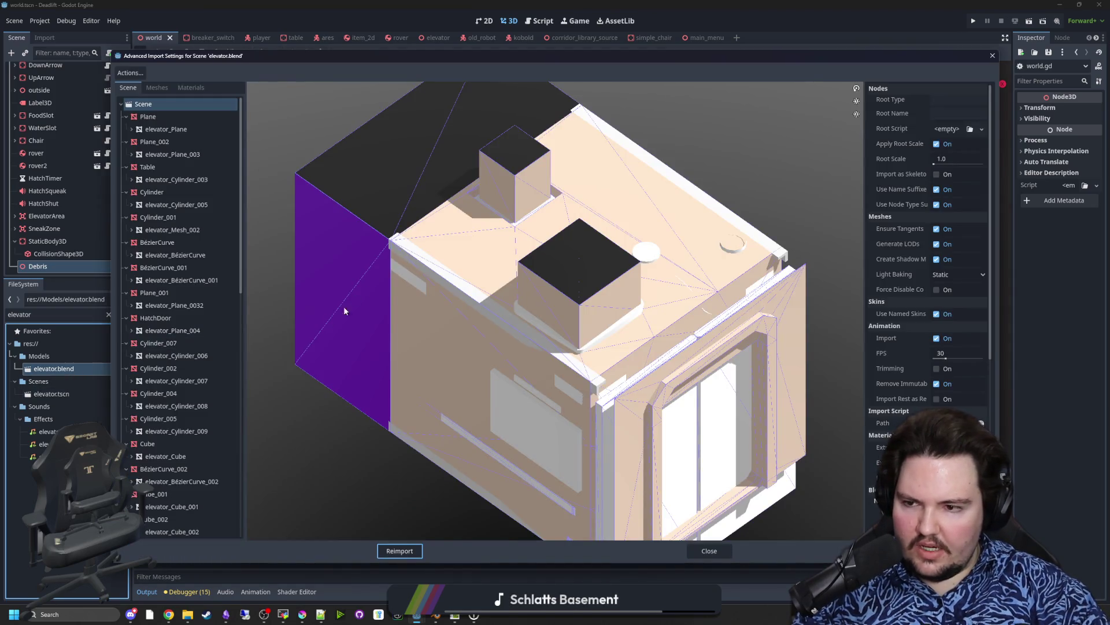
pyautogui.scroll(-10, 178, 405)
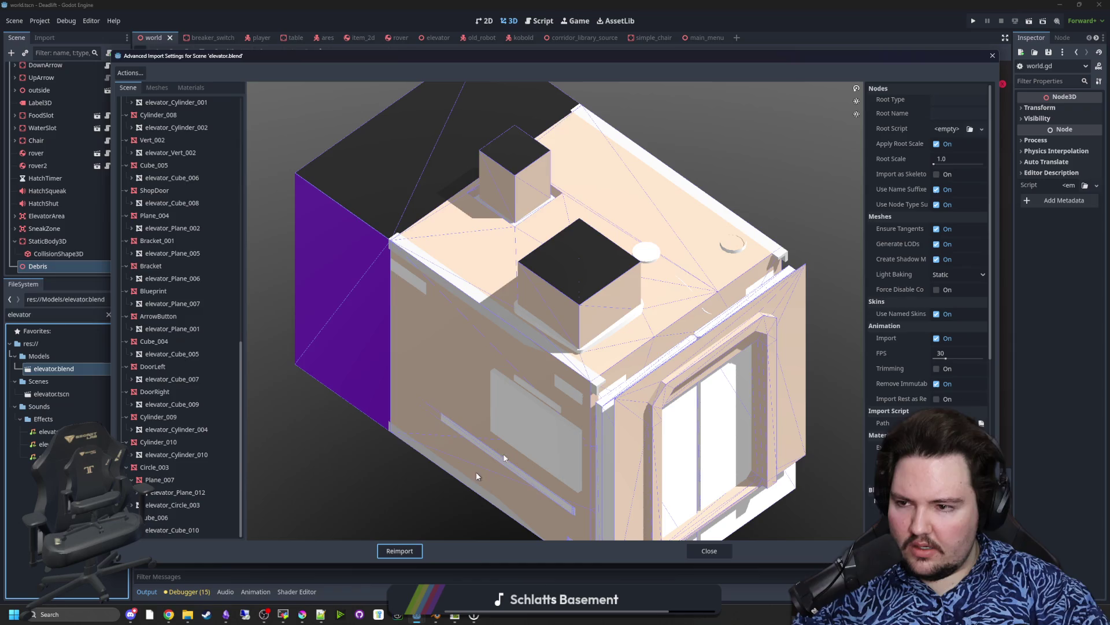
pyautogui.click(992, 55)
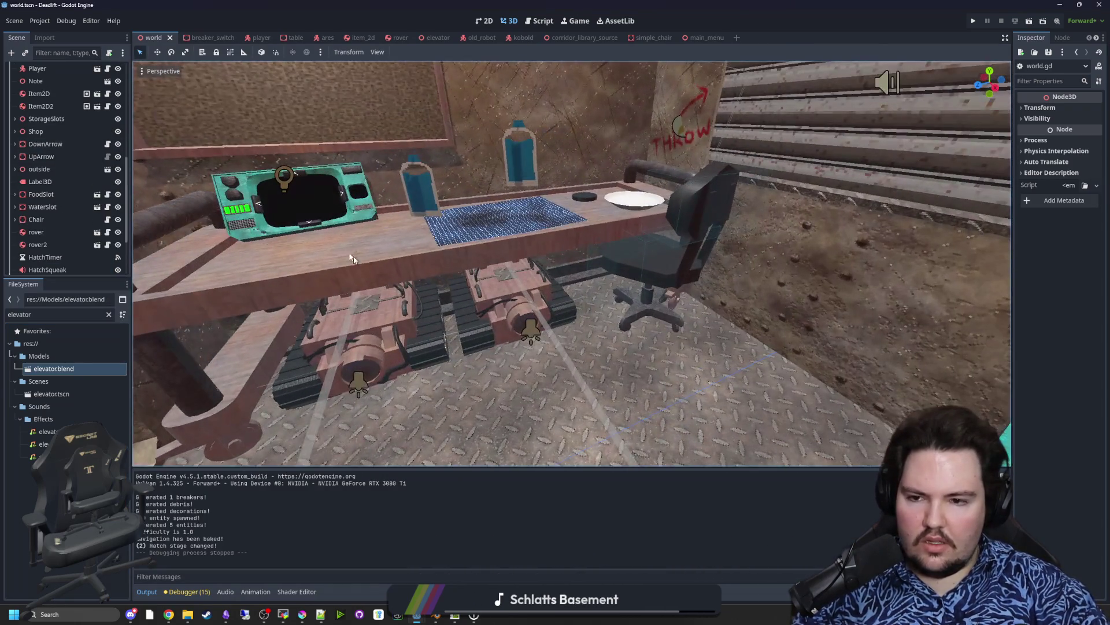
# Step: Select the elevator instance in the world scene and open elevator.tscn for editing
pyautogui.click(559, 354)
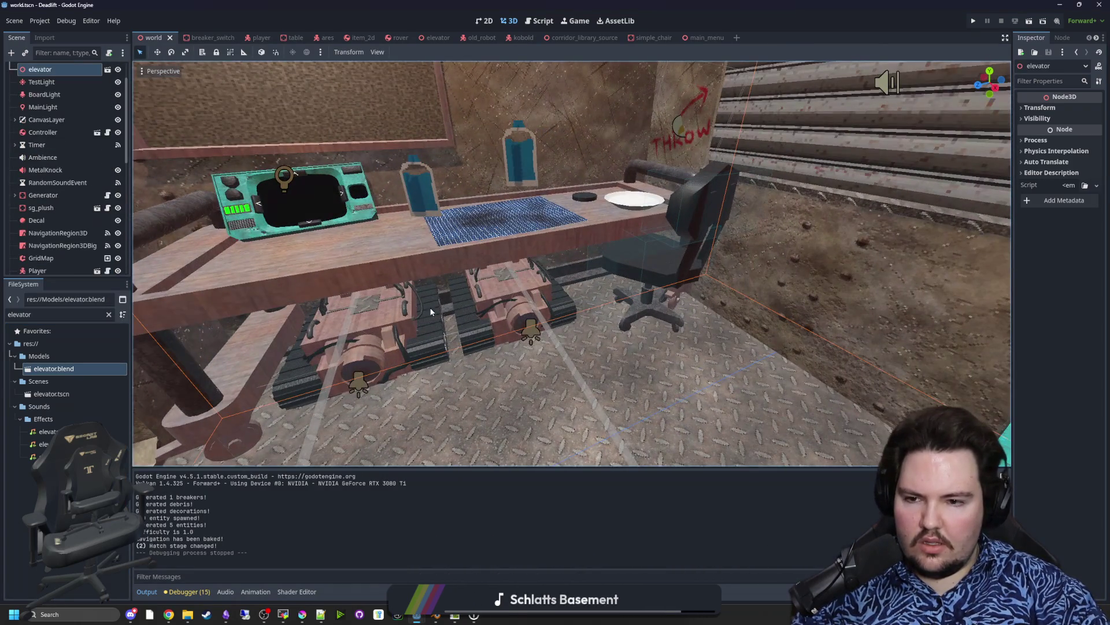
pyautogui.moveTo(523, 332); pyautogui.dragTo(523, 332)
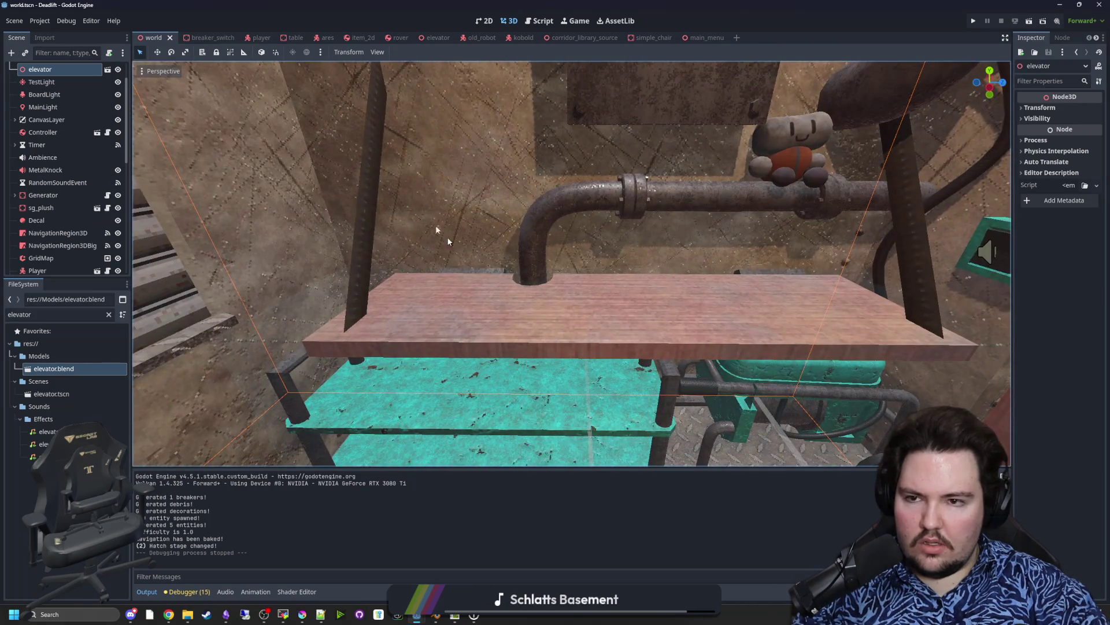
pyautogui.doubleClick(51, 394)
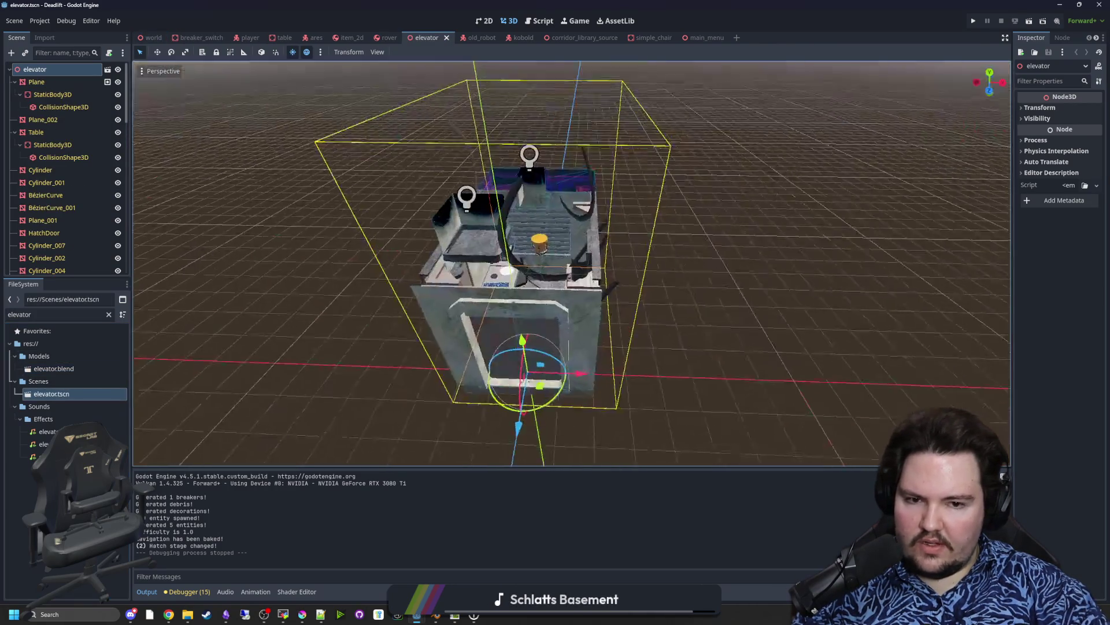
pyautogui.scroll(8, 615, 280)
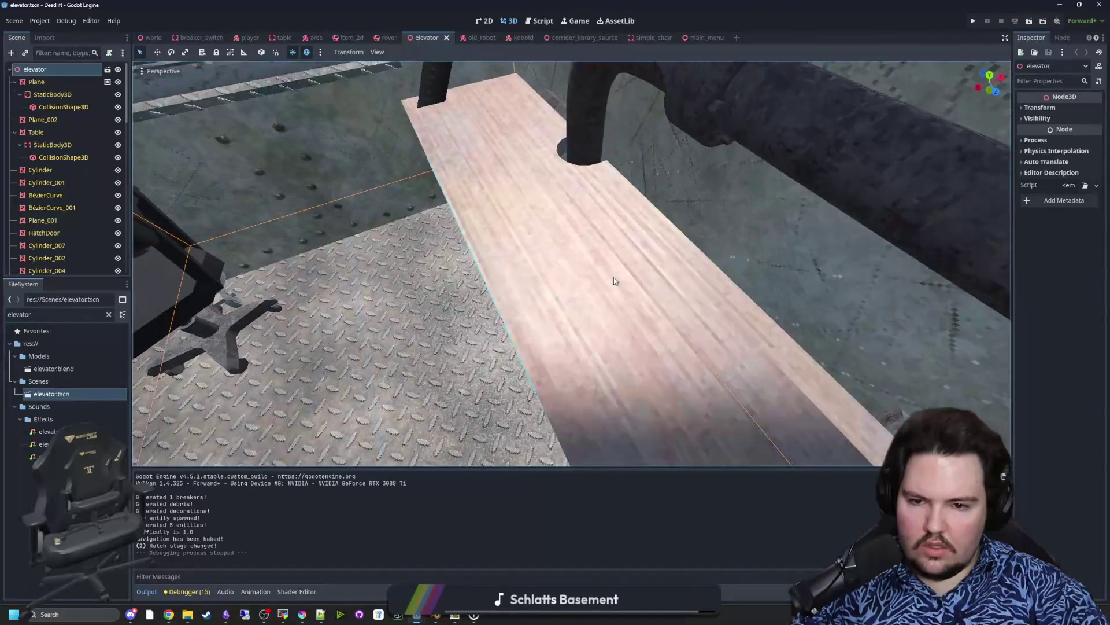
# Step: Select the UpgradeTable mesh and bring up elevator.blend's Advanced Import Settings
pyautogui.click(615, 281)
pyautogui.moveTo(533, 327); pyautogui.dragTo(533, 328)
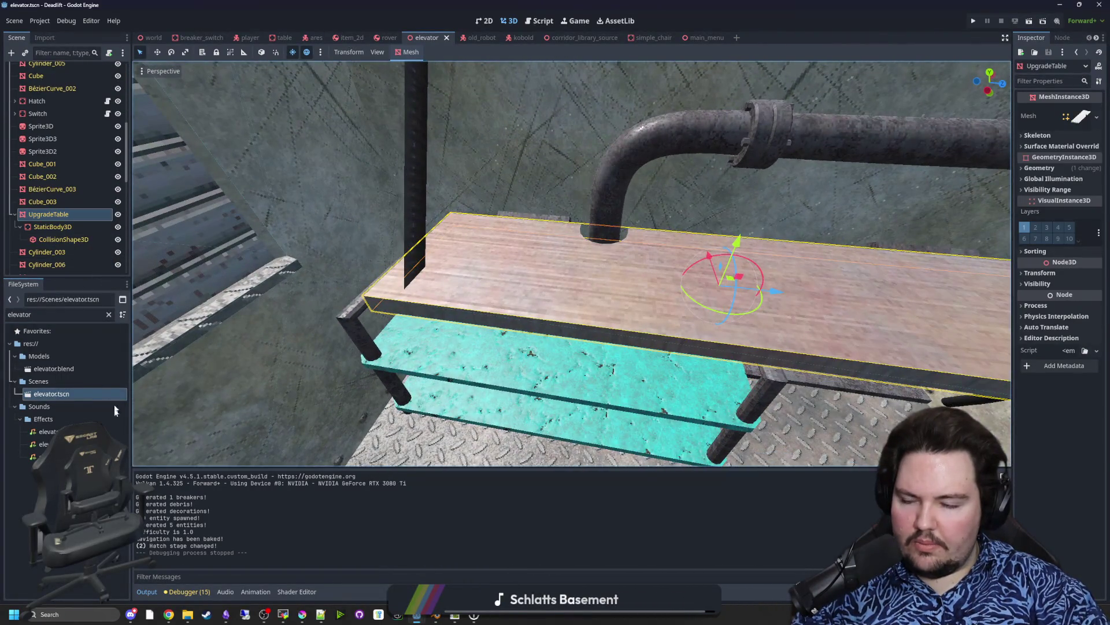
pyautogui.doubleClick(64, 371)
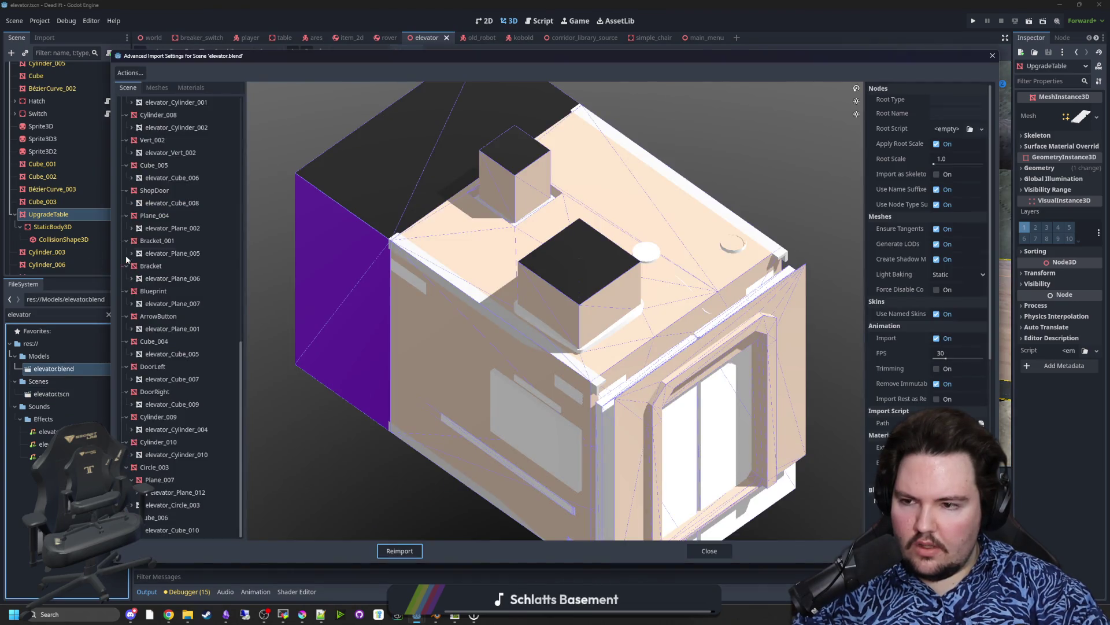
# Step: Uncheck Generate Physics for UpgradeTable in elevator.blend's import settings and reimport the model
pyautogui.scroll(3, 176, 463)
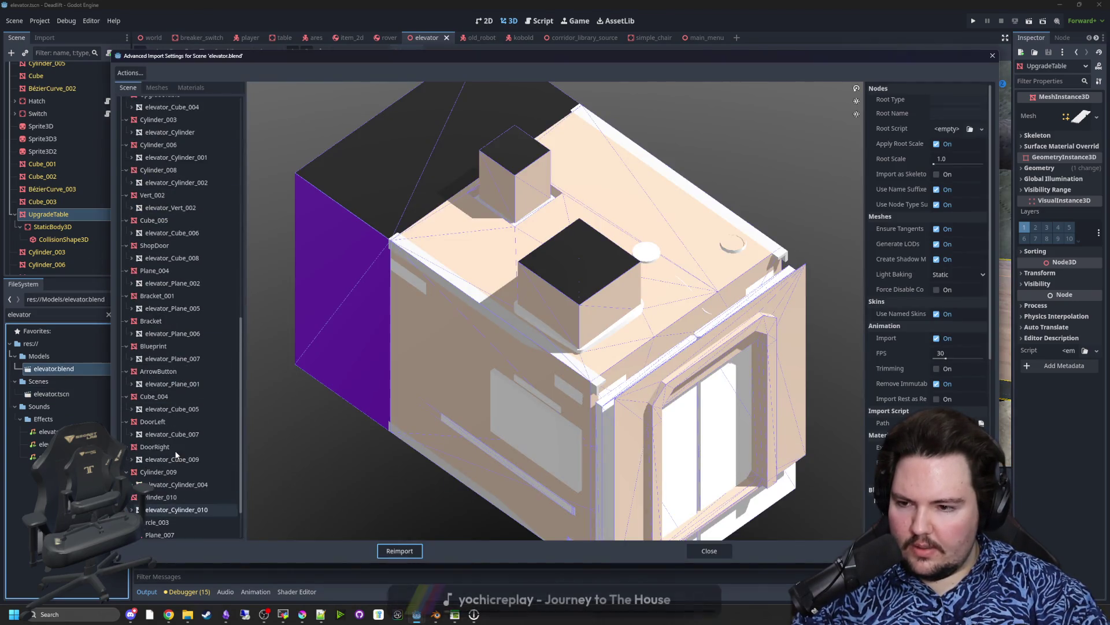
pyautogui.scroll(3, 174, 446)
pyautogui.click(187, 260)
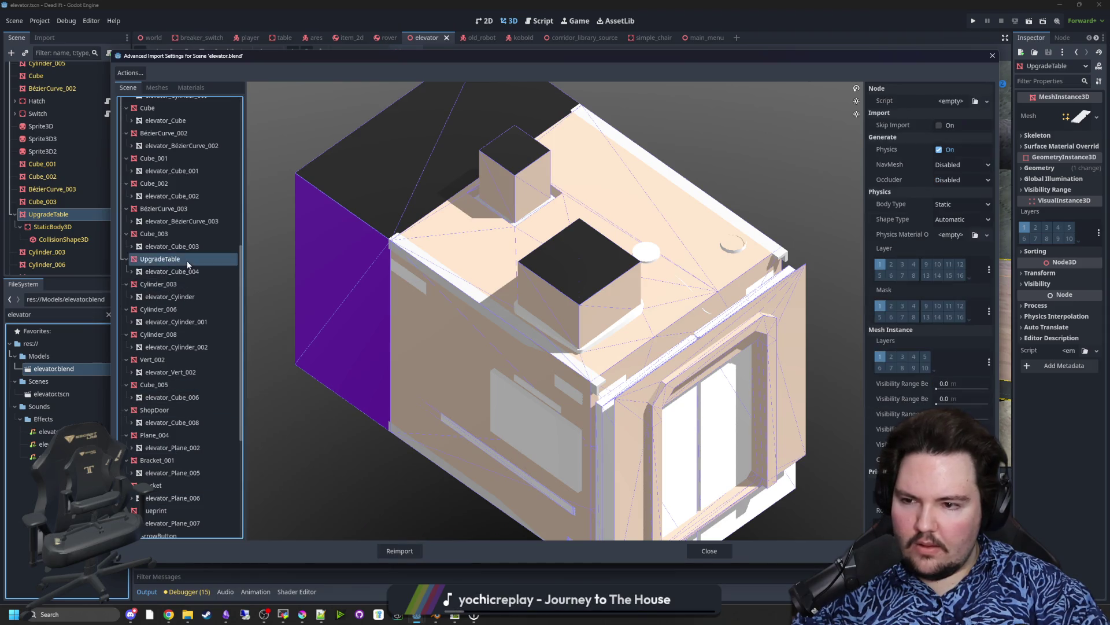
pyautogui.click(939, 149)
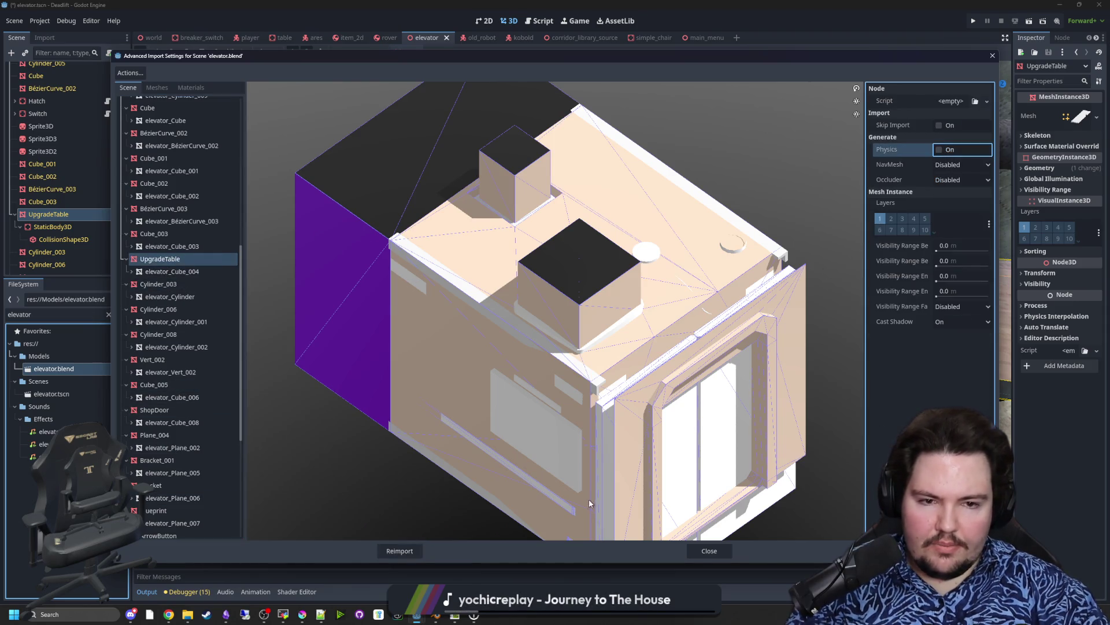
pyautogui.click(401, 553)
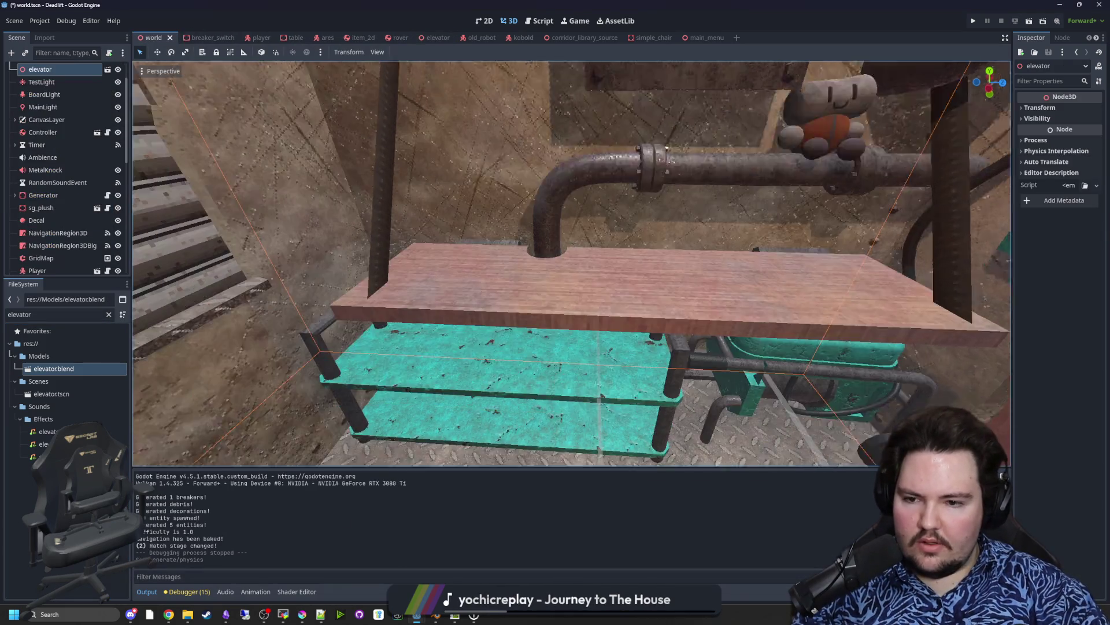
# Step: Select and frame the table's StaticBody3D CollisionShape3D, undoing a trial height change
pyautogui.scroll(-10, 65, 219)
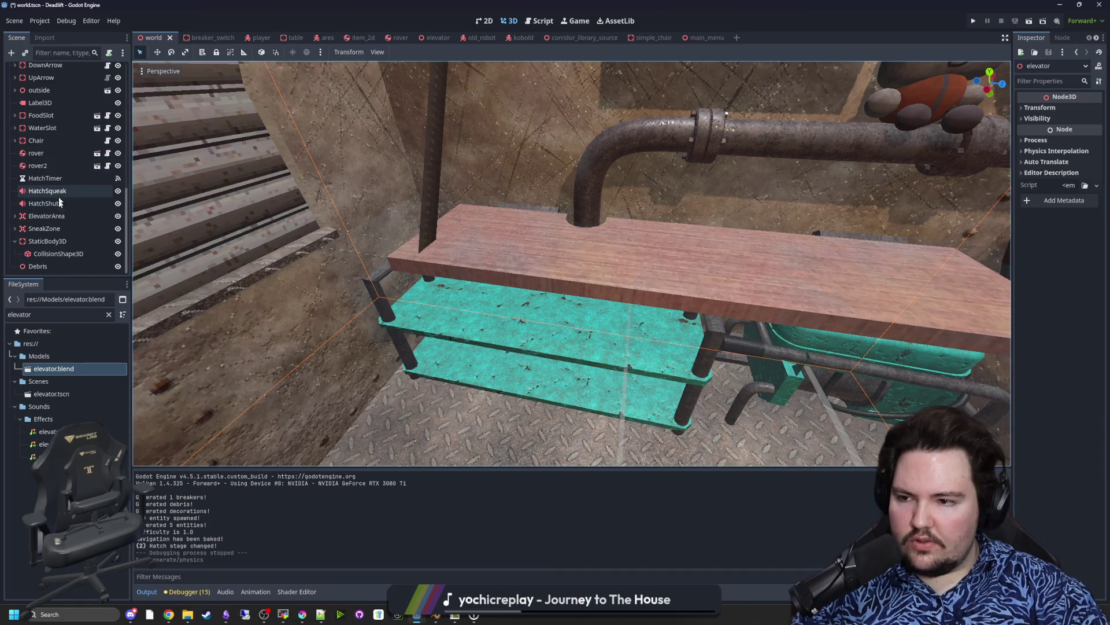
pyautogui.doubleClick(52, 241)
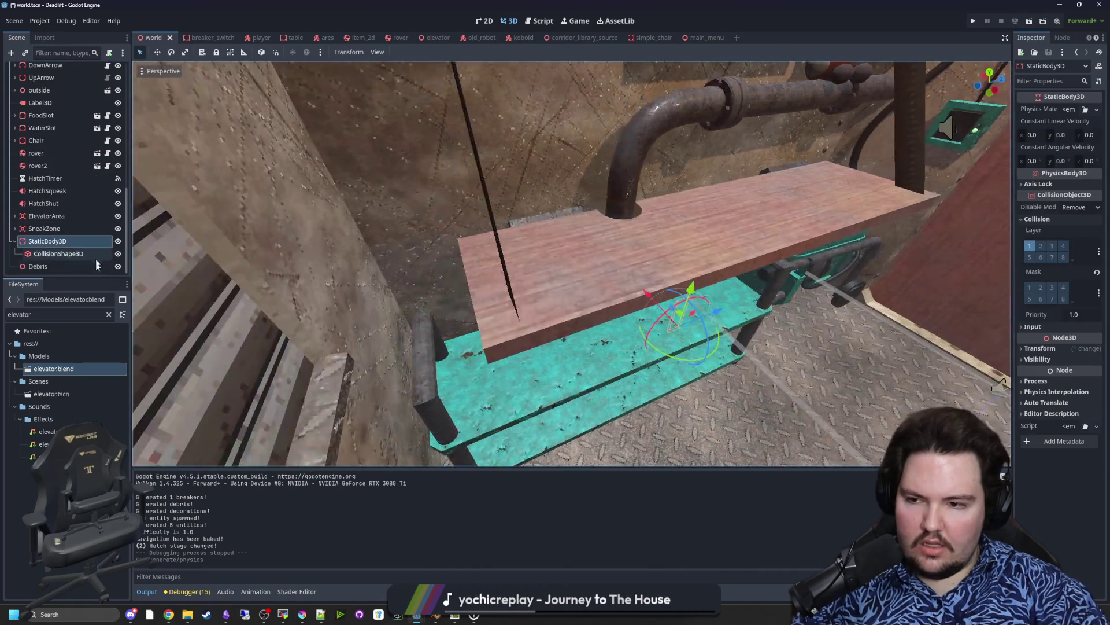
pyautogui.doubleClick(54, 254)
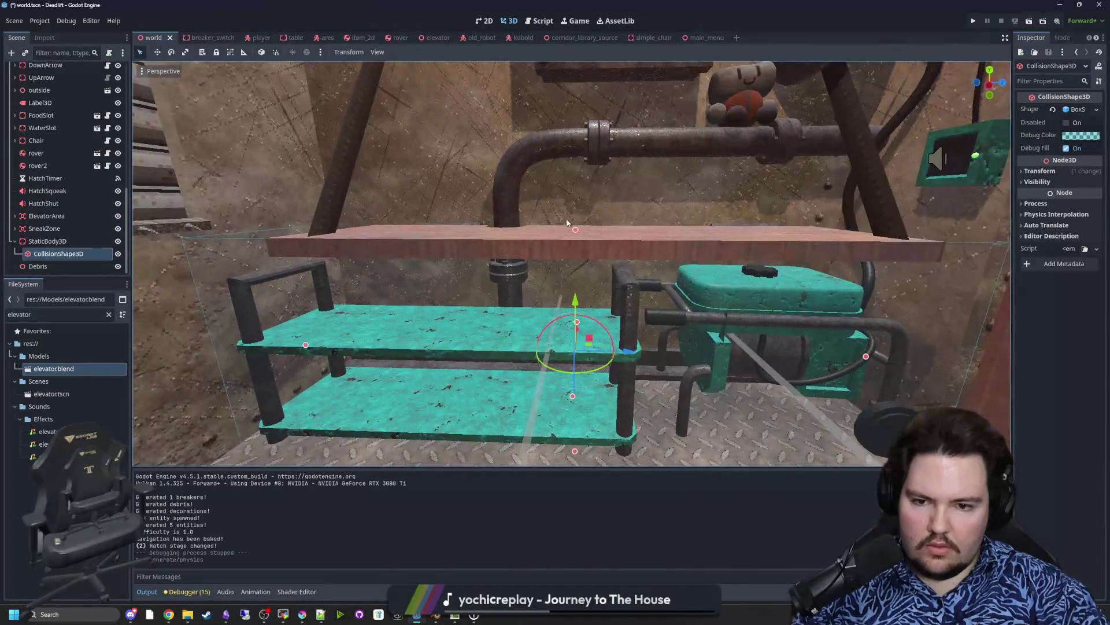
pyautogui.moveTo(577, 231); pyautogui.dragTo(575, 225)
pyautogui.scroll(4, 575, 225)
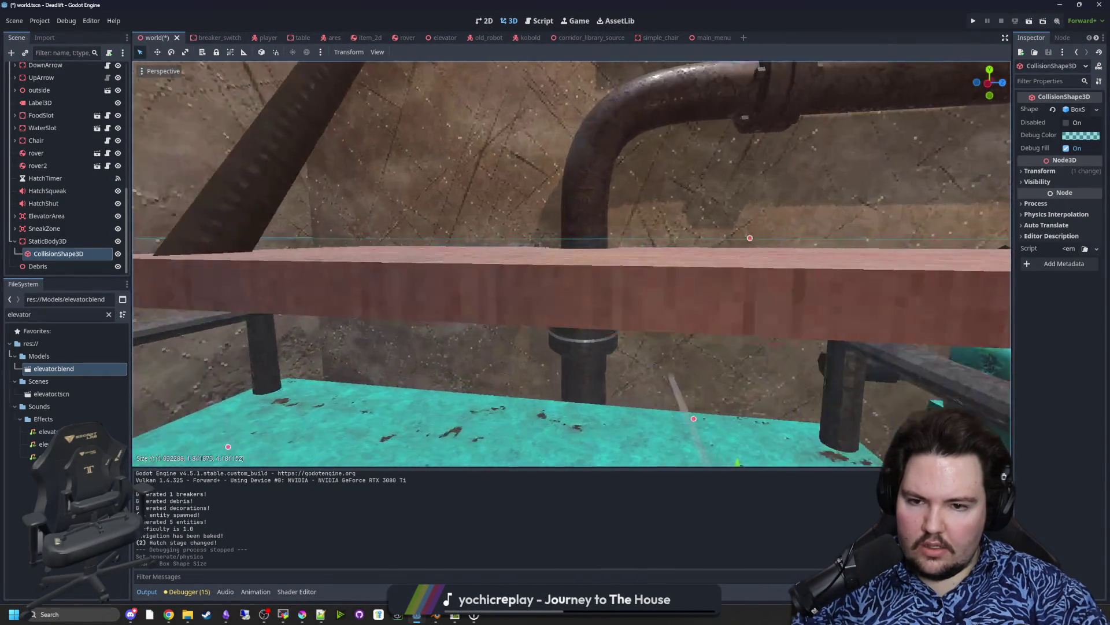
pyautogui.hotkey('ctrl', 'z')
# Step: Fit the collision box's height and width to the teal bench, then save and run the game
pyautogui.moveTo(573, 264)
pyautogui.mouseDown()
pyautogui.moveTo(601, 272)
pyautogui.moveTo(549, 264)
pyautogui.moveTo(550, 249)
pyautogui.mouseUp()
pyautogui.moveTo(550, 211); pyautogui.dragTo(507, 208)
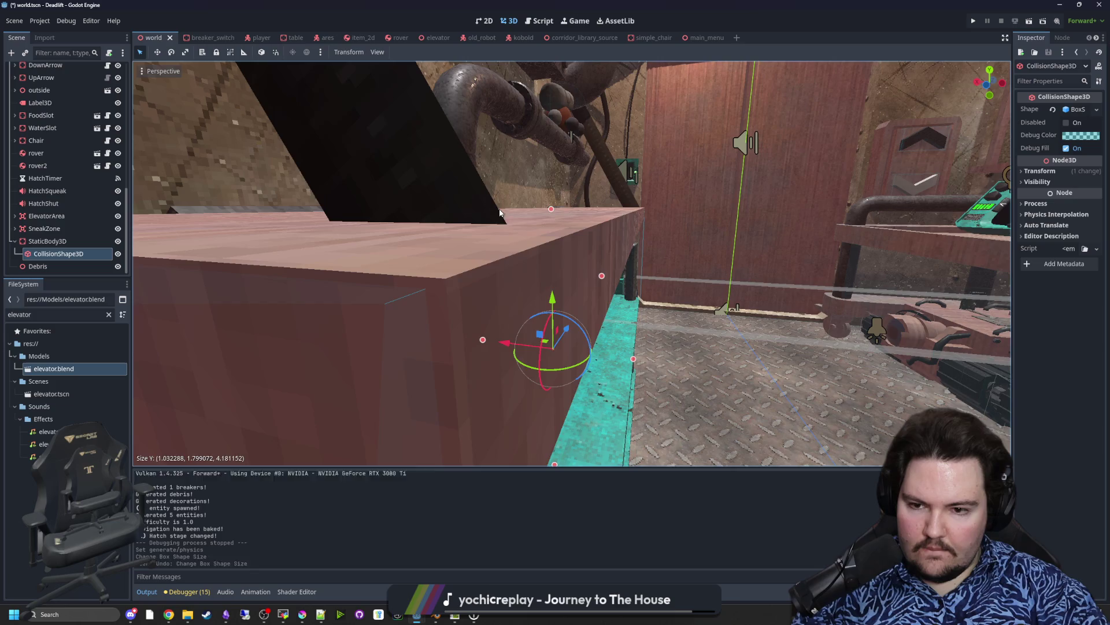
pyautogui.moveTo(500, 213); pyautogui.dragTo(500, 213)
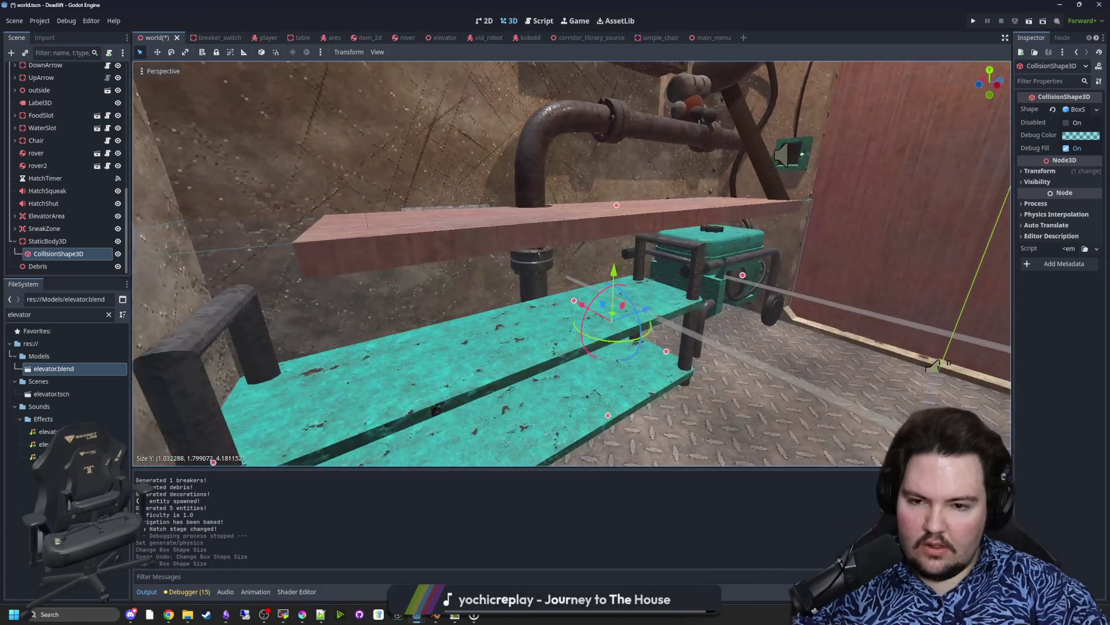
pyautogui.press('w')
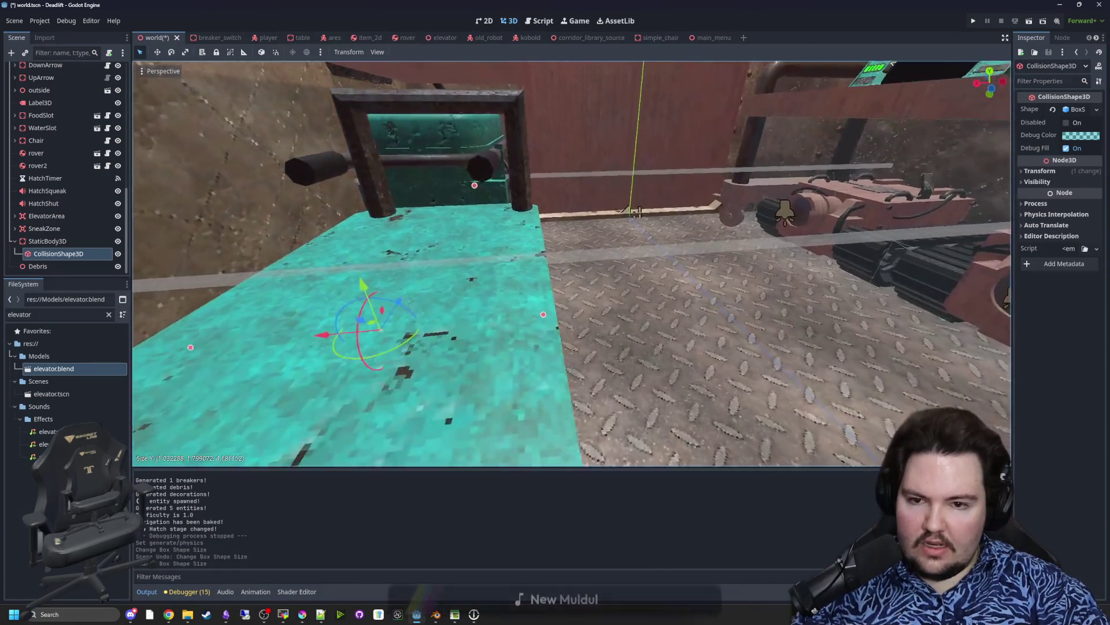
pyautogui.press('w')
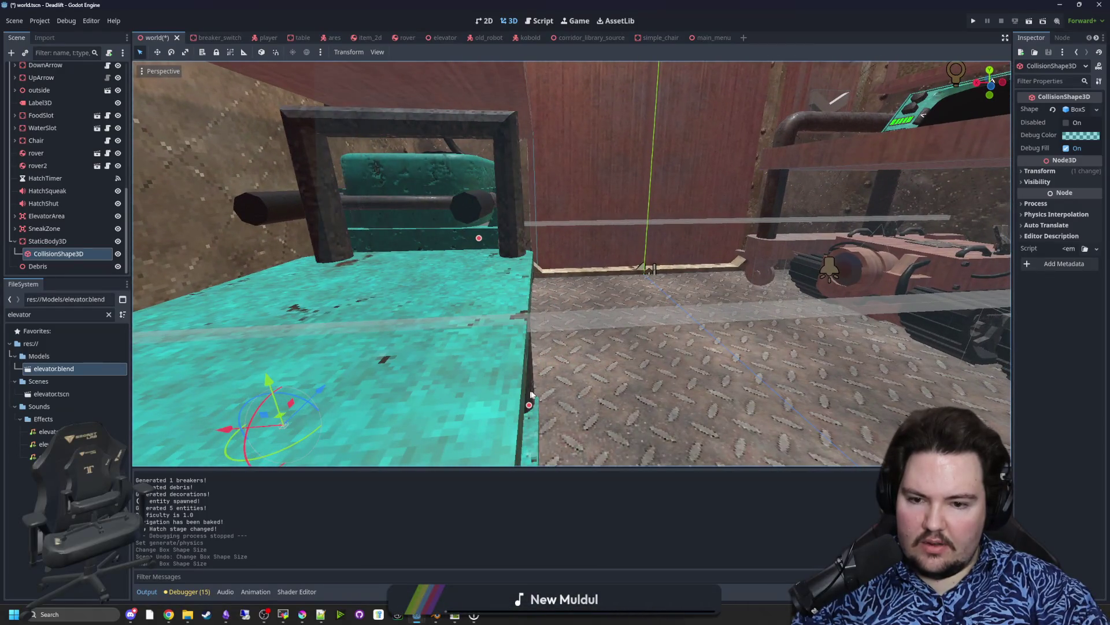
pyautogui.moveTo(531, 406); pyautogui.dragTo(495, 407)
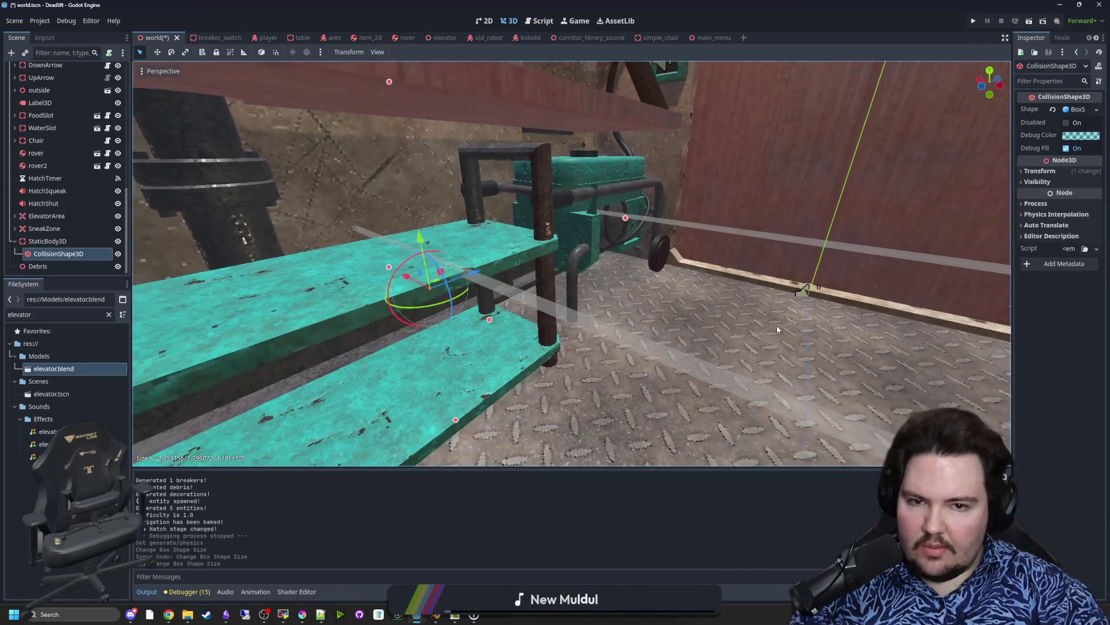
pyautogui.hotkey('ctrl', 's')
pyautogui.click(972, 22)
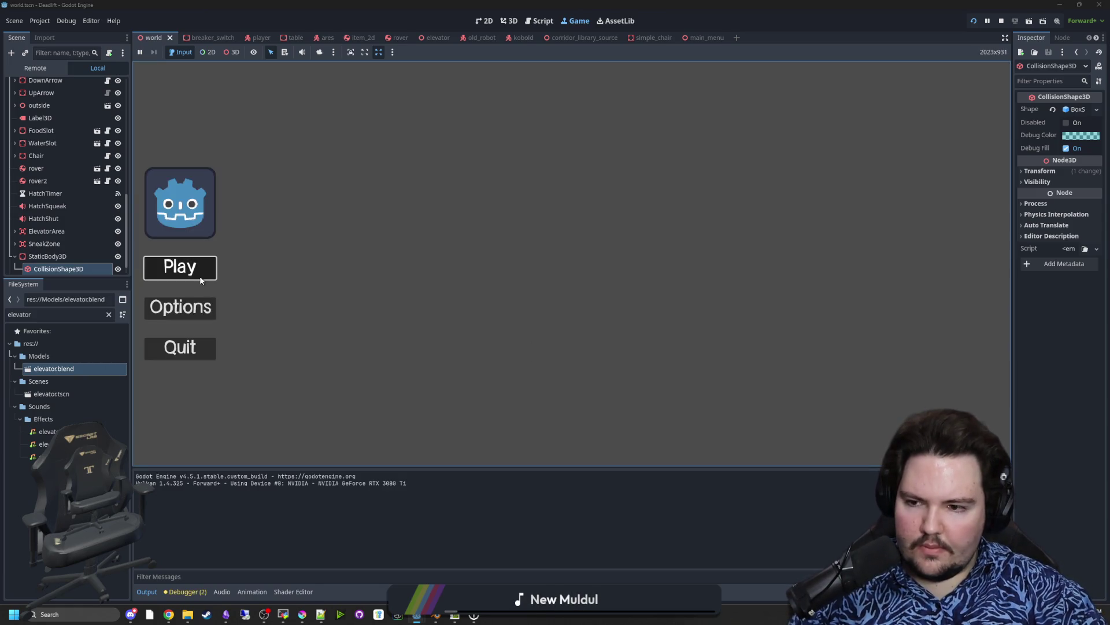
# Step: Start a new game from the main menu's Play button and head to the elevator table
pyautogui.click(201, 281)
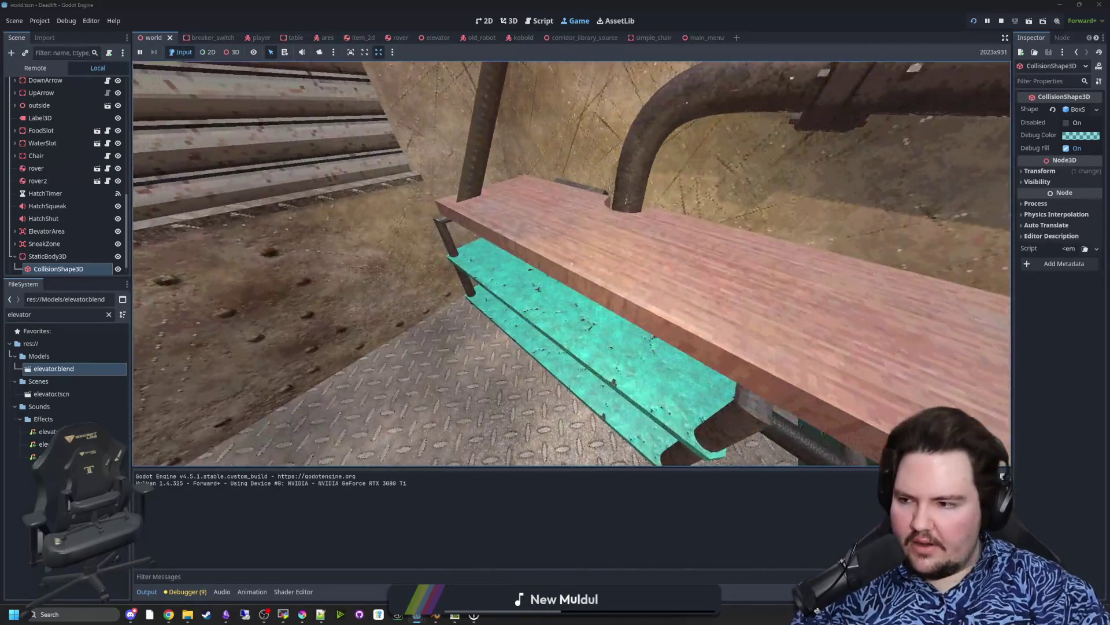
# Step: Walk out of the corridor onto the field and back across the elevator room, then pause
pyautogui.press('super')
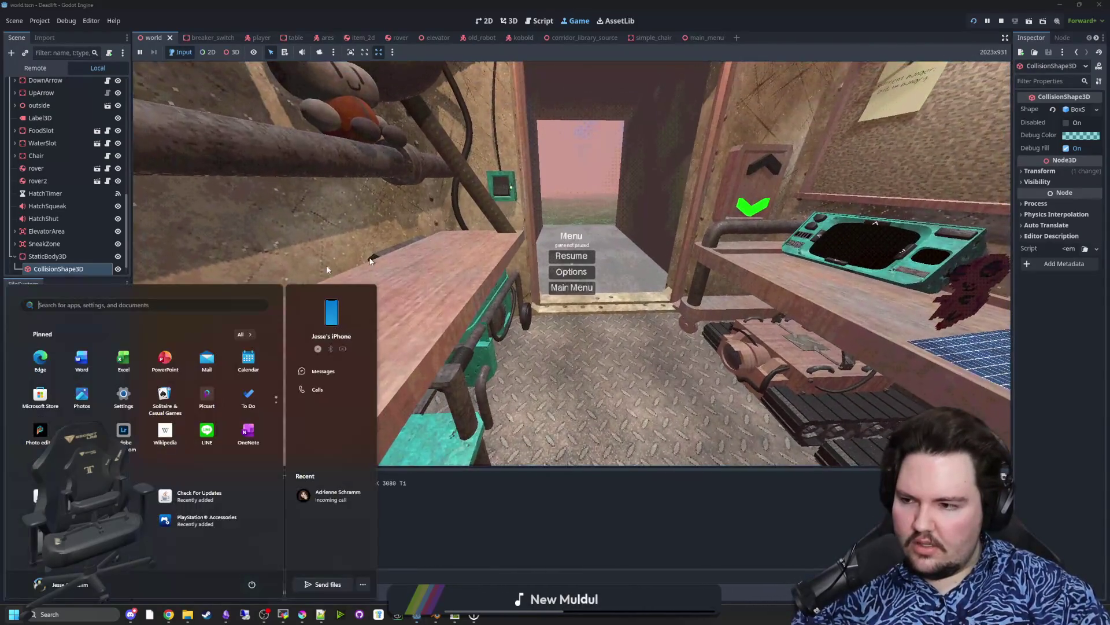
pyautogui.press('Escape')
pyautogui.press('Escape')
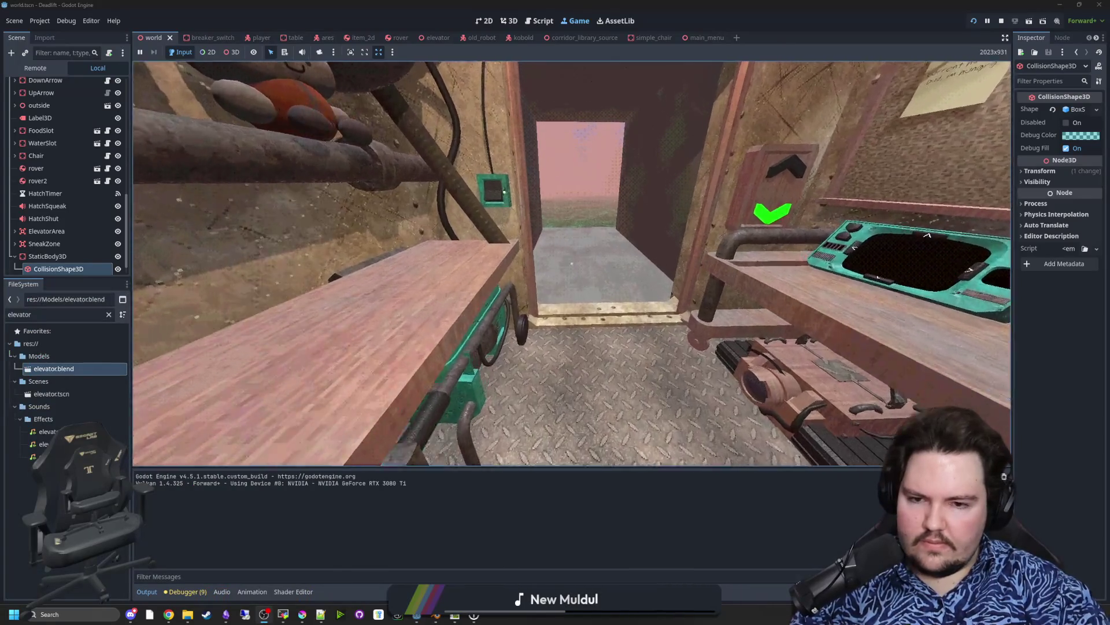
pyautogui.press('w')
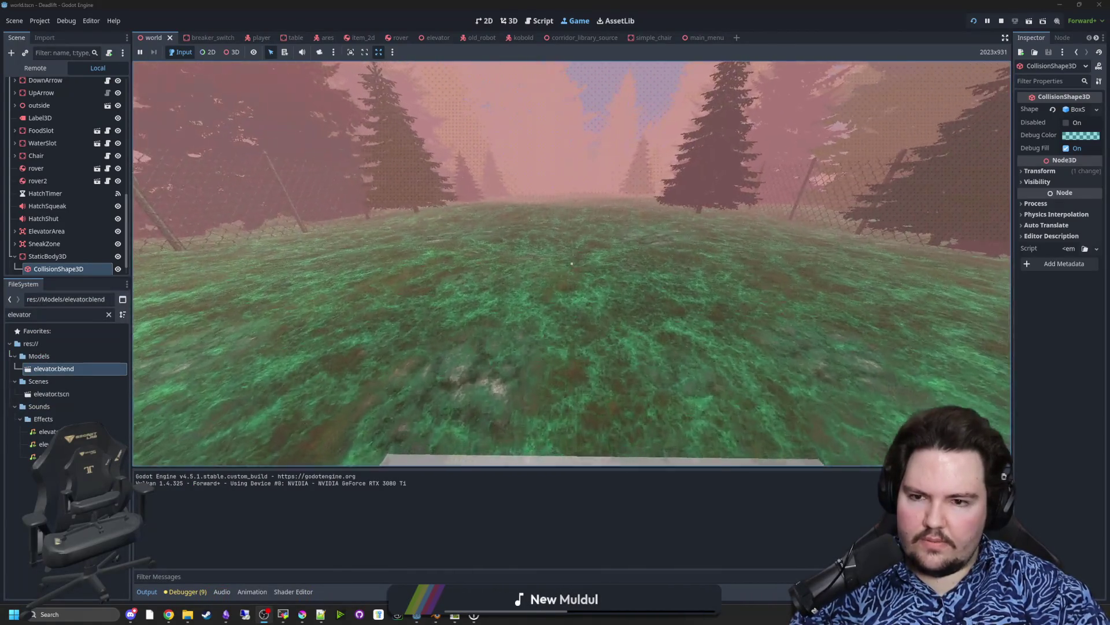
pyautogui.moveTo(571, 263)
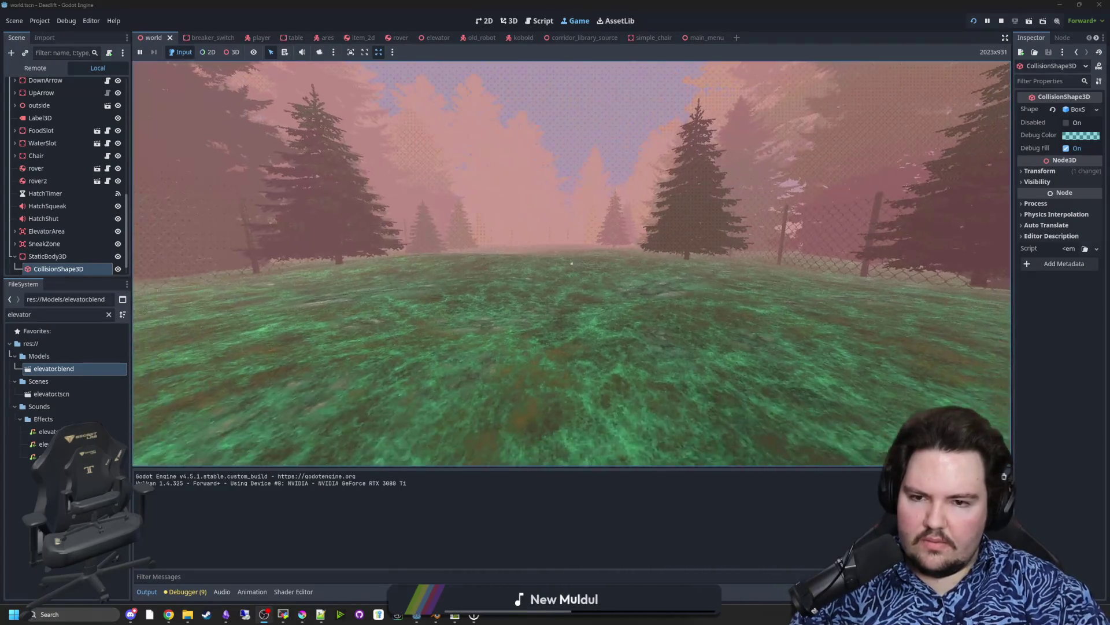
pyautogui.press('w')
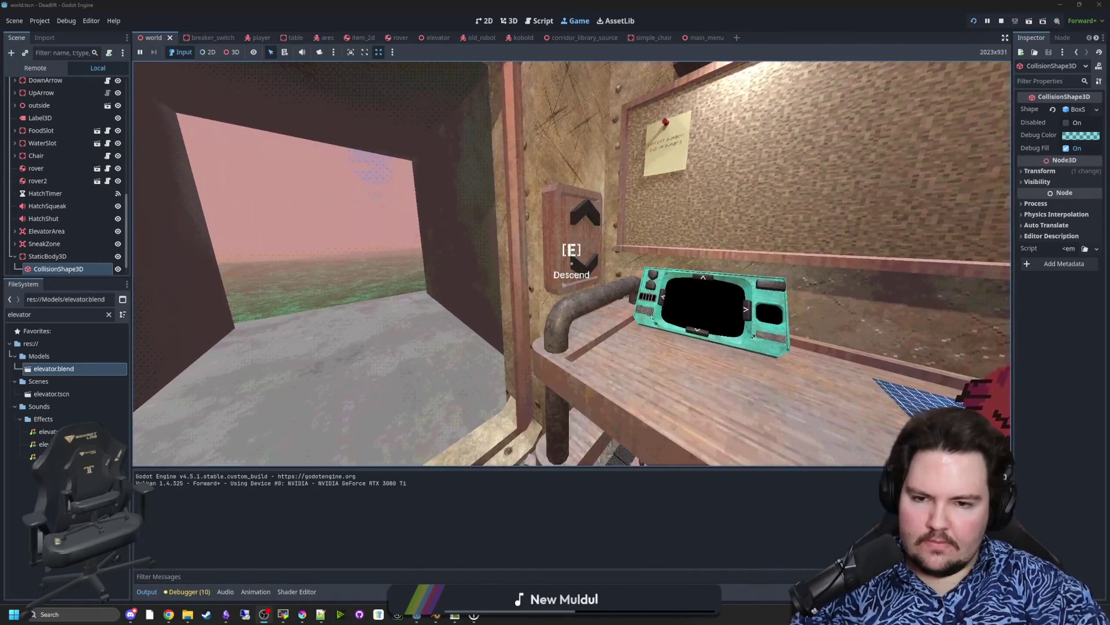
pyautogui.press('s')
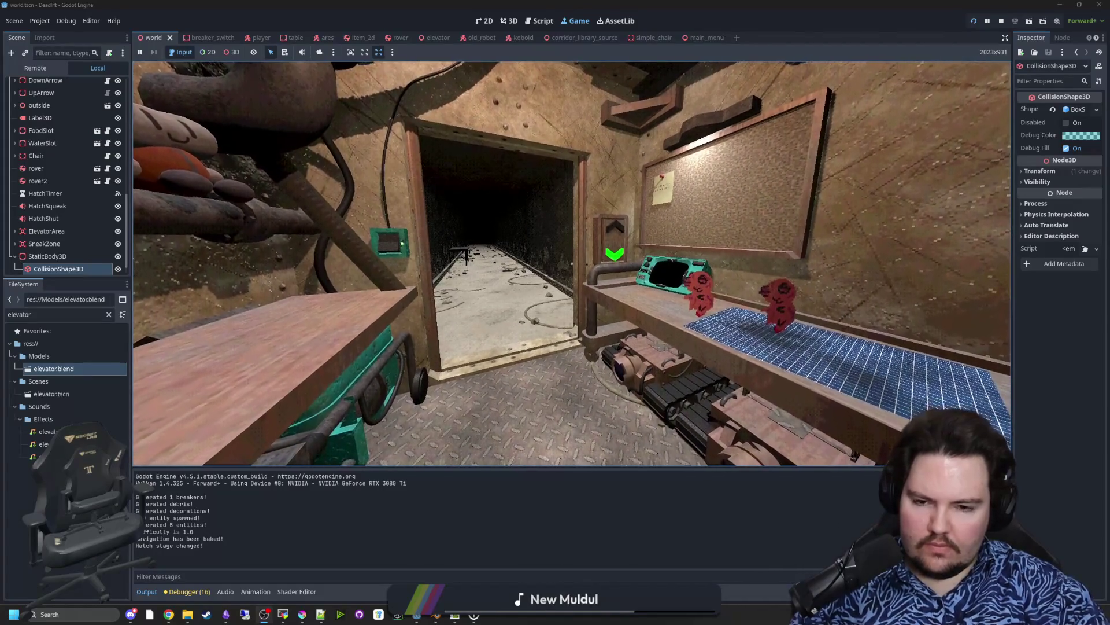
pyautogui.press('super')
# Step: Stop the game with F8 and search world.gd for generate_decor to locate the debris code
pyautogui.press('F8')
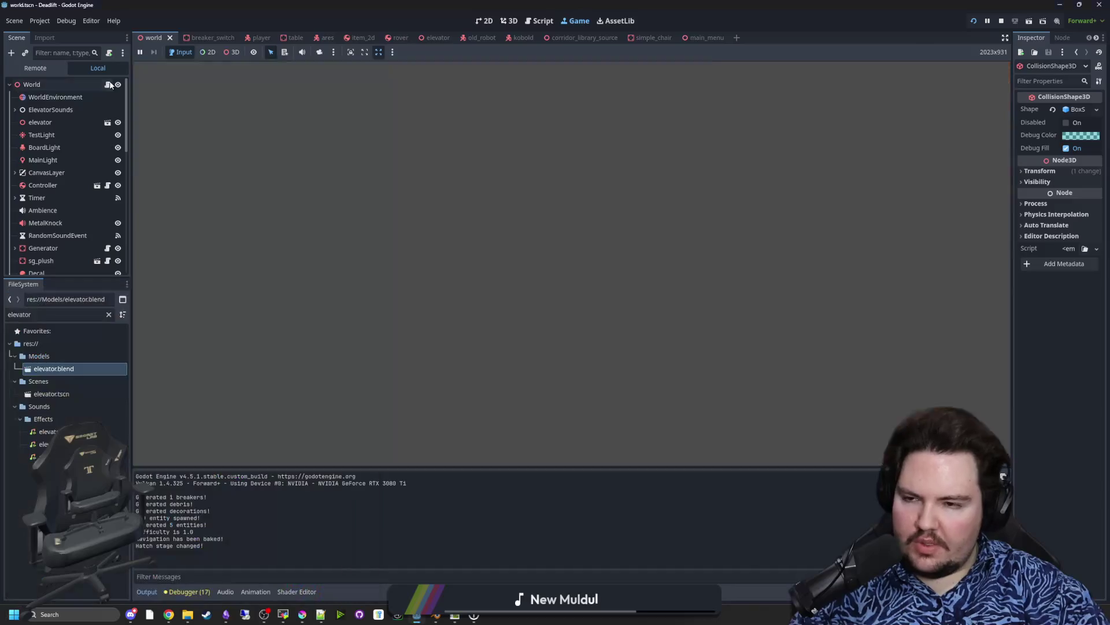
pyautogui.click(552, 324)
pyautogui.click(602, 284)
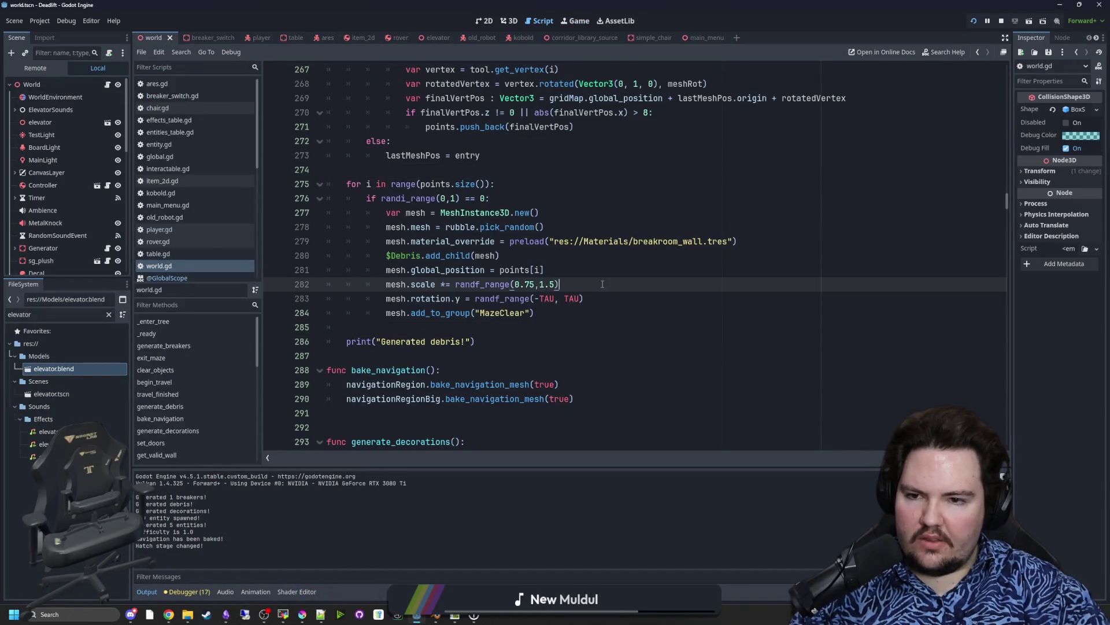
pyautogui.click(469, 332)
pyautogui.scroll(3, 488, 332)
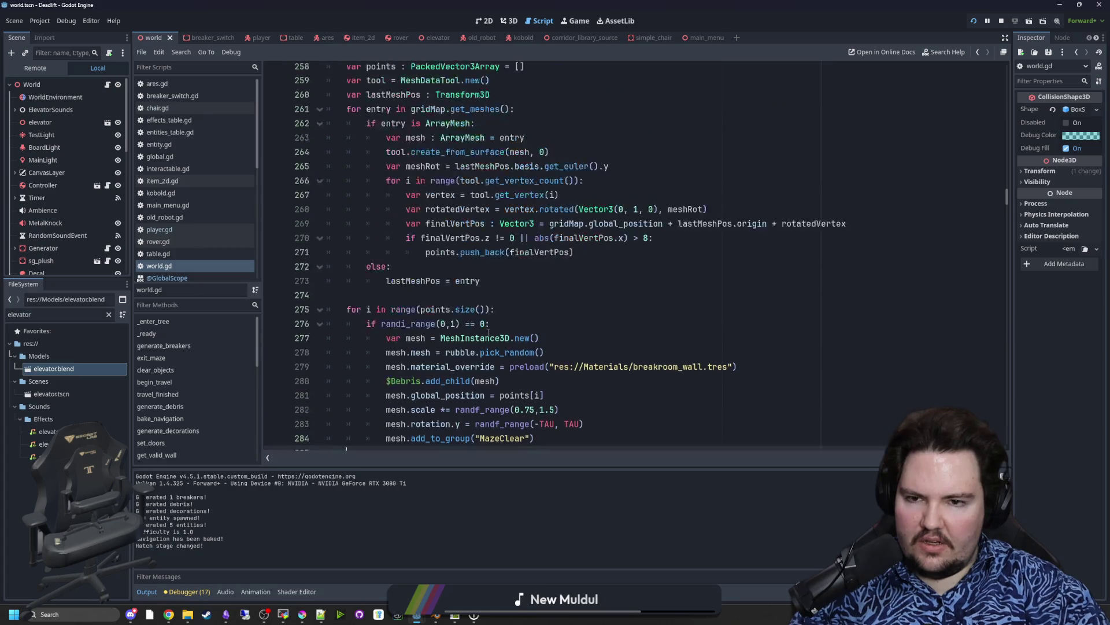
pyautogui.click(551, 298)
pyautogui.hotkey('ctrl', 'f')
pyautogui.write('generate_decor')
pyautogui.scroll(-2, 552, 310)
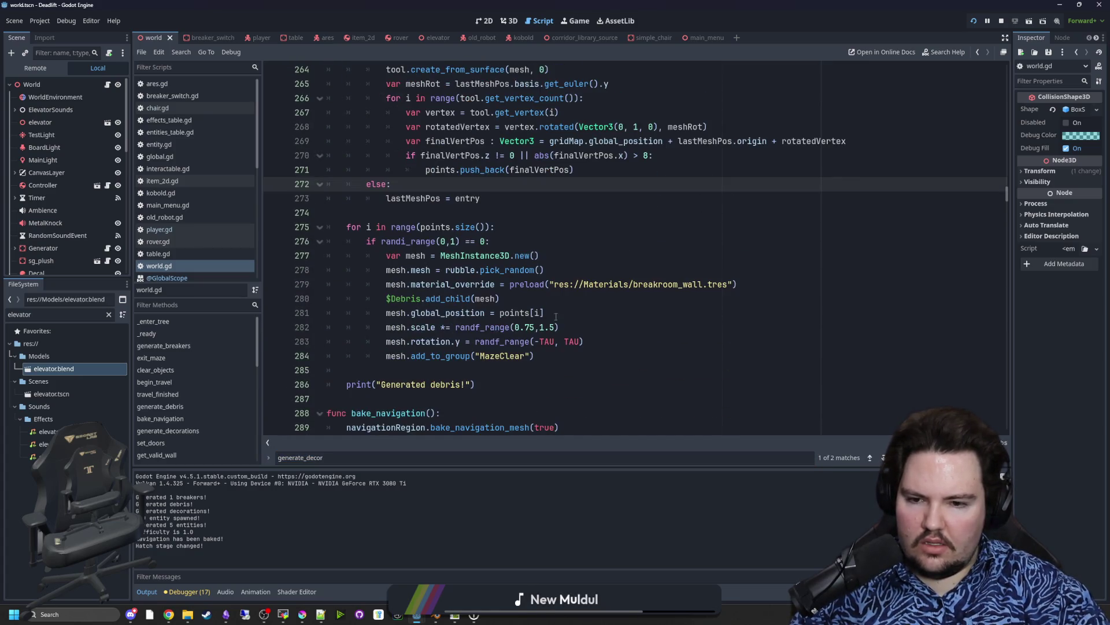
pyautogui.scroll(3, 555, 299)
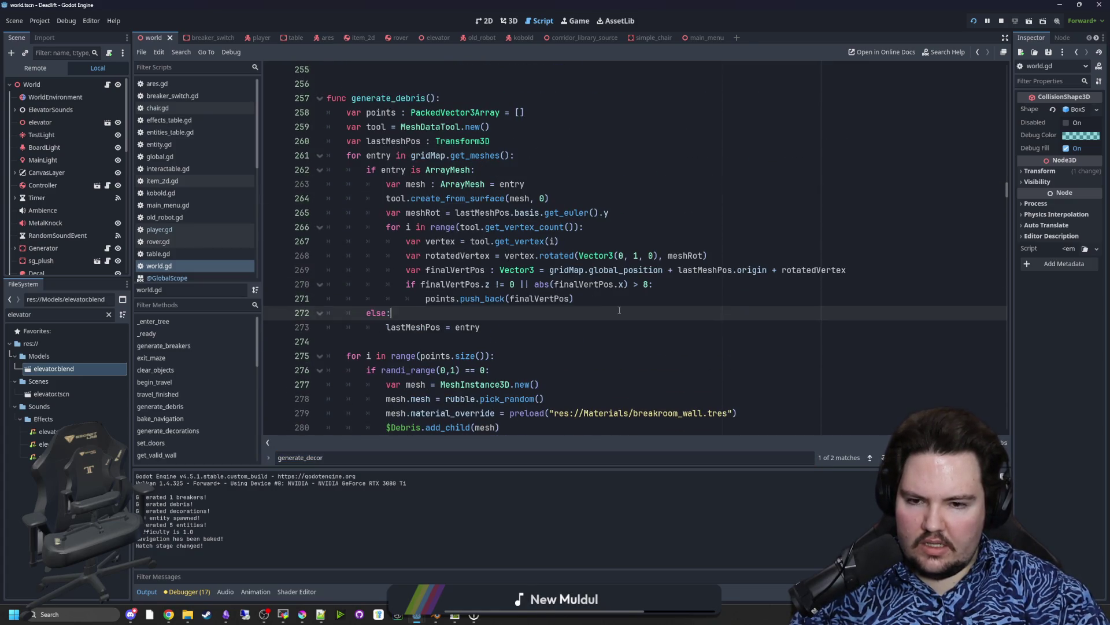
# Step: Replace '!= 0' with '> 1.0' in line 270's finalVertPos.z check and save world.gd
pyautogui.click(514, 279)
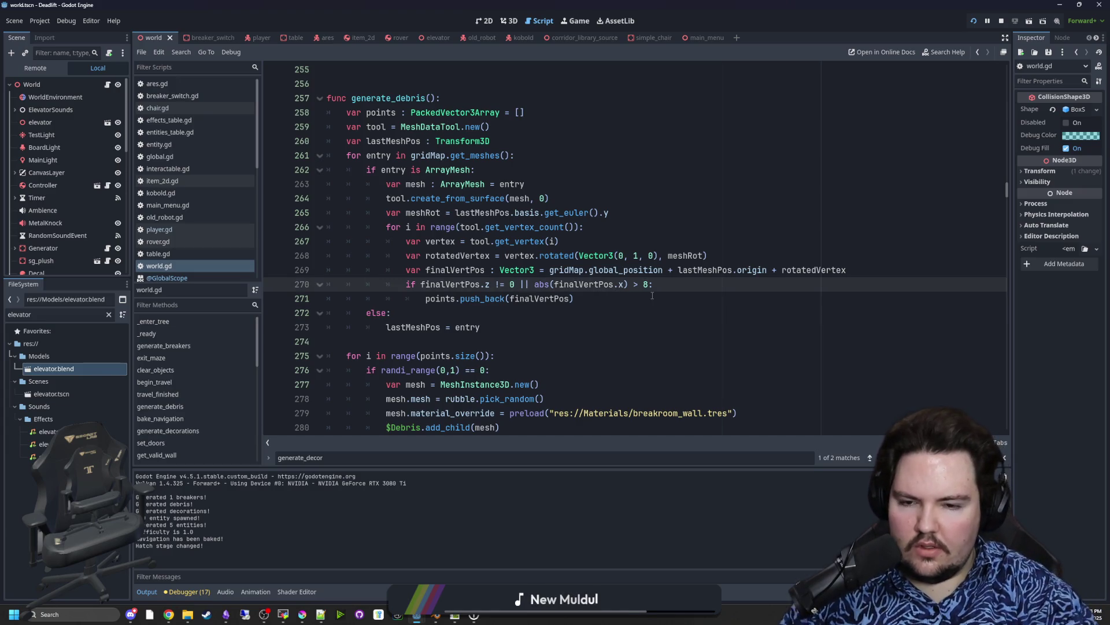
pyautogui.press('BackSpace')
pyautogui.press('BackSpace')
pyautogui.press('BackSpace')
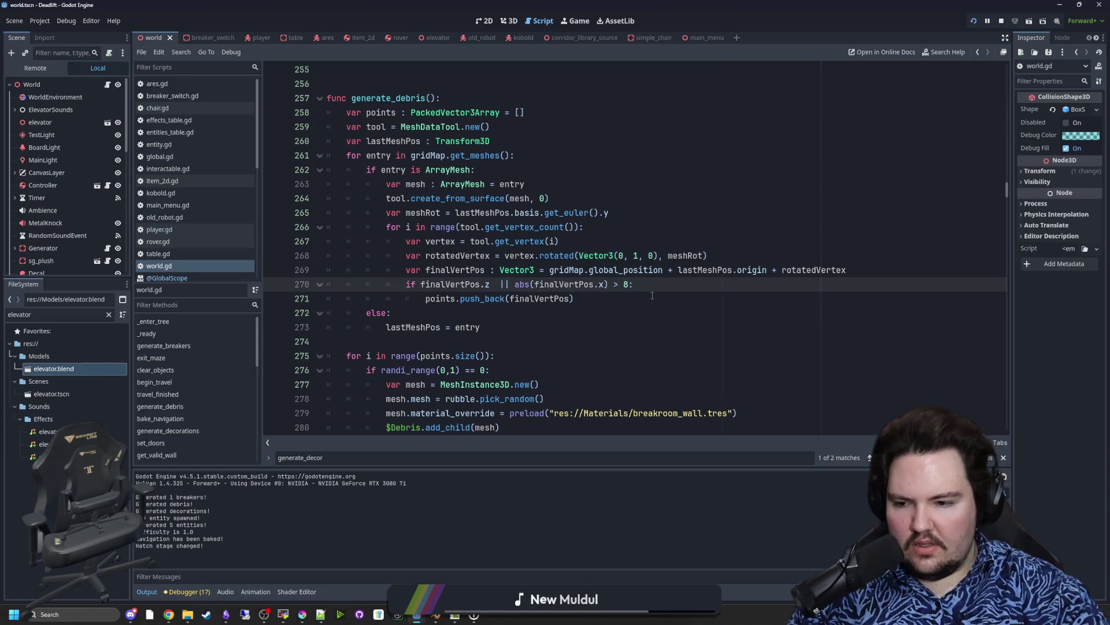
pyautogui.click(510, 20)
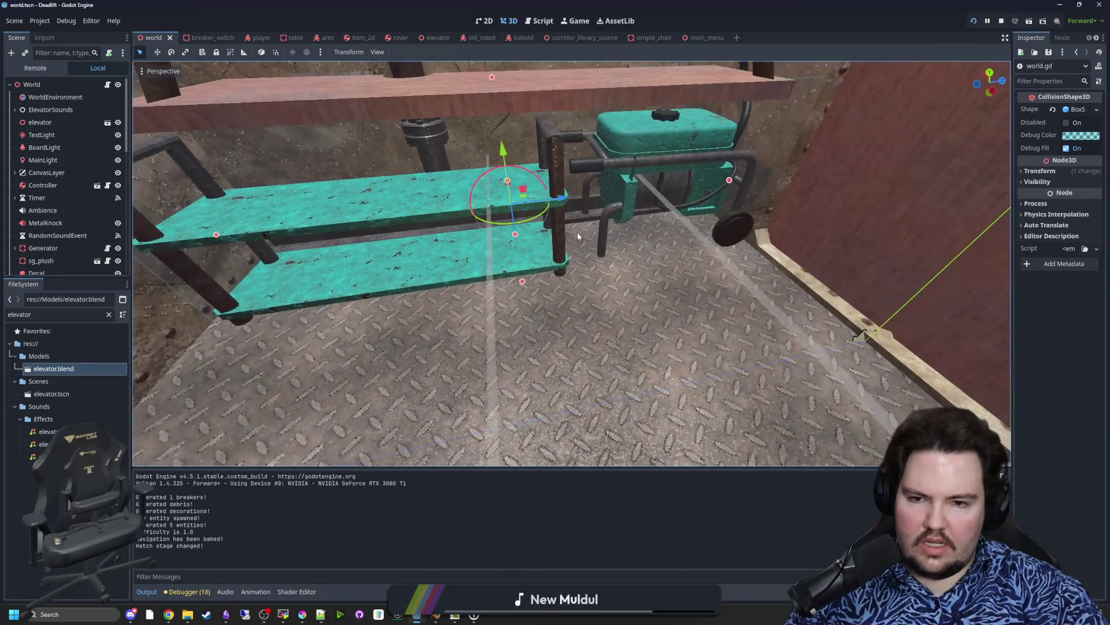
pyautogui.click(107, 85)
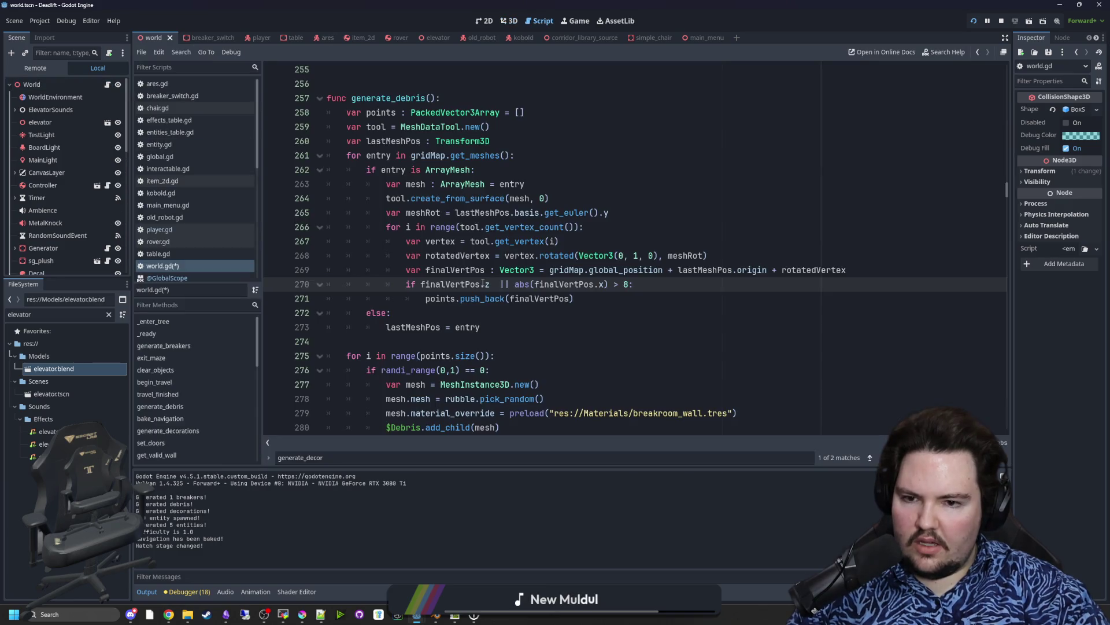
pyautogui.click(491, 311)
pyautogui.click(495, 283)
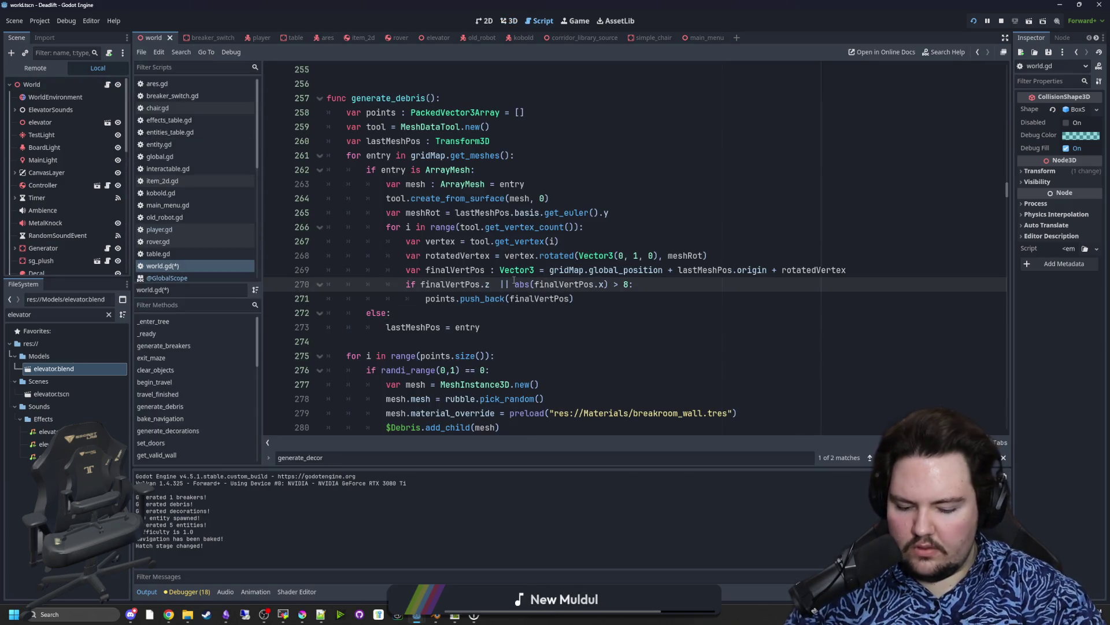
pyautogui.write('> 1.0')
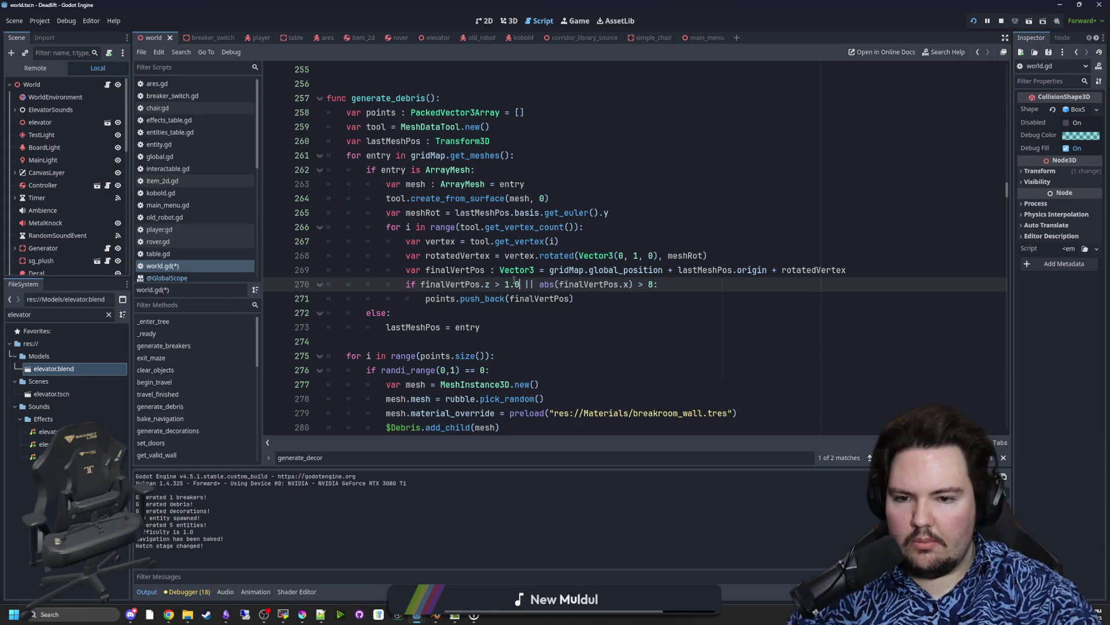
pyautogui.click(578, 301)
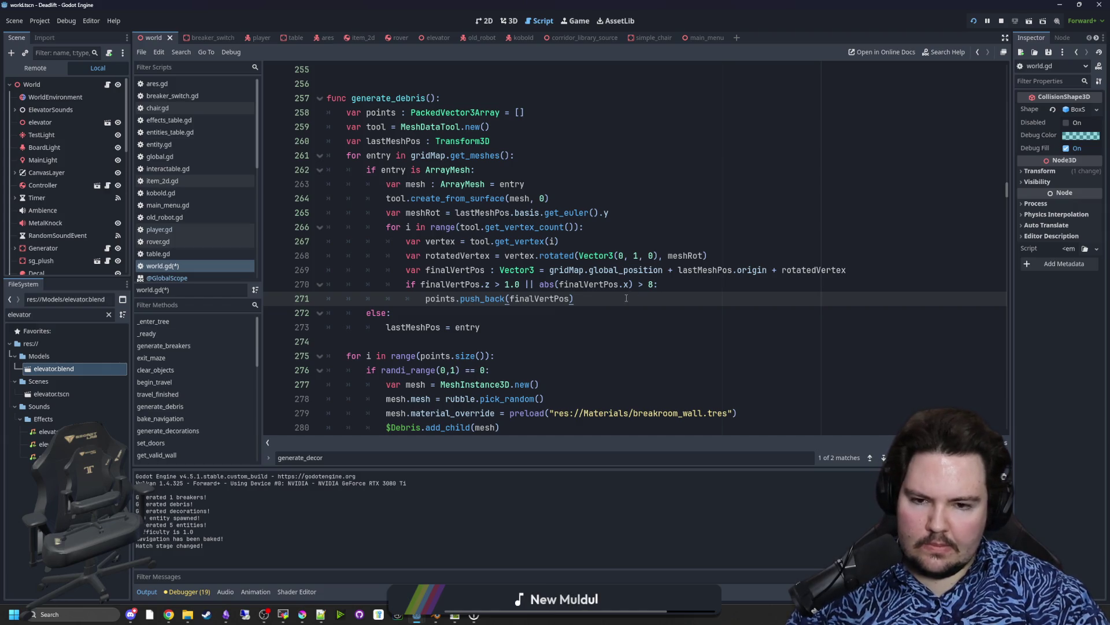
pyautogui.hotkey('ctrl', 's')
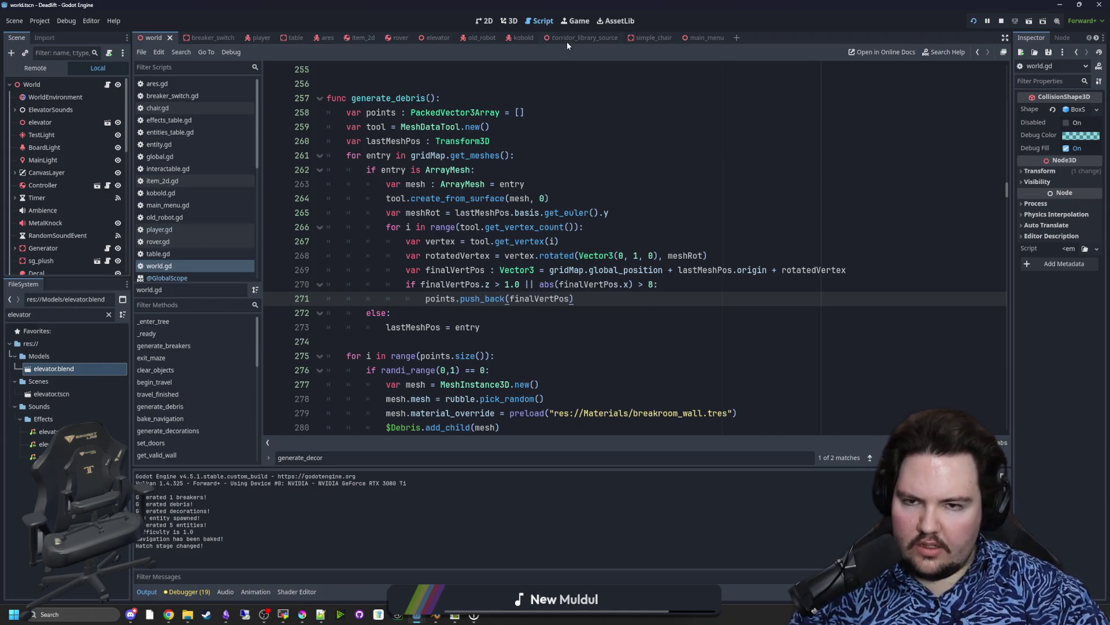
pyautogui.click(575, 21)
pyautogui.press('w')
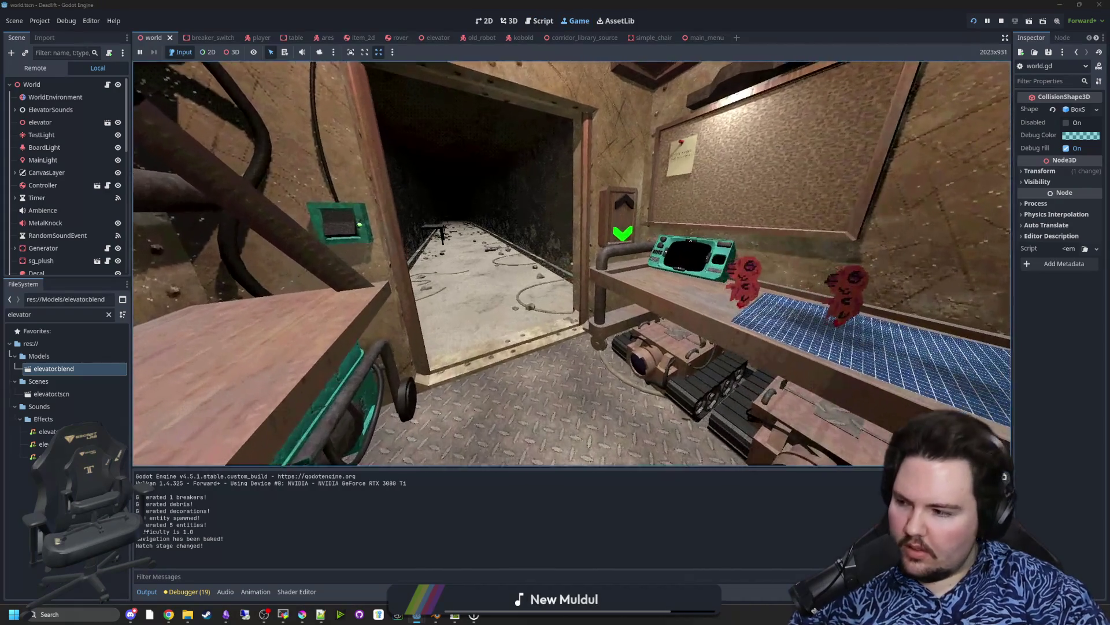
pyautogui.press('s')
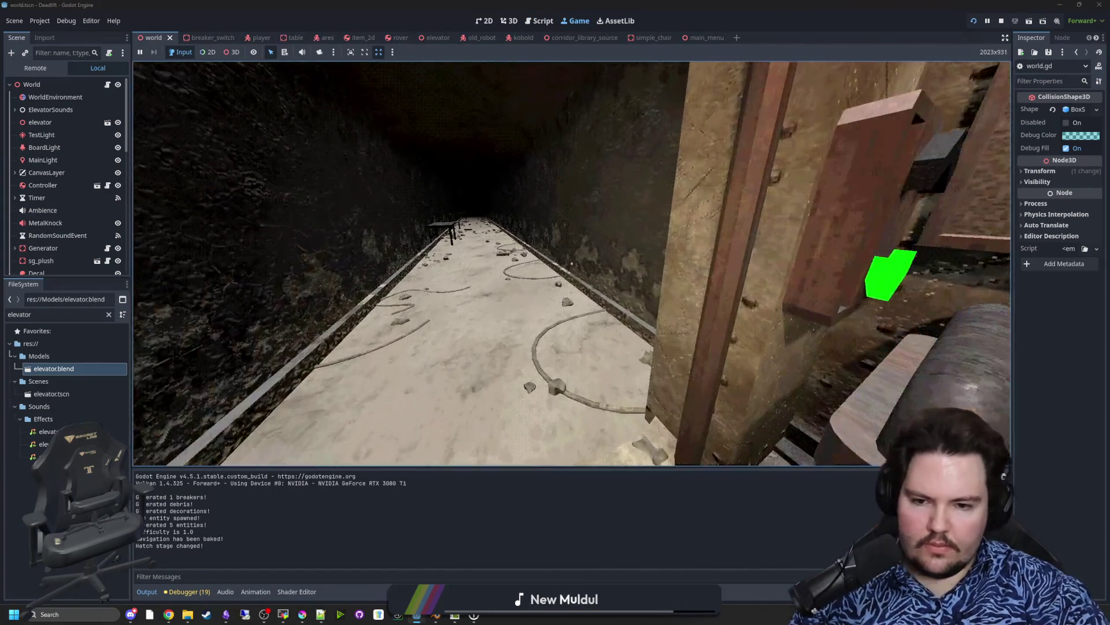
pyautogui.press('s')
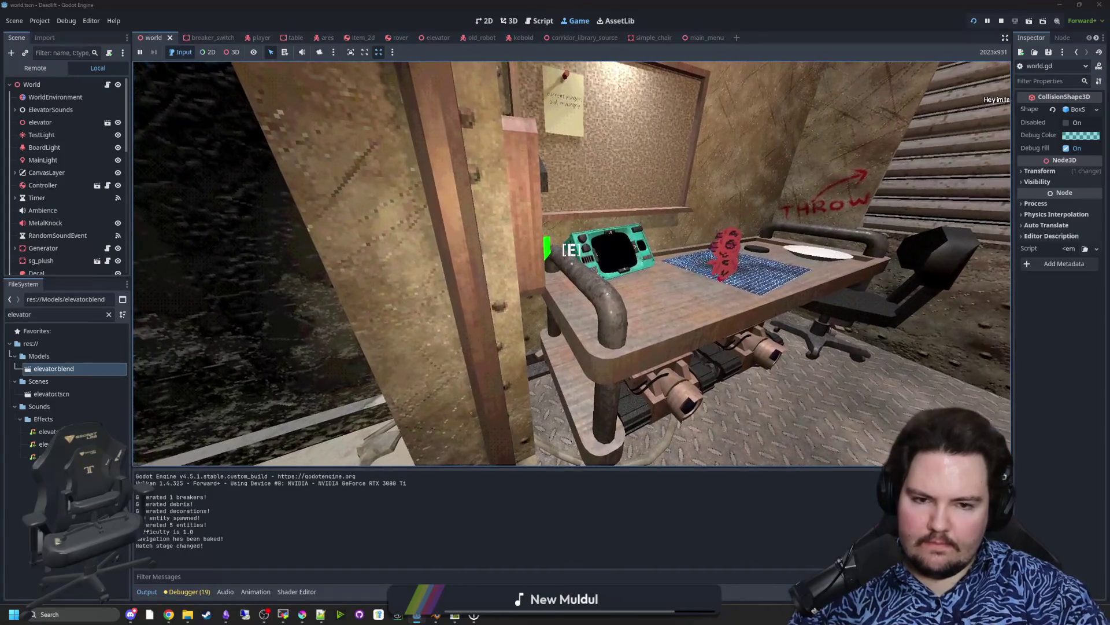
pyautogui.press('Escape')
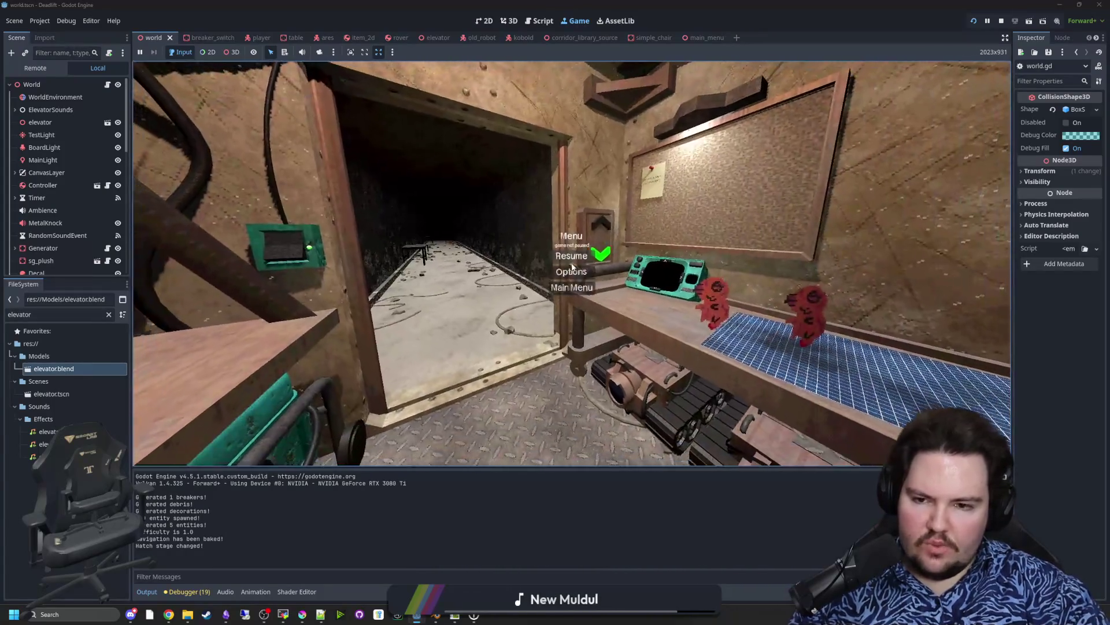
# Step: Save world.gd and insert a test line fmod(2.5, 1.2) below the vertex loop
pyautogui.hotkey('ctrl', 'F3')
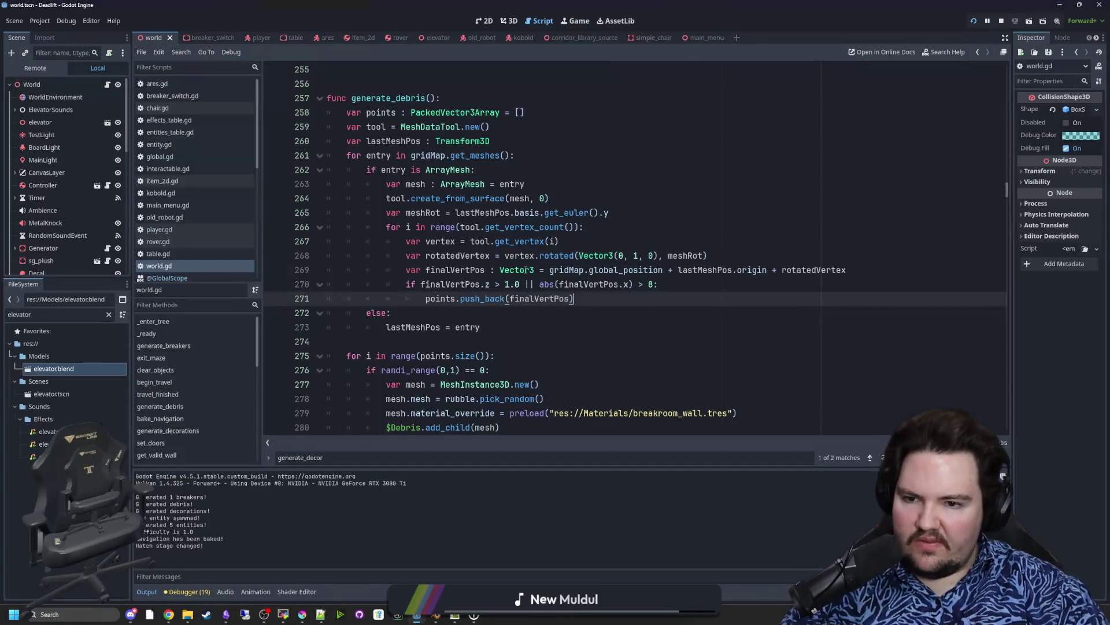
pyautogui.hotkey('ctrl', 's')
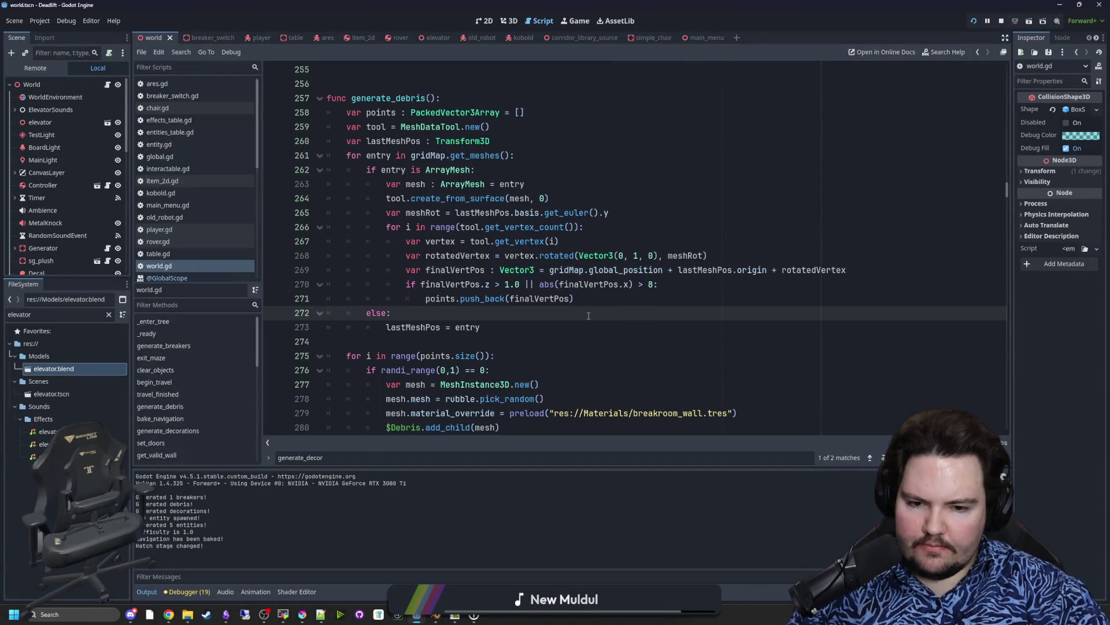
pyautogui.click(436, 340)
pyautogui.scroll(1, 439, 335)
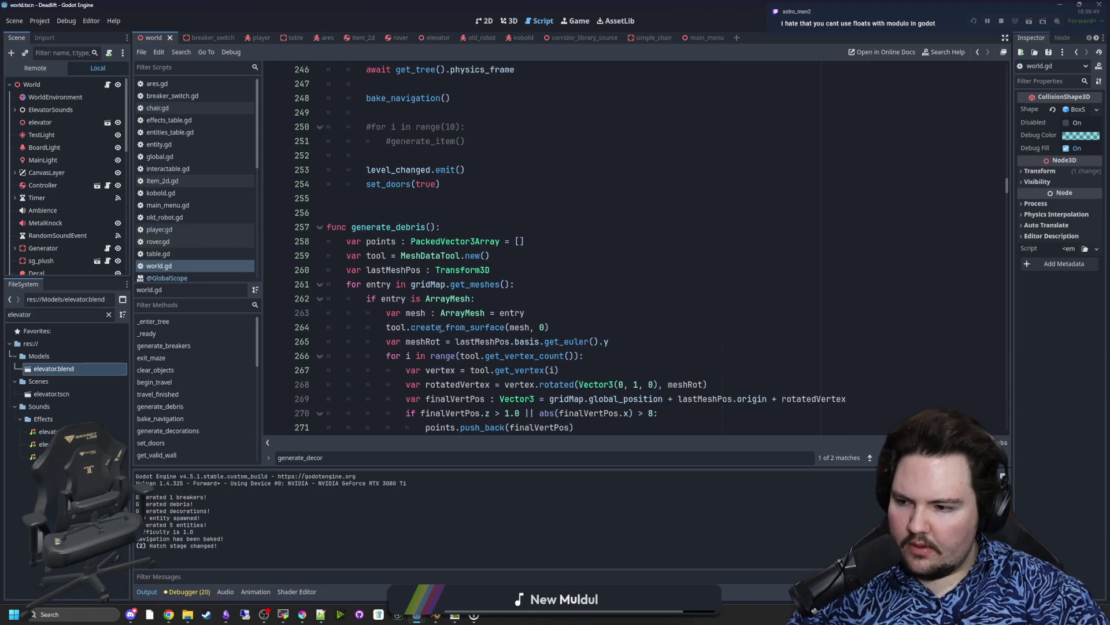
pyautogui.scroll(-5, 417, 288)
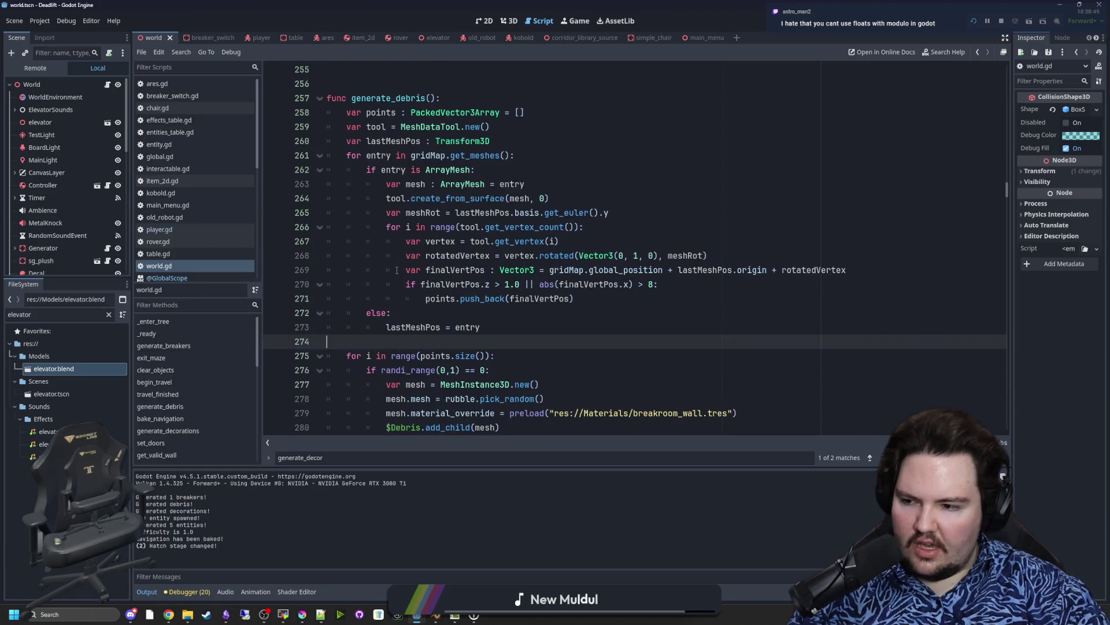
pyautogui.scroll(1, 461, 304)
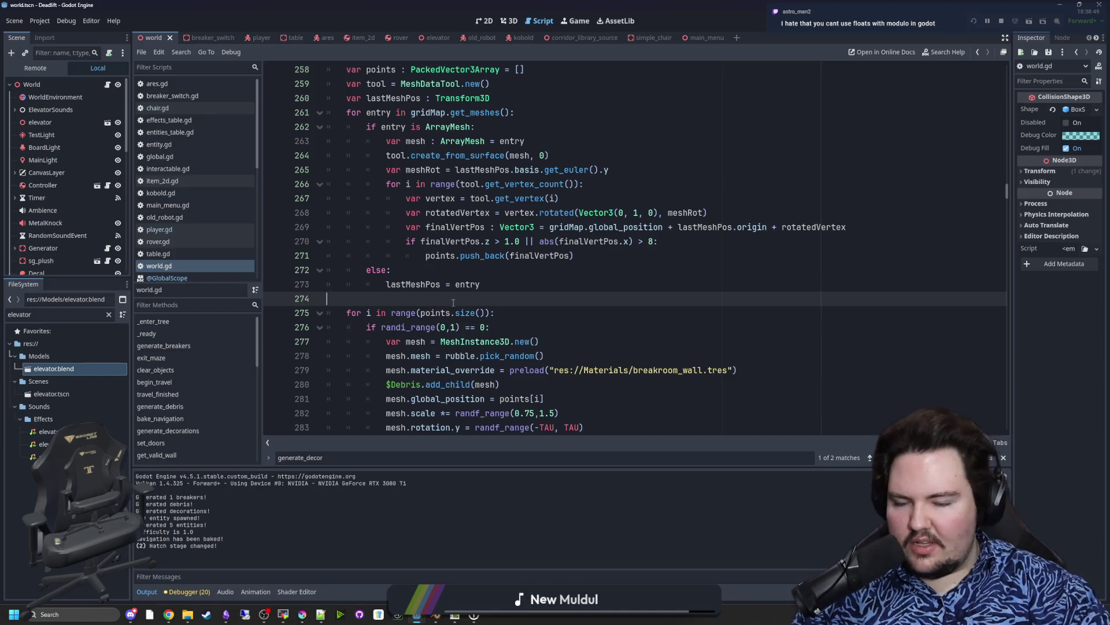
pyautogui.press('Return')
pyautogui.press('Return')
pyautogui.press('Up')
pyautogui.write('fmod(')
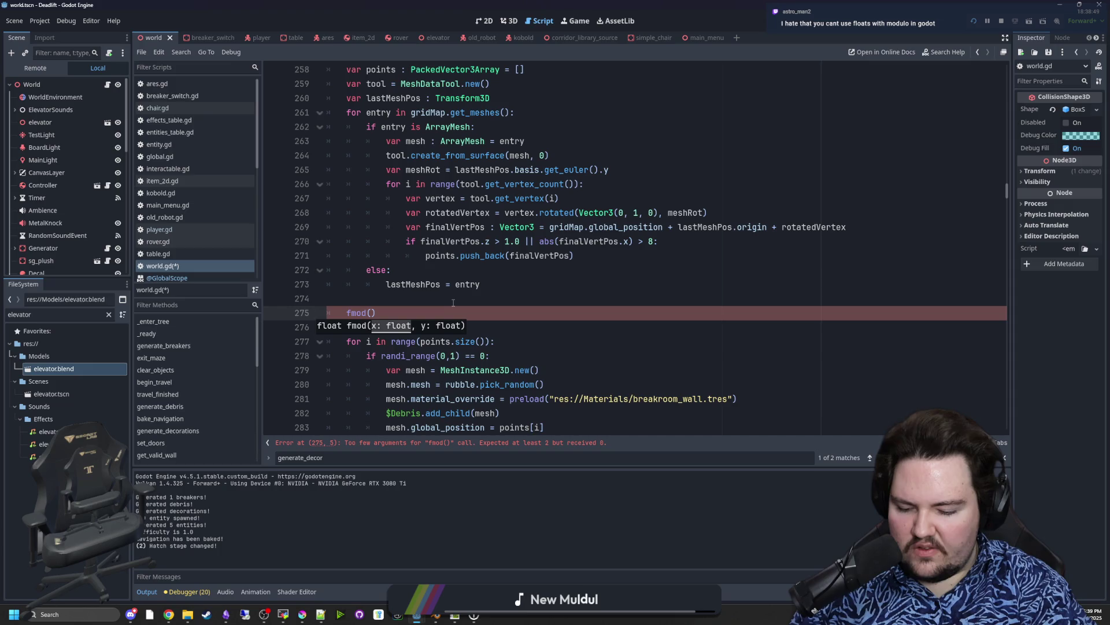
pyautogui.write('2.5, ')
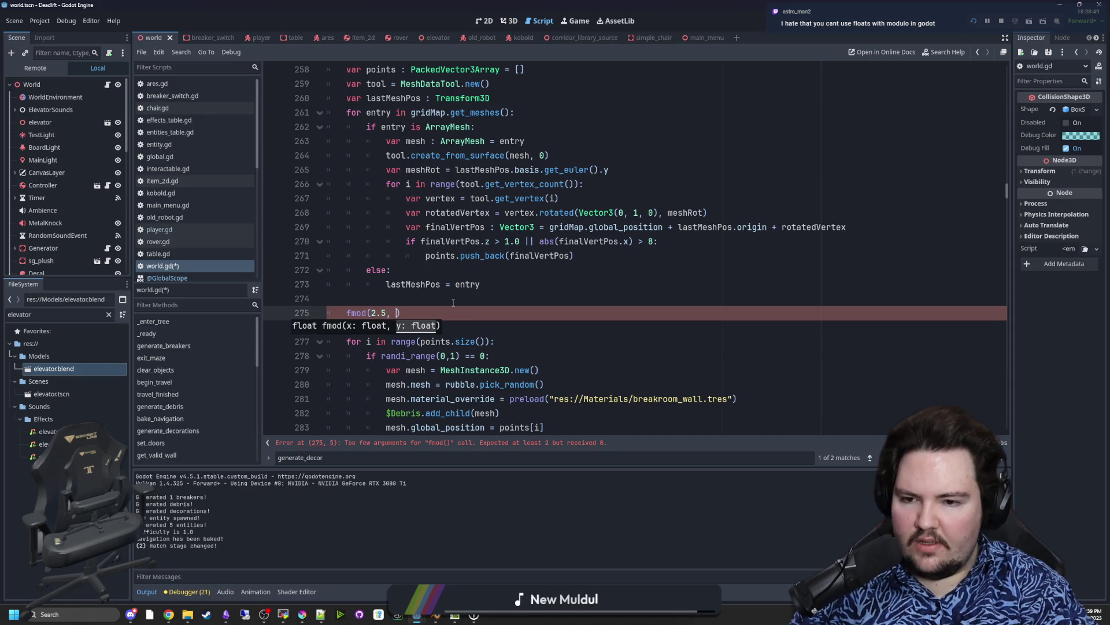
pyautogui.write('1.2')
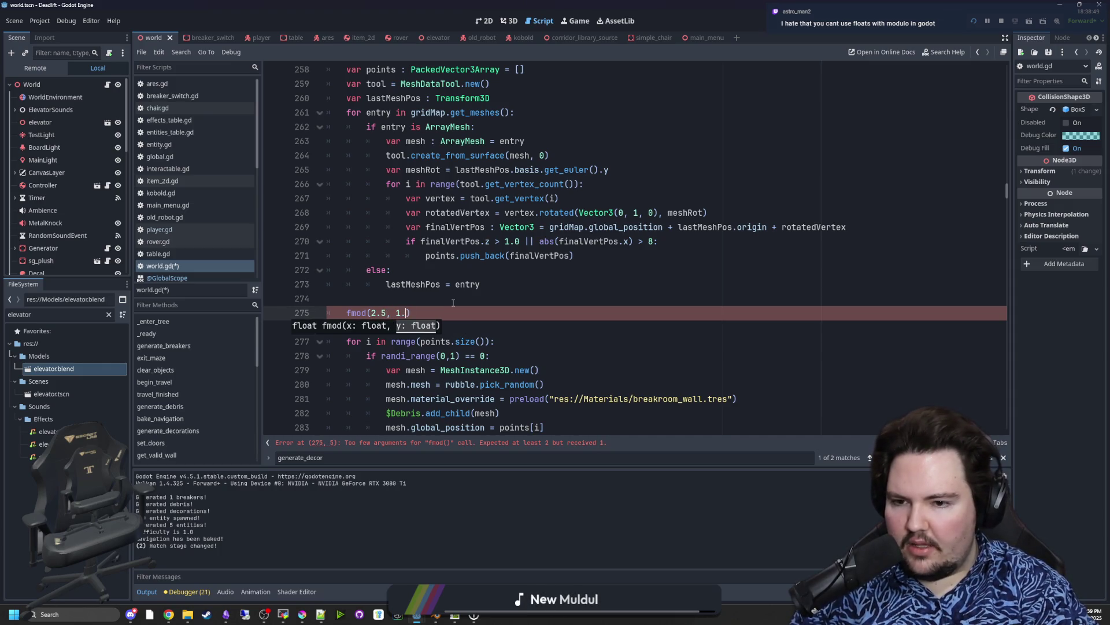
# Step: Try a trailing % after fmod(2.5, 1.2), then remove it so the call stands alone
pyautogui.click(454, 303)
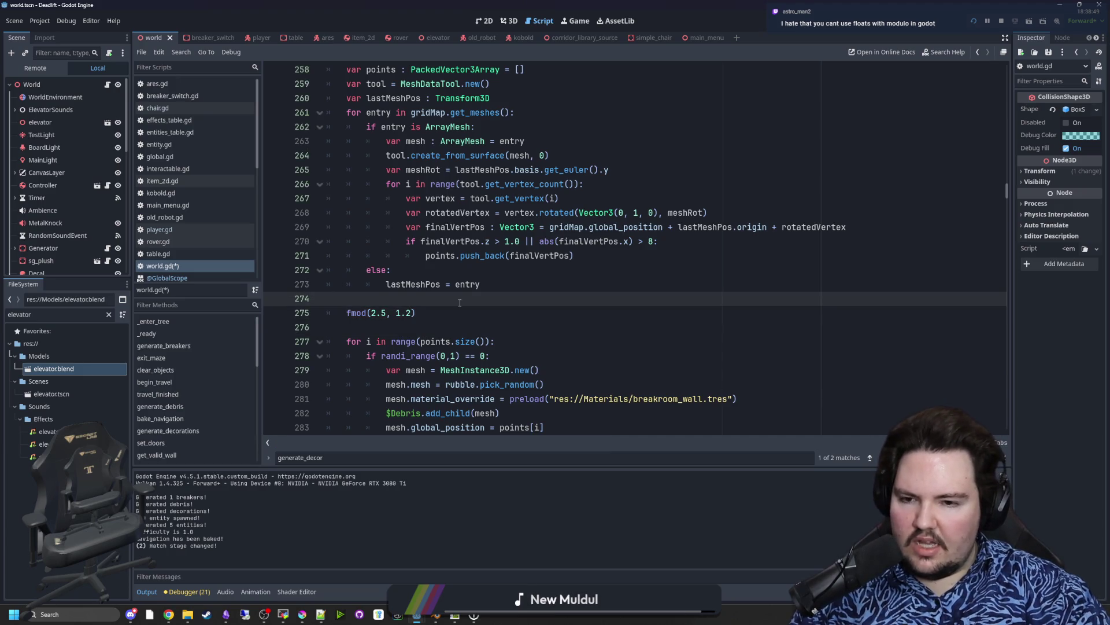
pyautogui.click(466, 313)
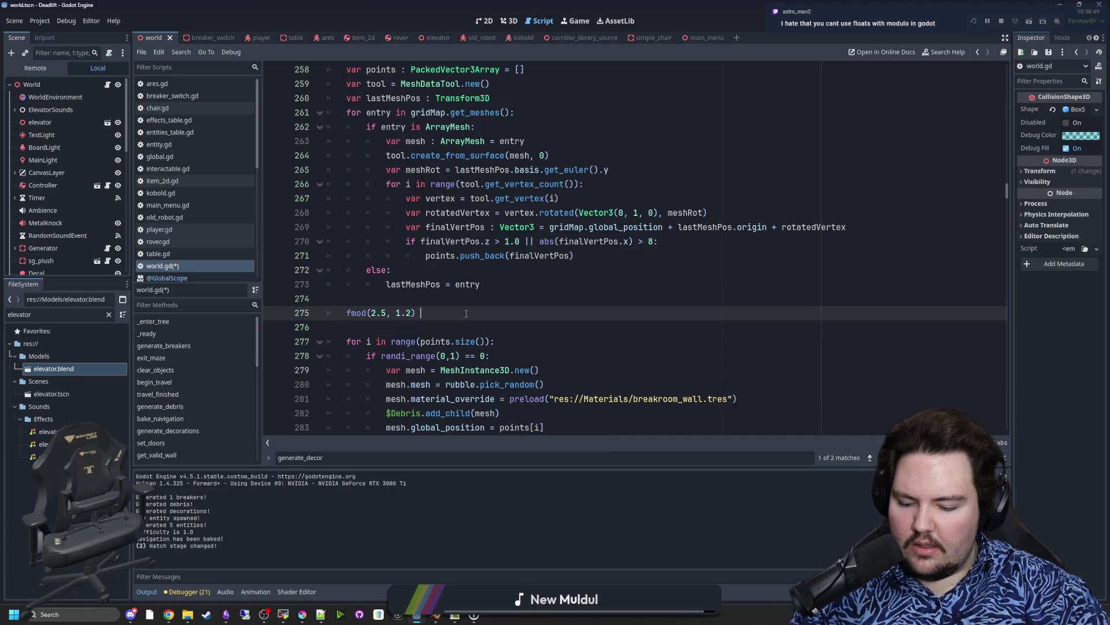
pyautogui.write('%')
pyautogui.press('BackSpace')
pyautogui.press('BackSpace')
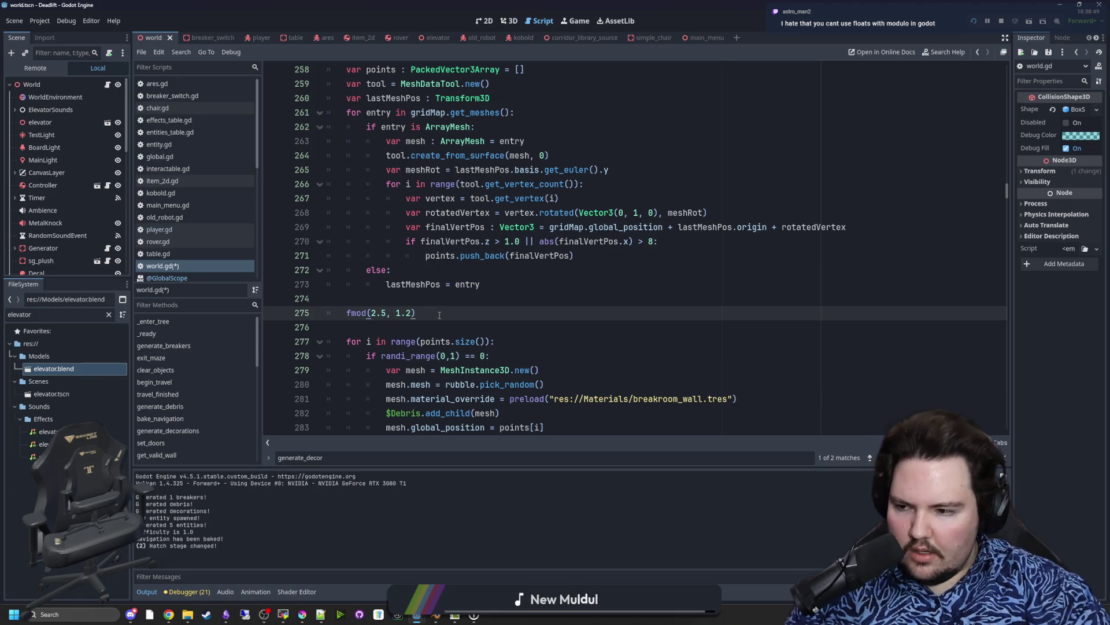
pyautogui.write(' %')
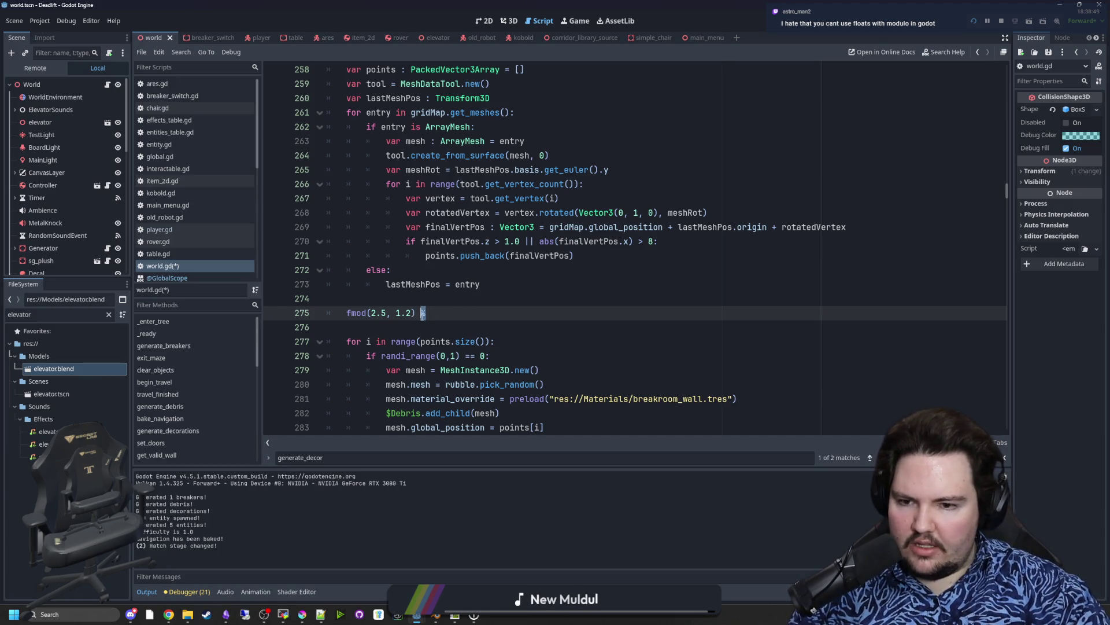
pyautogui.press('BackSpace')
pyautogui.press('BackSpace')
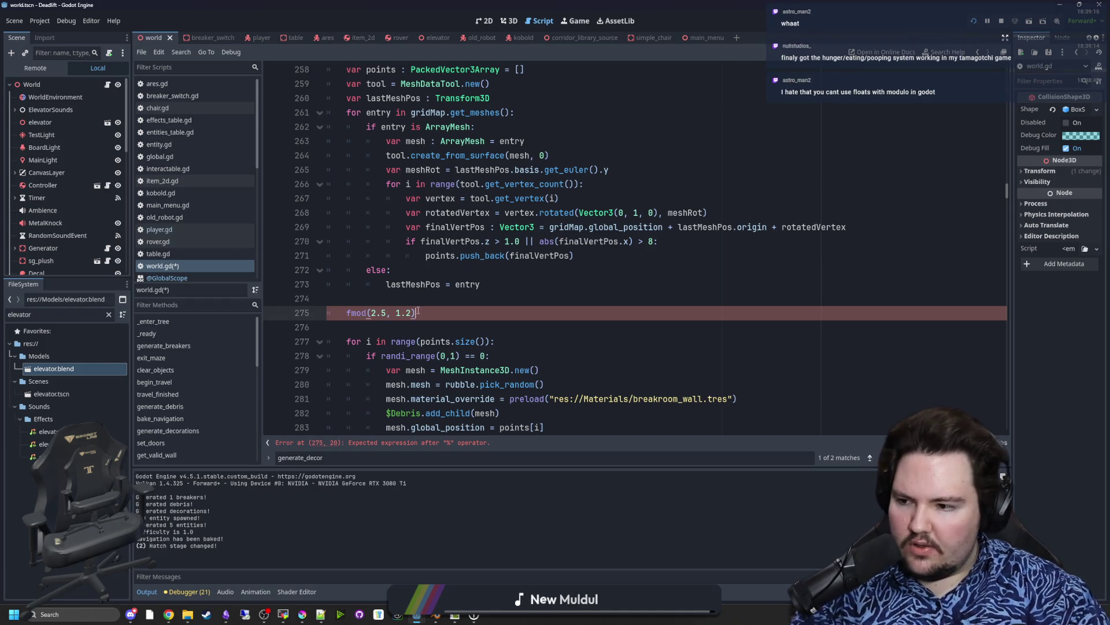
pyautogui.keyDown('ctrl'); pyautogui.click(357, 313); pyautogui.keyUp('ctrl')
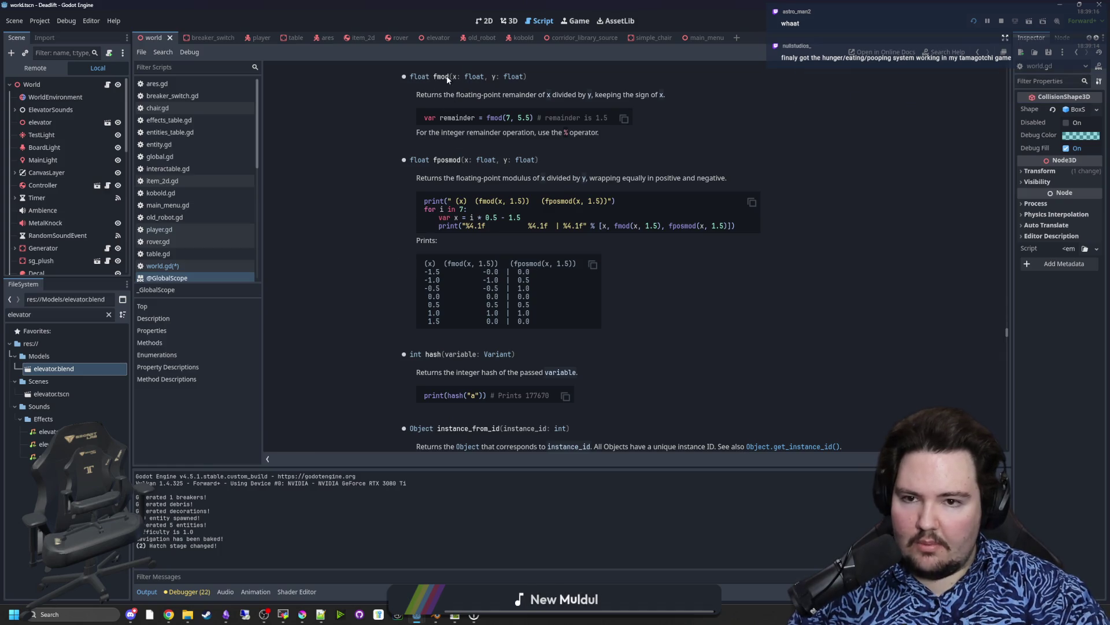
pyautogui.moveTo(417, 95); pyautogui.dragTo(665, 96)
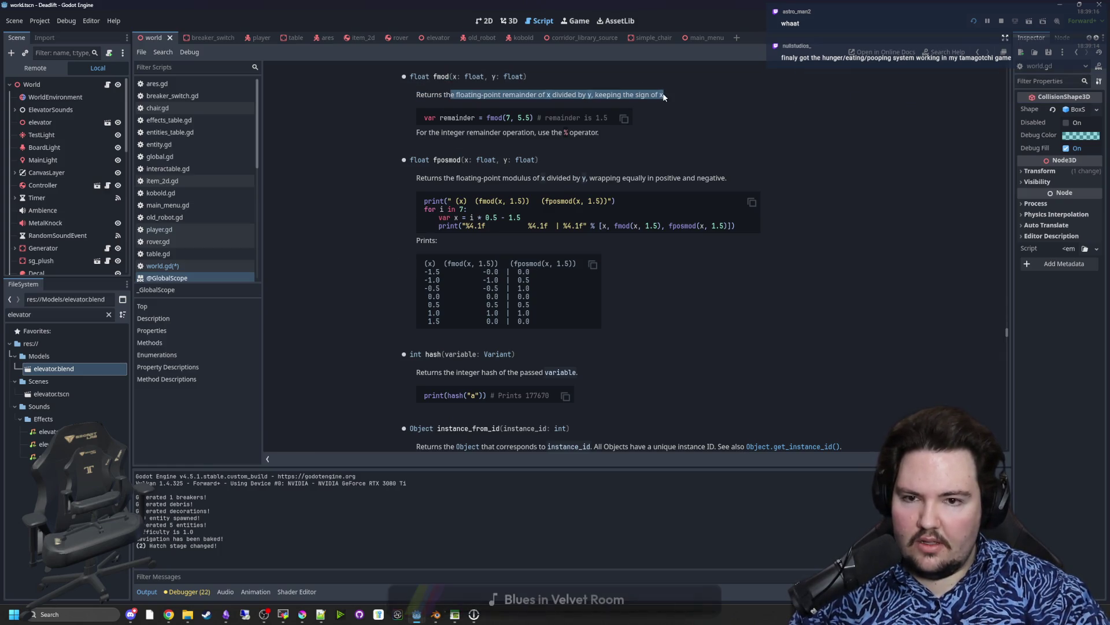
pyautogui.click(663, 98)
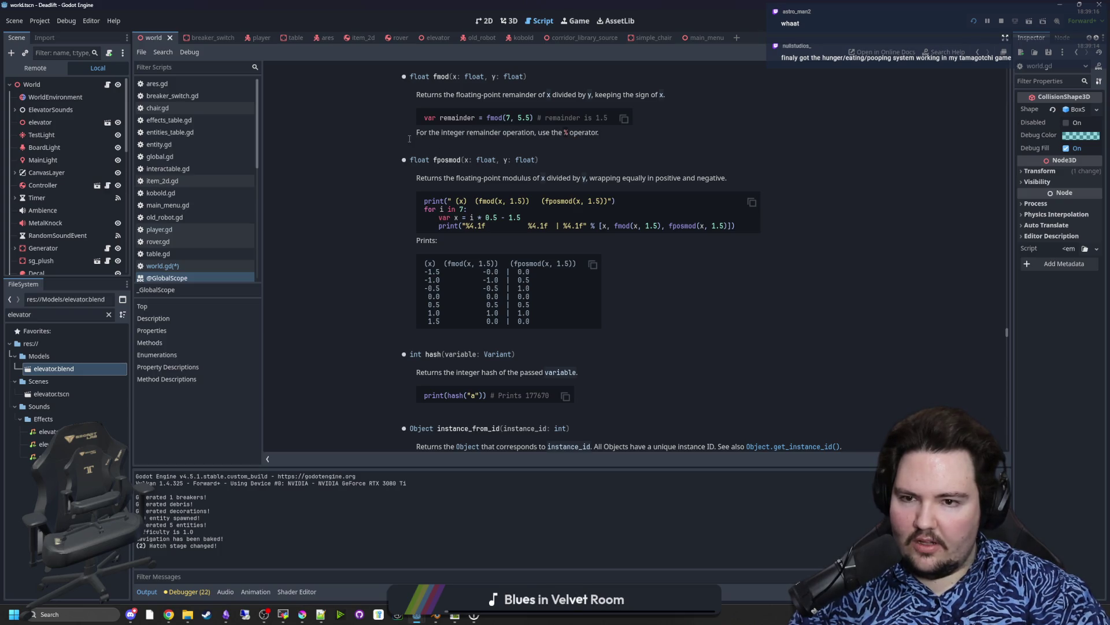
pyautogui.moveTo(600, 132)
pyautogui.mouseDown()
pyautogui.moveTo(415, 132)
pyautogui.moveTo(527, 133)
pyautogui.mouseUp()
pyautogui.click(446, 134)
pyautogui.click(532, 133)
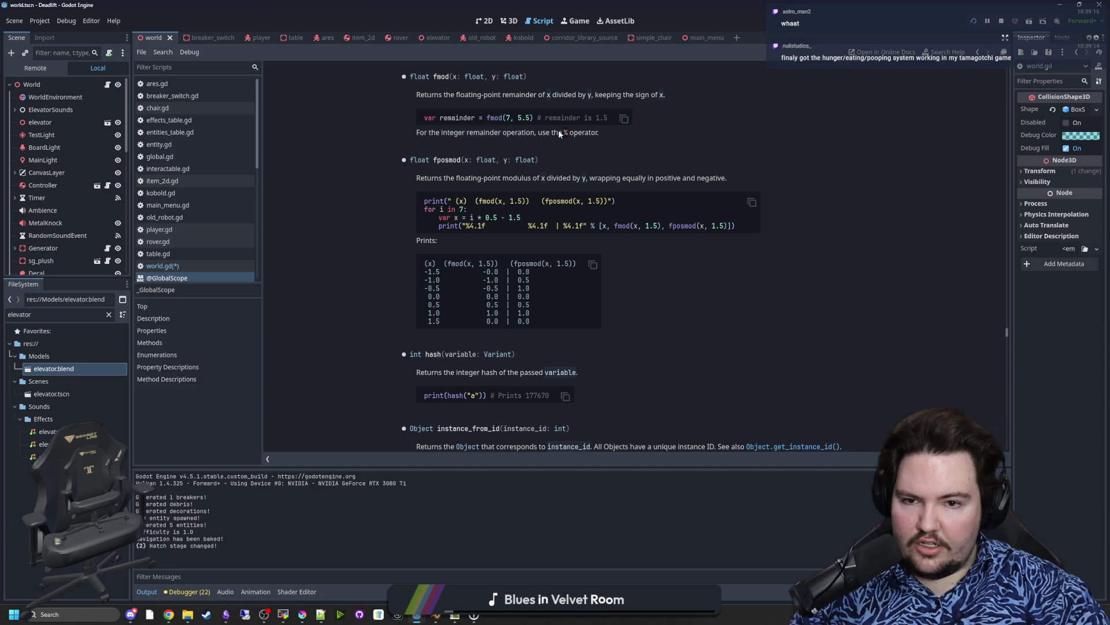
# Step: Back in world.gd, delete the fmod(2.5, 1.2) test line
pyautogui.hotkey('alt', 'Left')
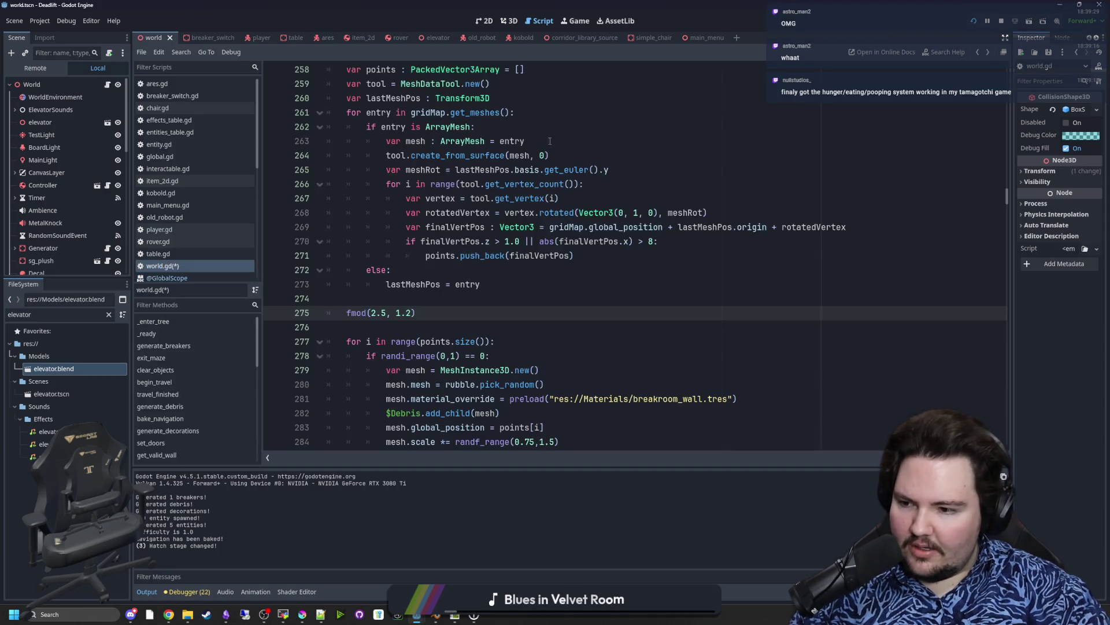
pyautogui.moveTo(441, 312); pyautogui.dragTo(318, 297)
pyautogui.press('BackSpace')
pyautogui.press('BackSpace')
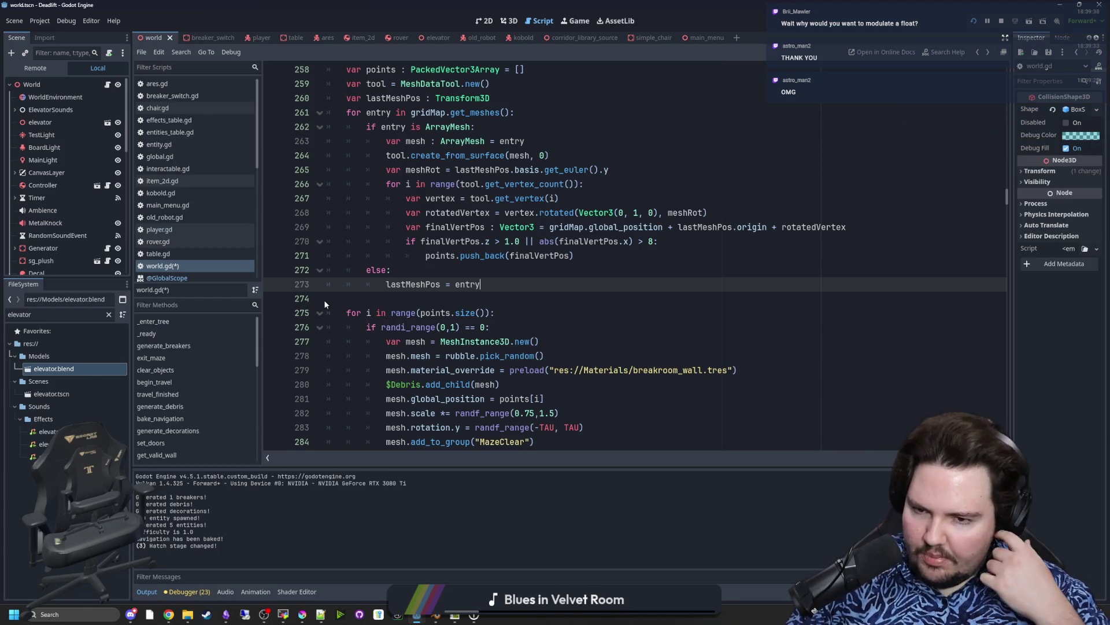
# Step: Write a new test call fmod(5, 2.0) after lastMeshPos = entry
pyautogui.press('Return')
pyautogui.press('Return')
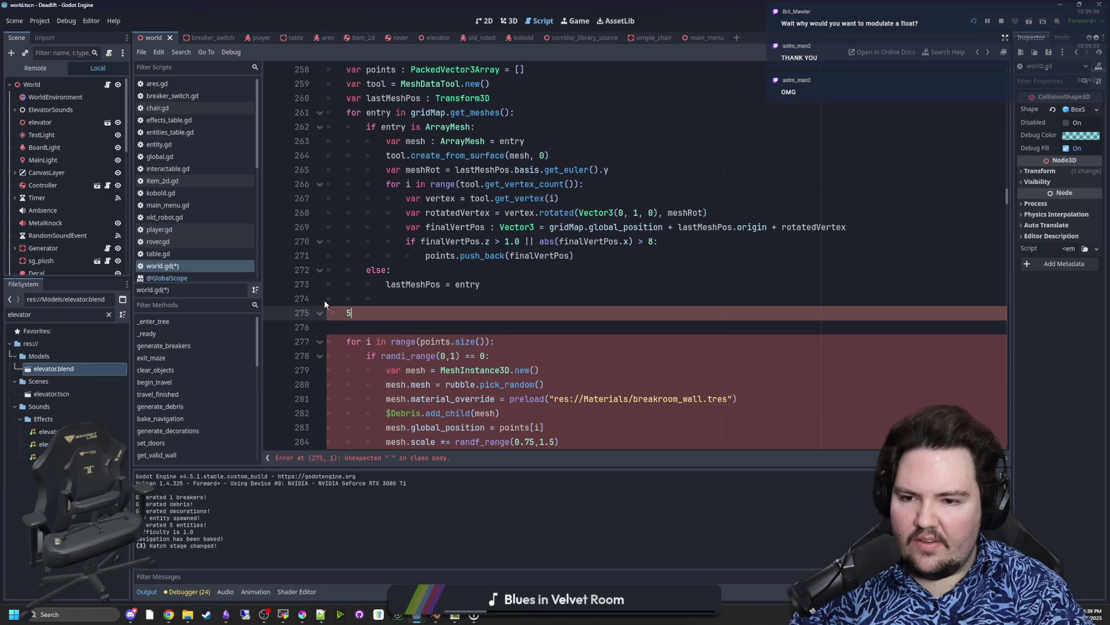
pyautogui.write('fmod(')
pyautogui.press('End')
pyautogui.write(')')
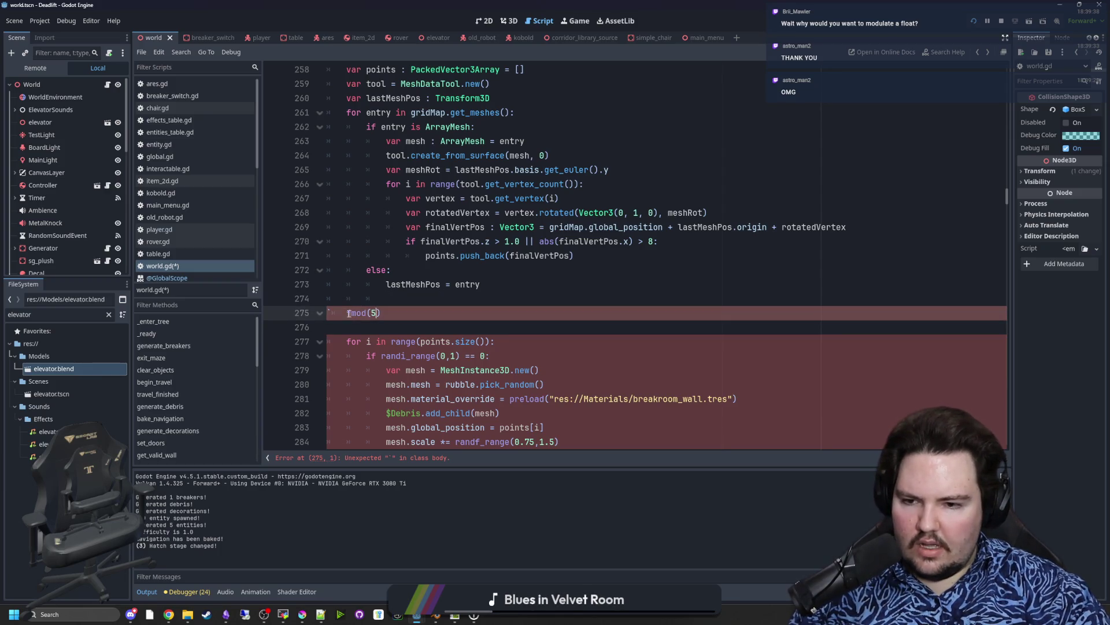
pyautogui.click(334, 313)
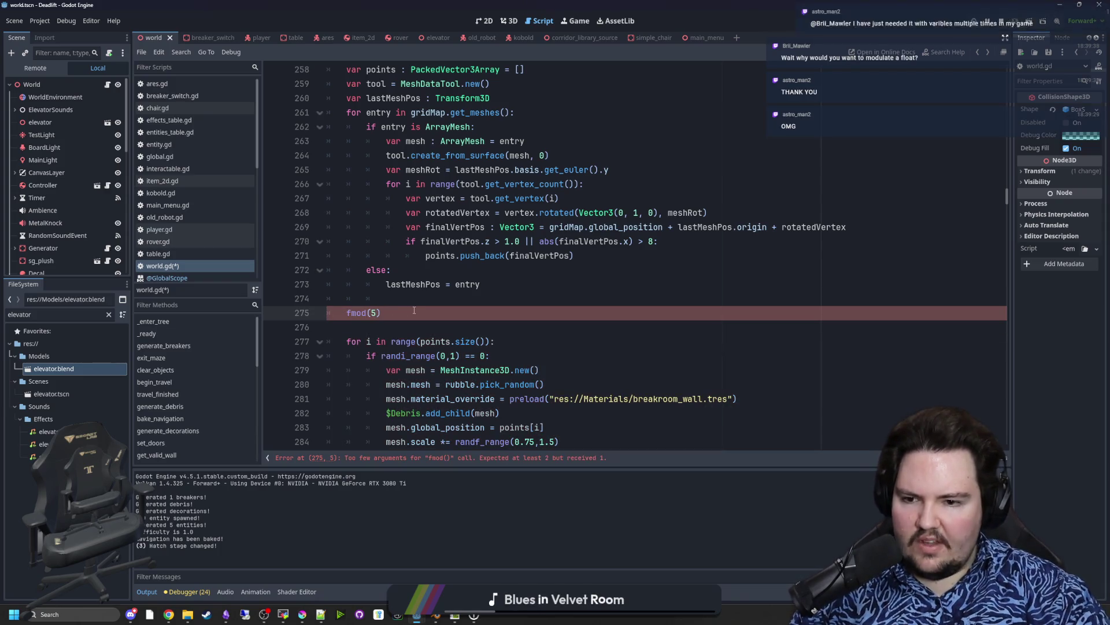
pyautogui.moveTo(380, 313); pyautogui.dragTo(312, 313)
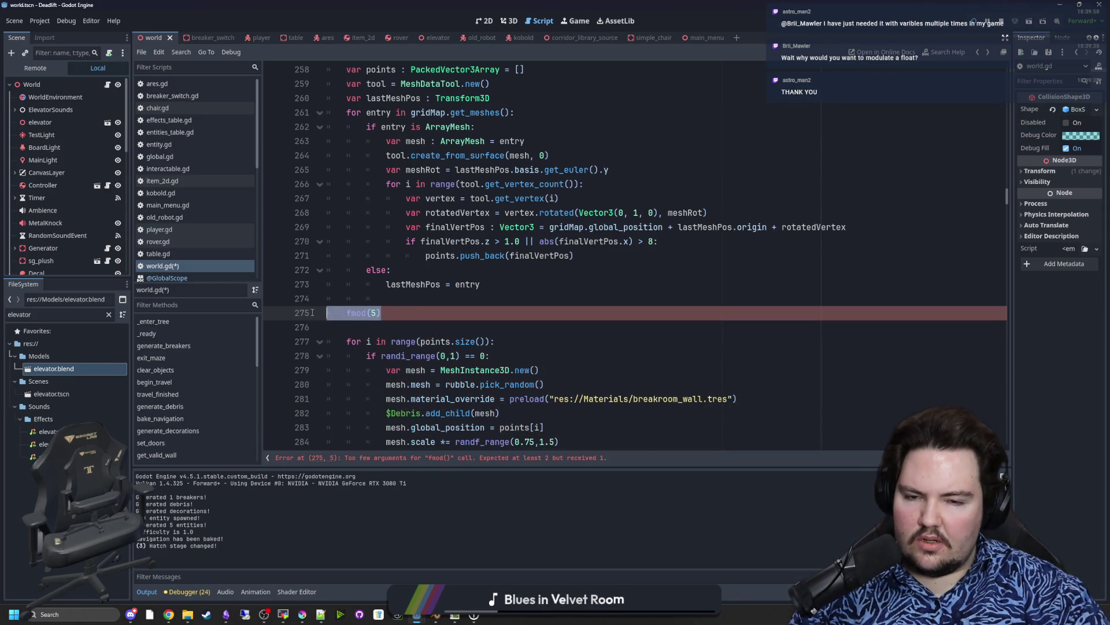
pyautogui.click(380, 317)
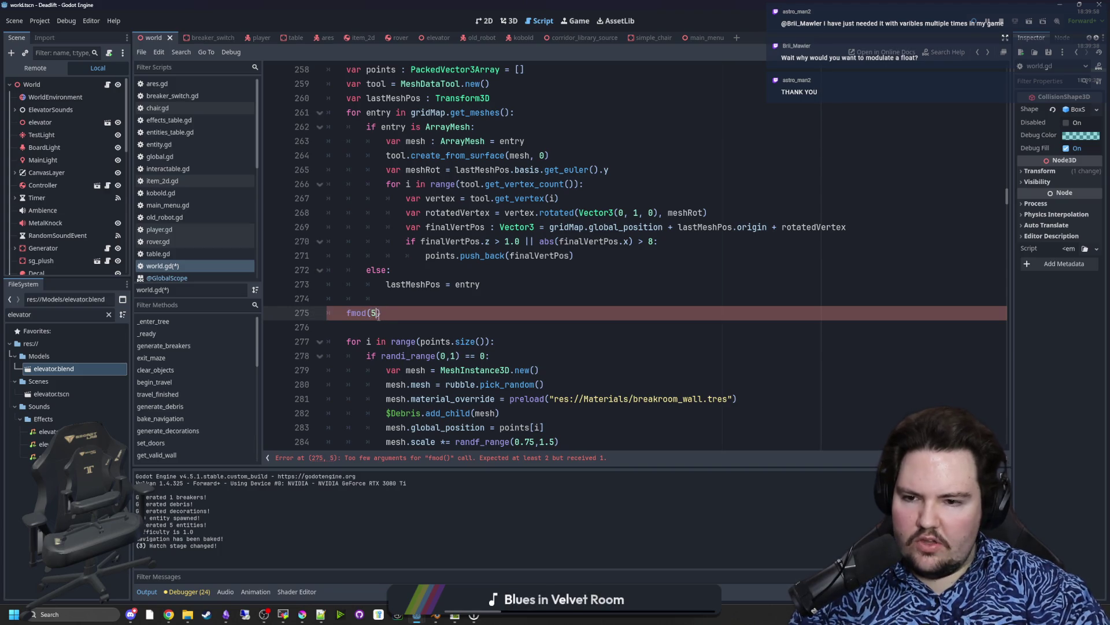
pyautogui.write(', ')
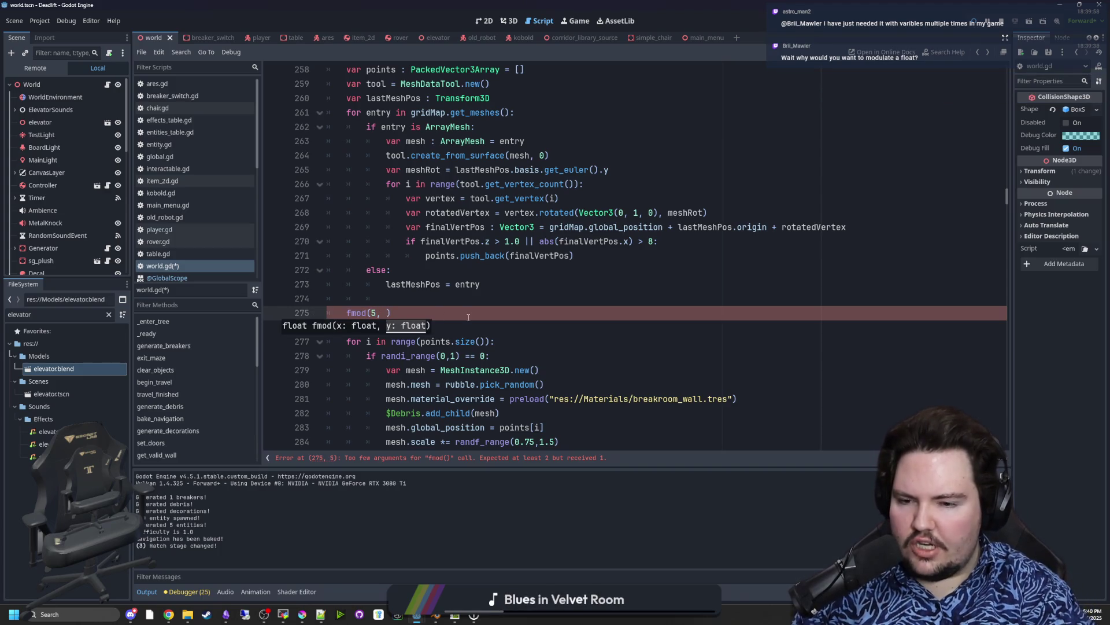
pyautogui.write('2.0')
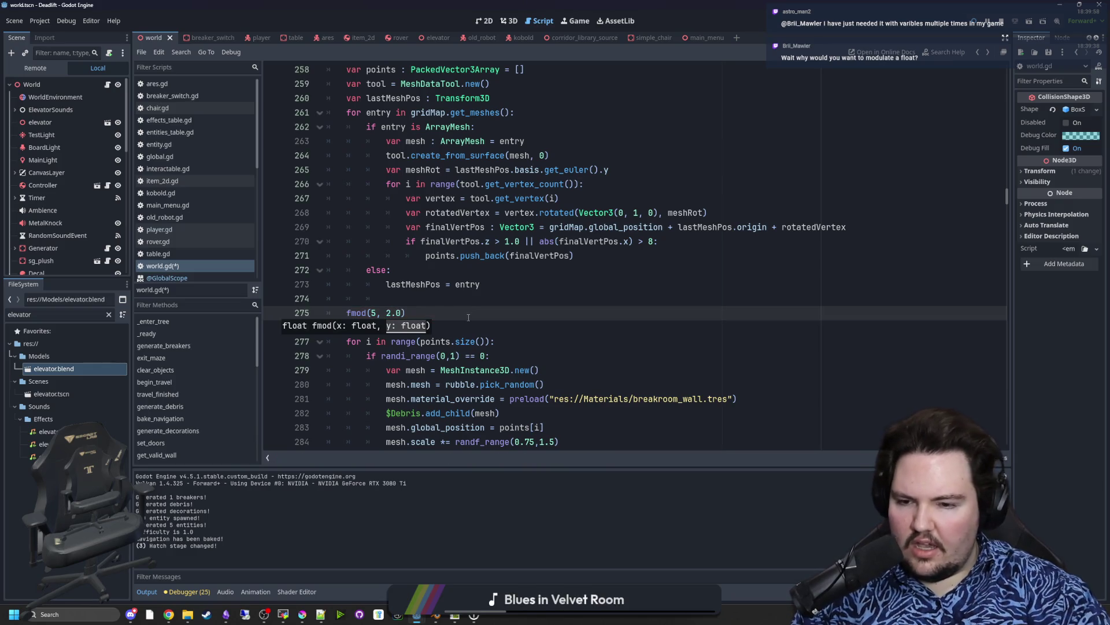
# Step: Change the call to fmod(difficulty, 2.0) using the difficulty autocompletion
pyautogui.click(372, 314)
pyautogui.press('Right')
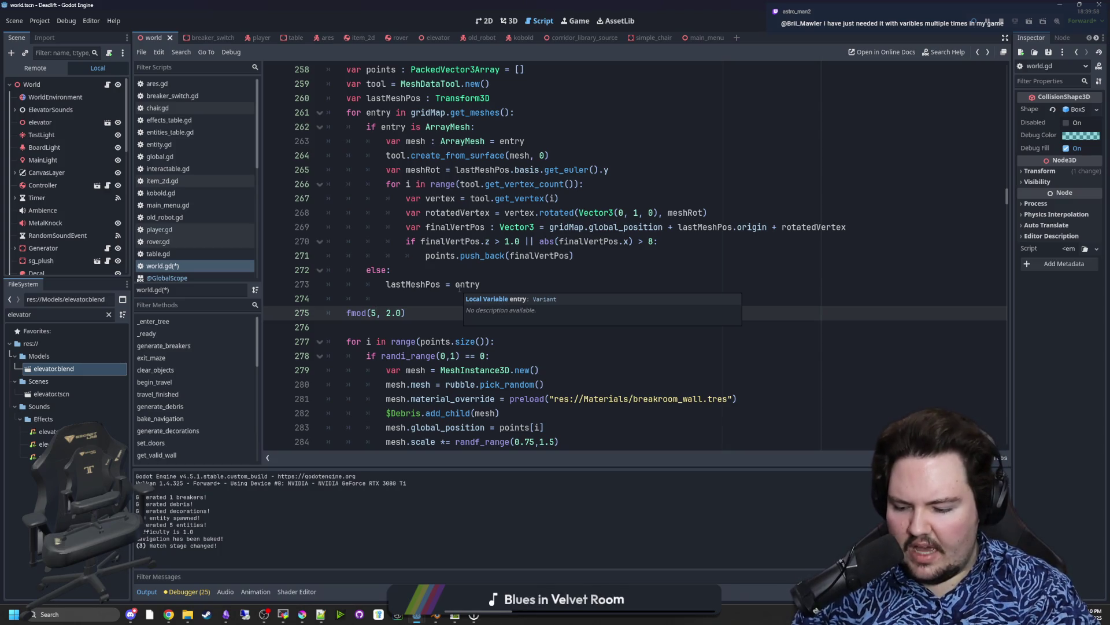
pyautogui.press('BackSpace')
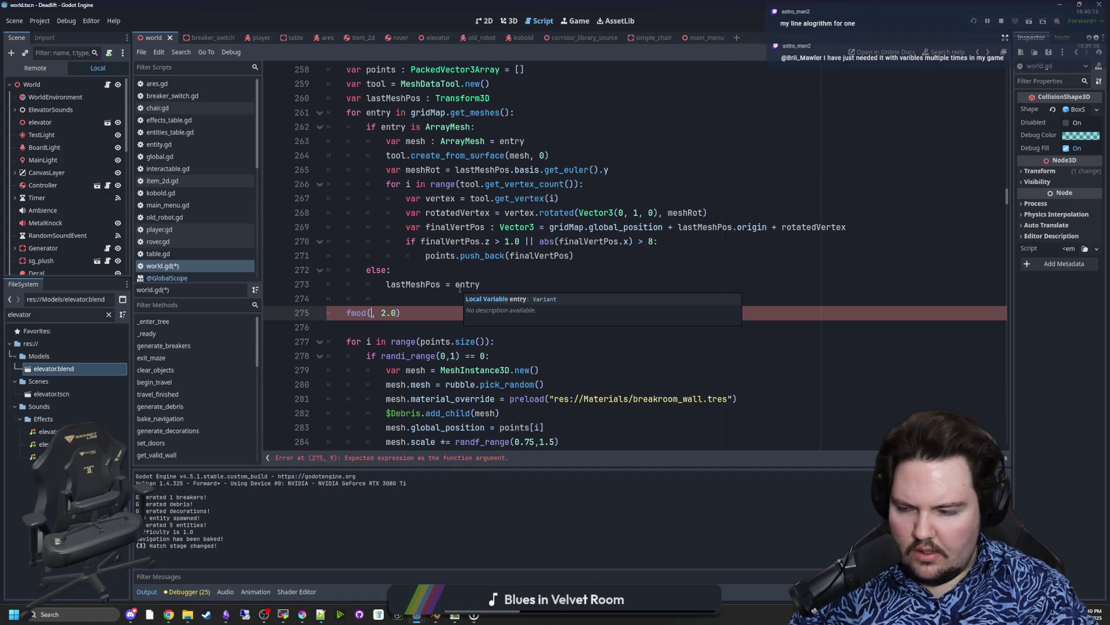
pyautogui.write('di')
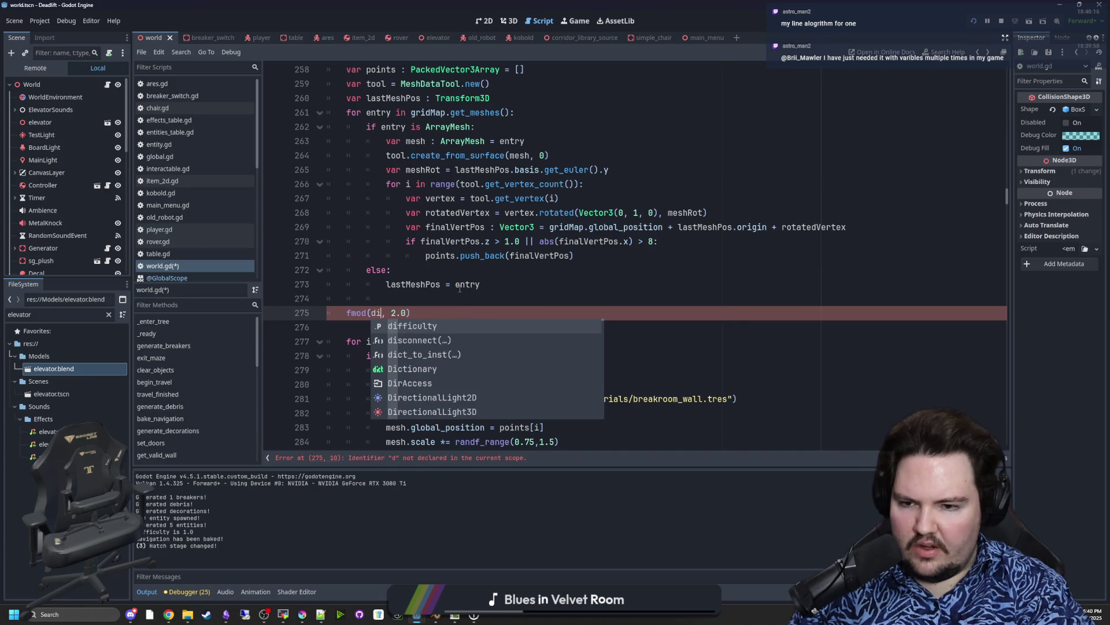
pyautogui.press('Return')
pyautogui.press('Right')
pyautogui.press('Right')
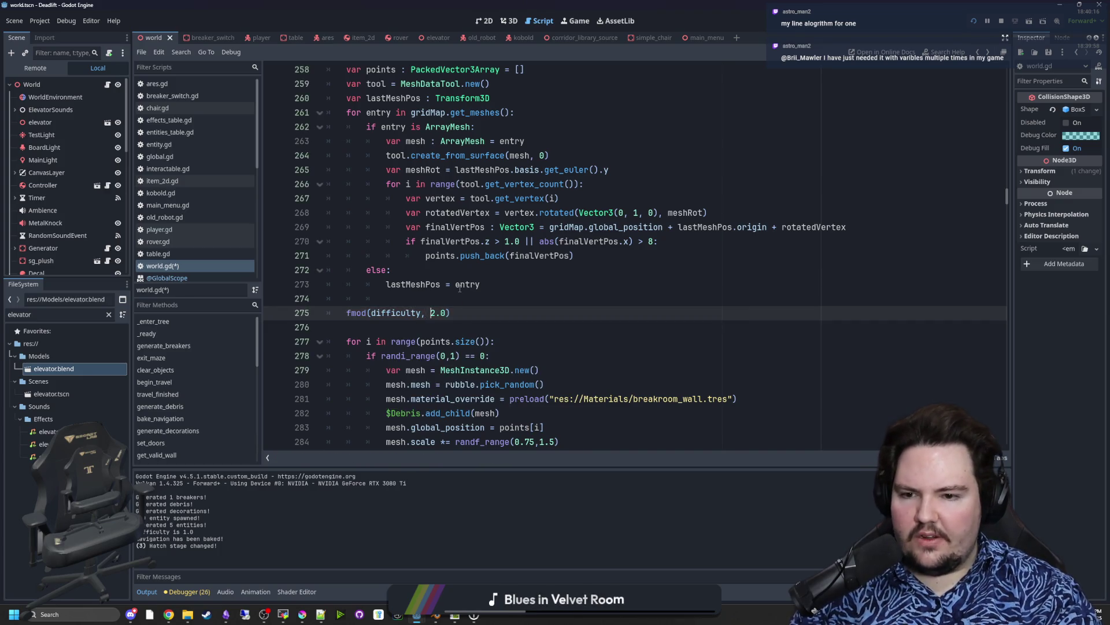
pyautogui.press('BackSpace')
pyautogui.press('BackSpace')
pyautogui.press('BackSpace')
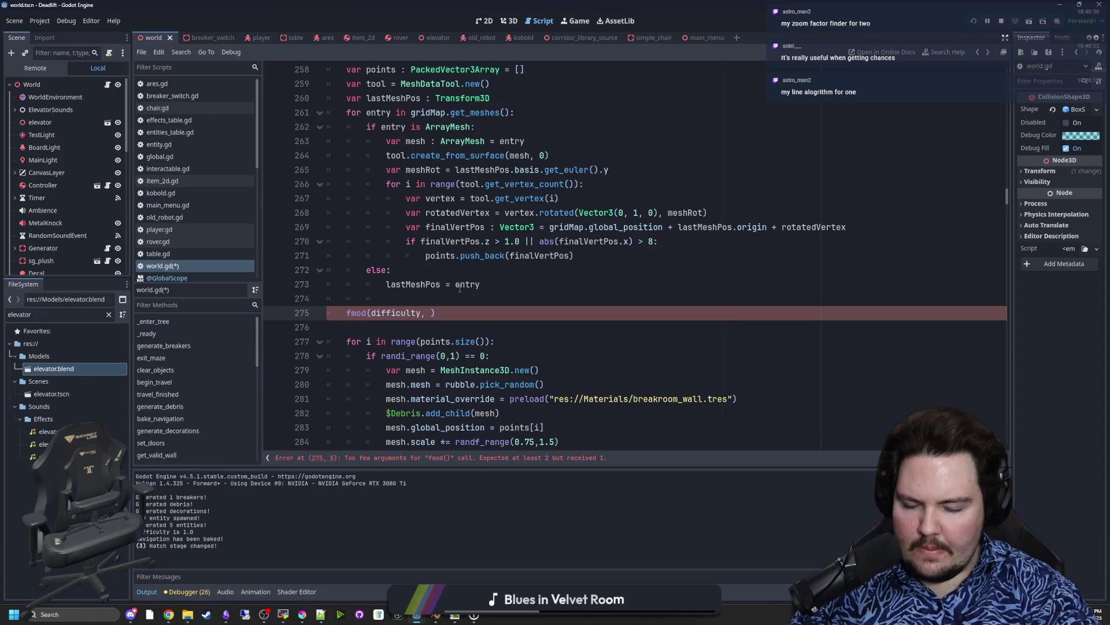
pyautogui.write('2.0')
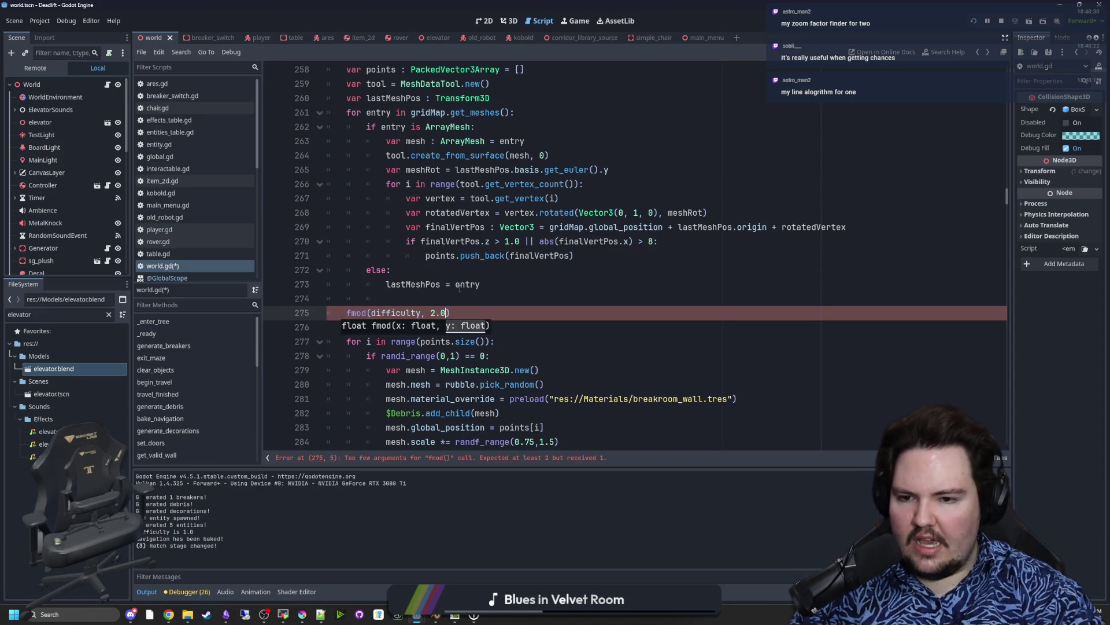
# Step: Delete the fmod(difficulty, 2.0) test line
pyautogui.doubleClick(421, 311)
pyautogui.click(420, 311)
pyautogui.moveTo(470, 321); pyautogui.dragTo(479, 301)
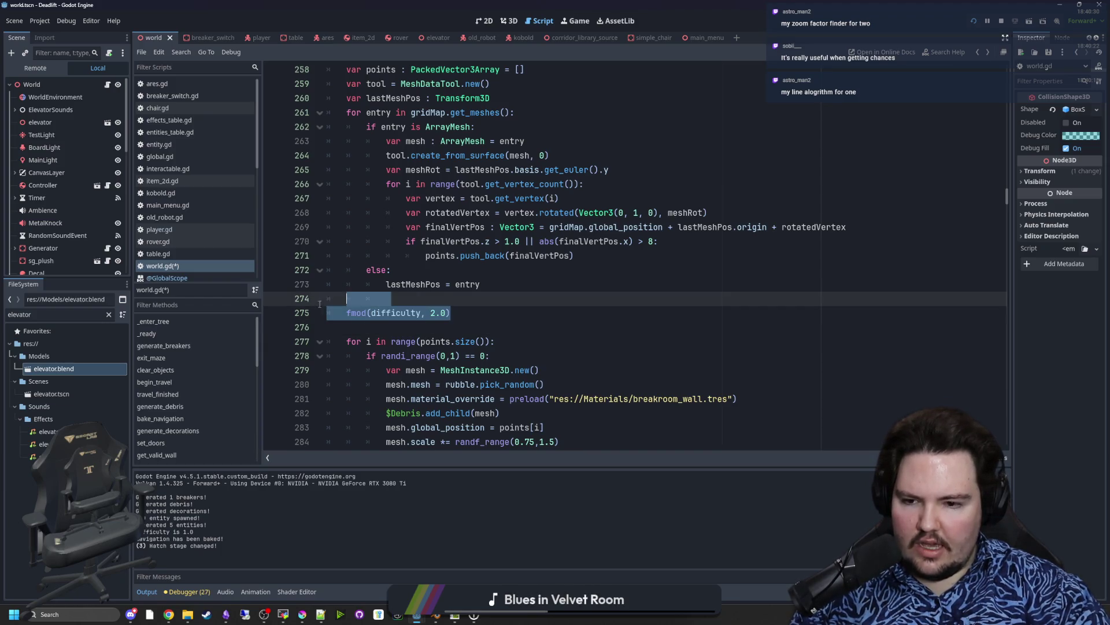
pyautogui.press('BackSpace')
pyautogui.press('BackSpace')
# Step: Search all project files for fmod
pyautogui.click(481, 298)
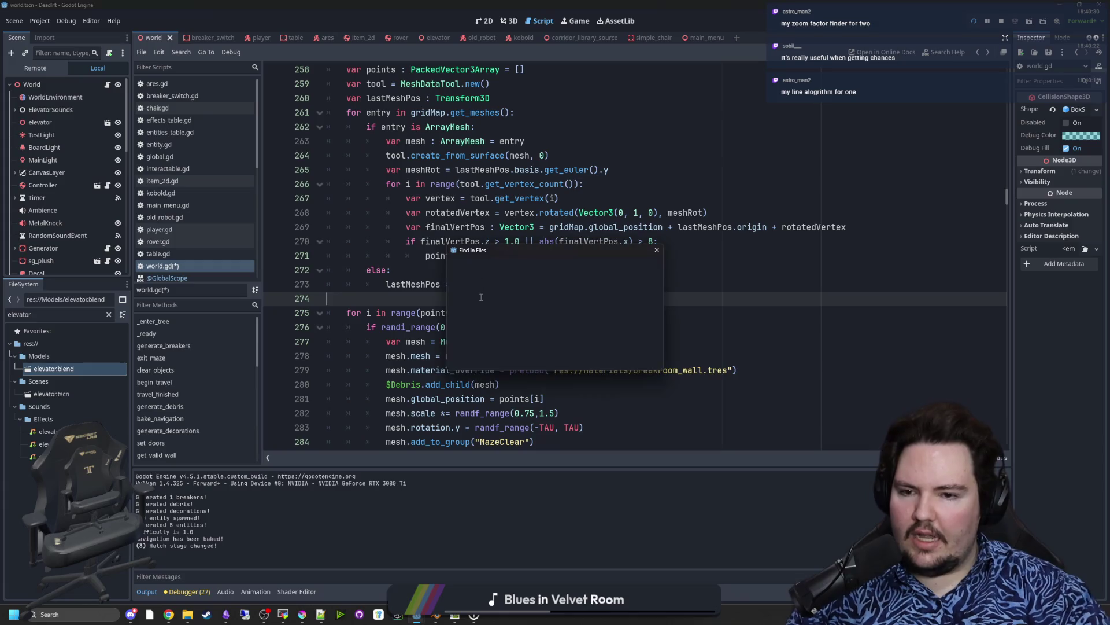
pyautogui.hotkey('ctrl', 'shift', 'f')
pyautogui.write('fmod')
pyautogui.press('Return')
# Step: Examine rover.gd's fmod call at line 113, including its snappedf argument and 1.57
pyautogui.click(422, 512)
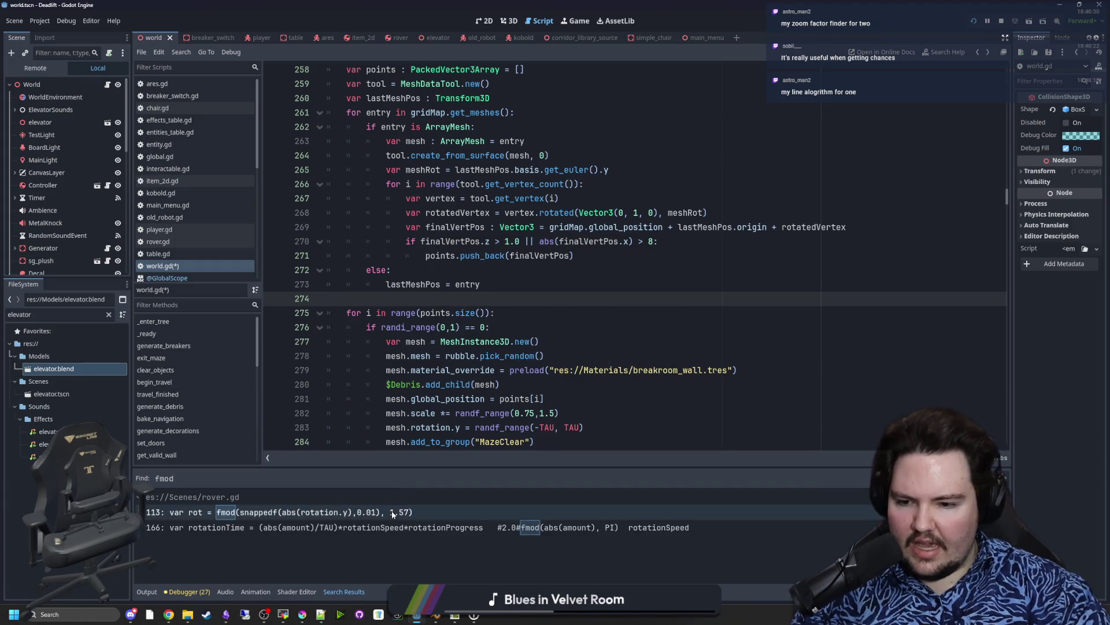
pyautogui.click(469, 266)
pyautogui.scroll(1, 463, 265)
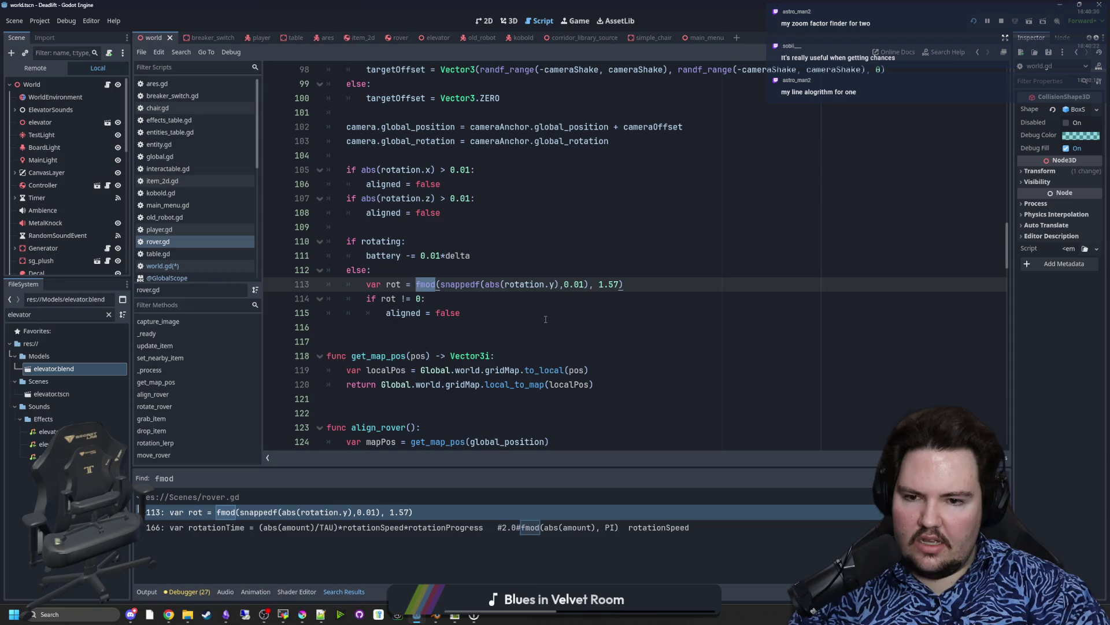
pyautogui.moveTo(373, 278)
pyautogui.mouseDown()
pyautogui.moveTo(623, 284)
pyautogui.moveTo(368, 285)
pyautogui.mouseUp()
pyautogui.click(623, 285)
pyautogui.click(466, 292)
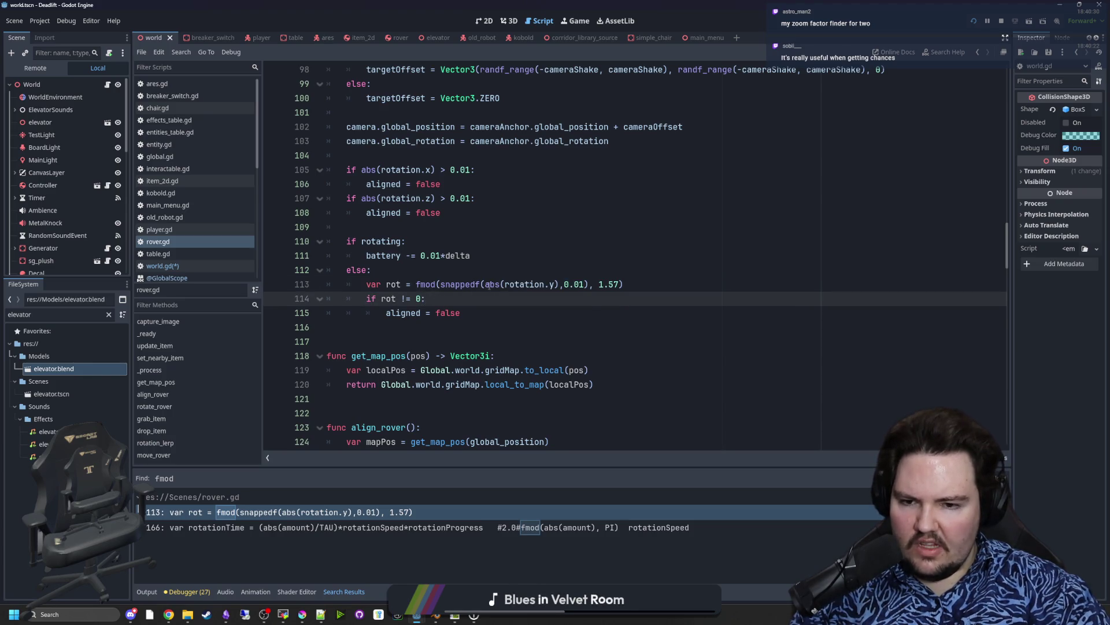
pyautogui.moveTo(489, 284); pyautogui.dragTo(583, 285)
pyautogui.click(428, 296)
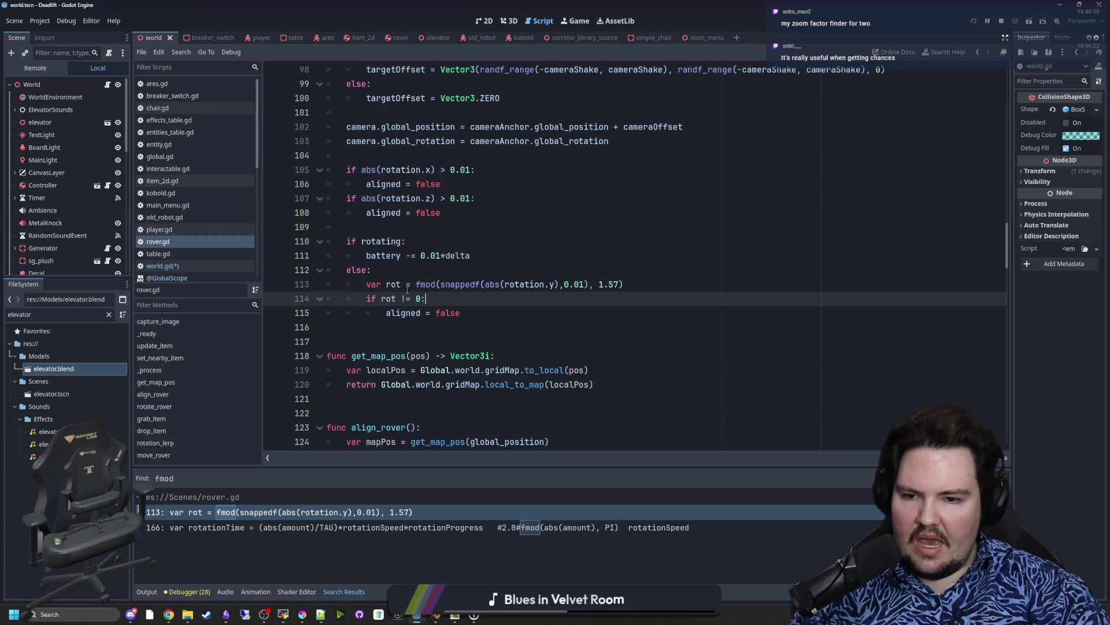
pyautogui.moveTo(414, 284); pyautogui.dragTo(620, 284)
pyautogui.click(599, 286)
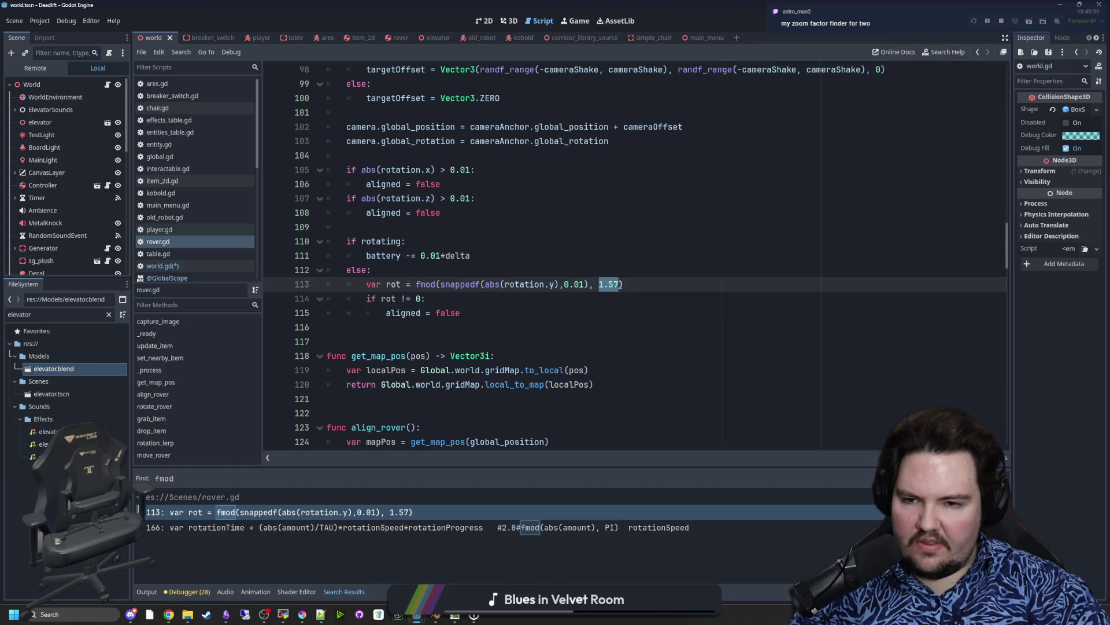
pyautogui.click(619, 284)
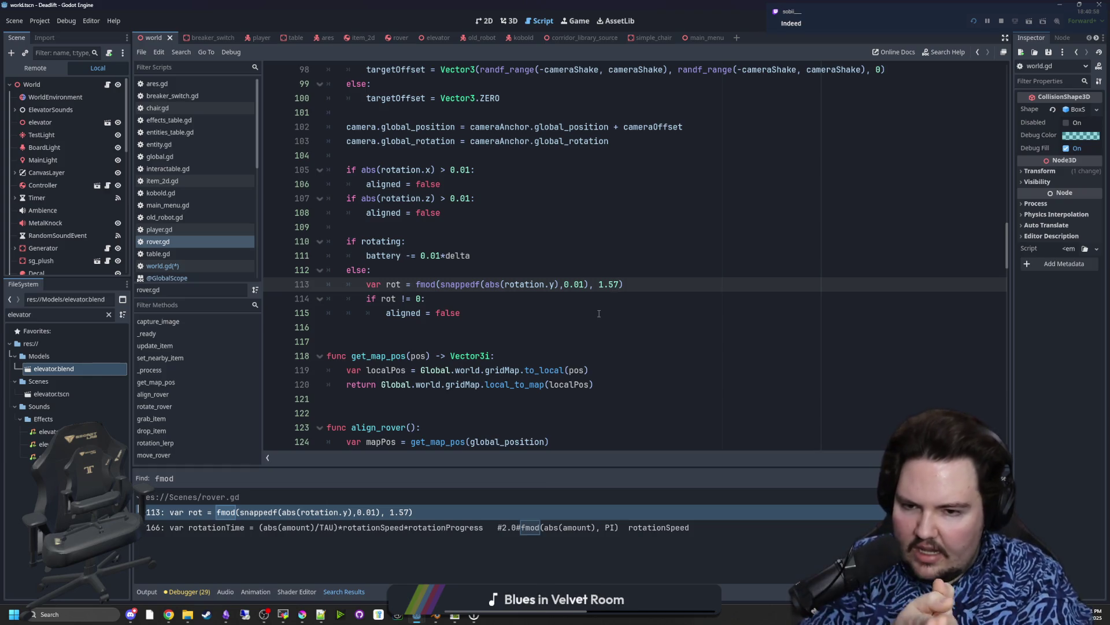
# Step: Review the rot != 0 condition on line 114 of rover.gd
pyautogui.scroll(2, 599, 313)
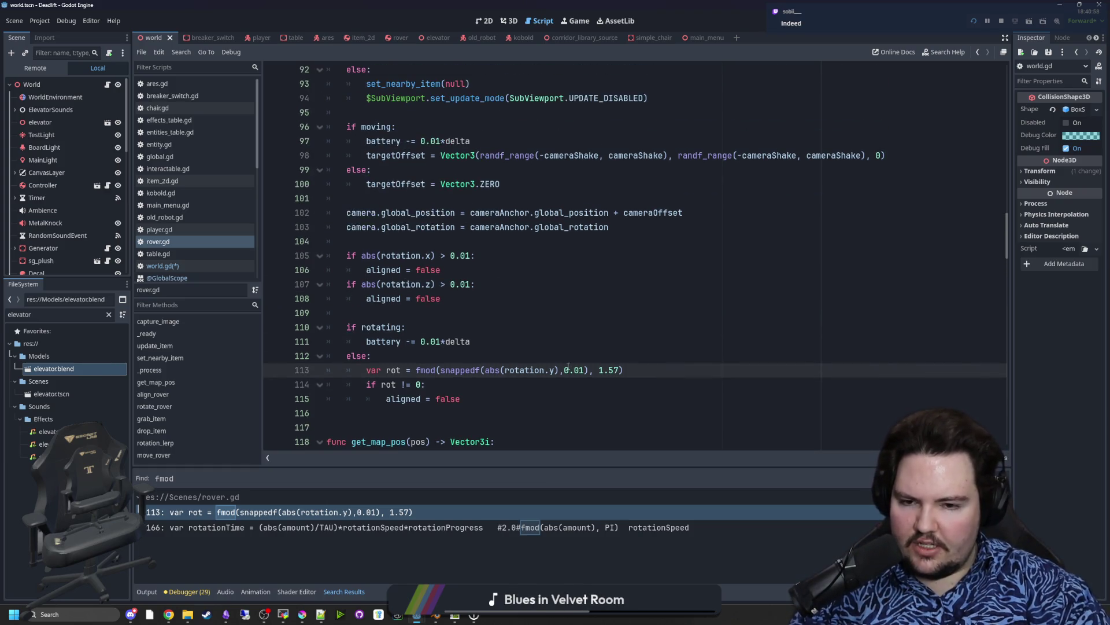
pyautogui.scroll(-2, 486, 289)
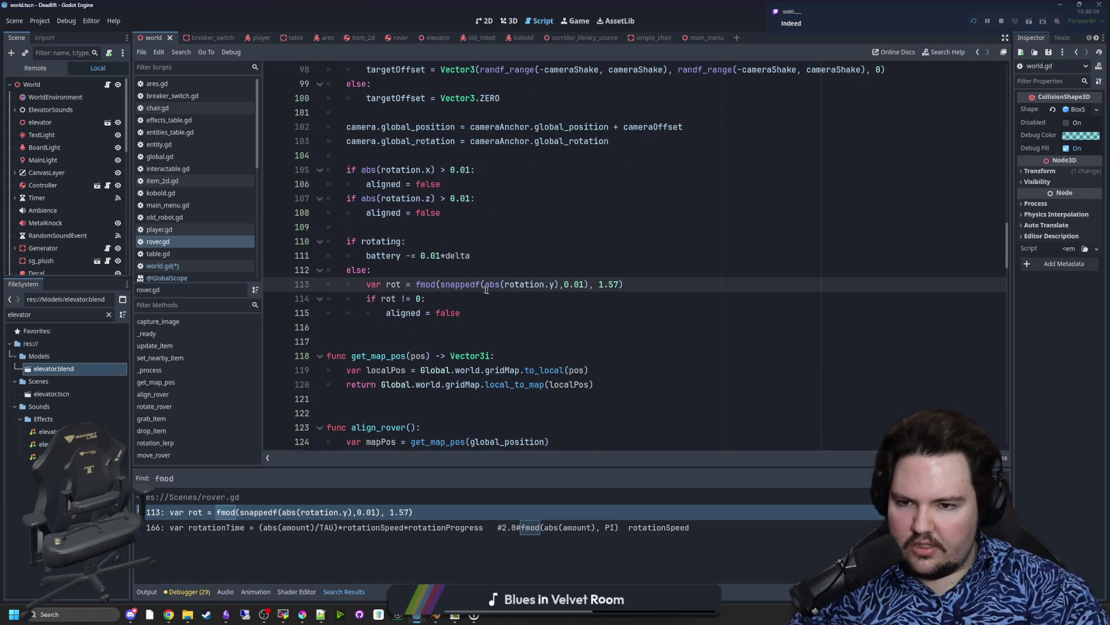
pyautogui.moveTo(426, 298); pyautogui.dragTo(383, 299)
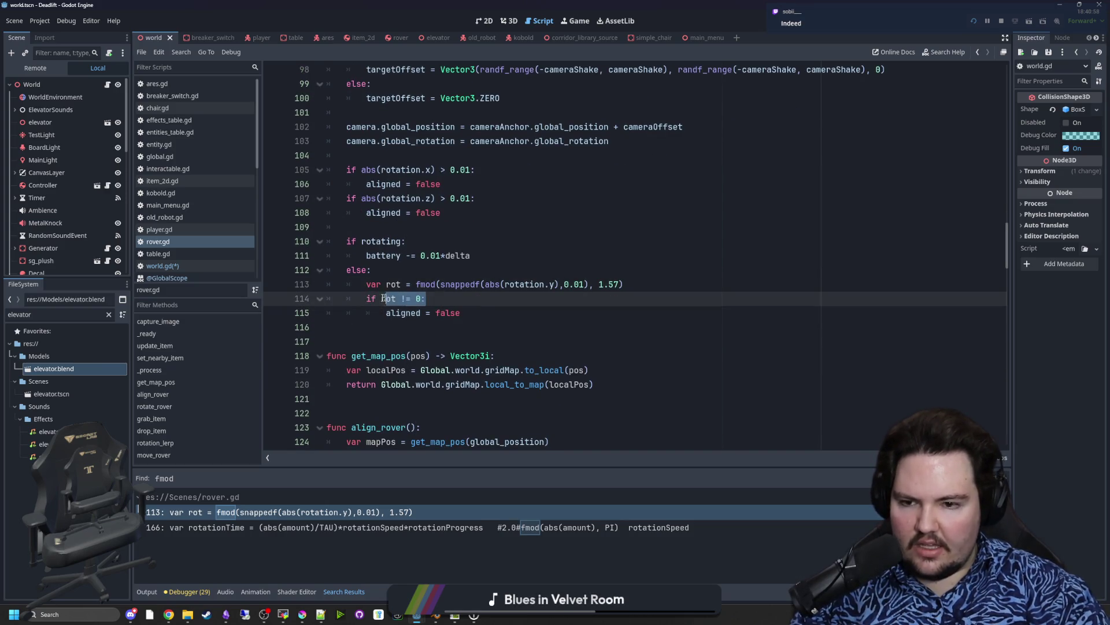
pyautogui.click(428, 298)
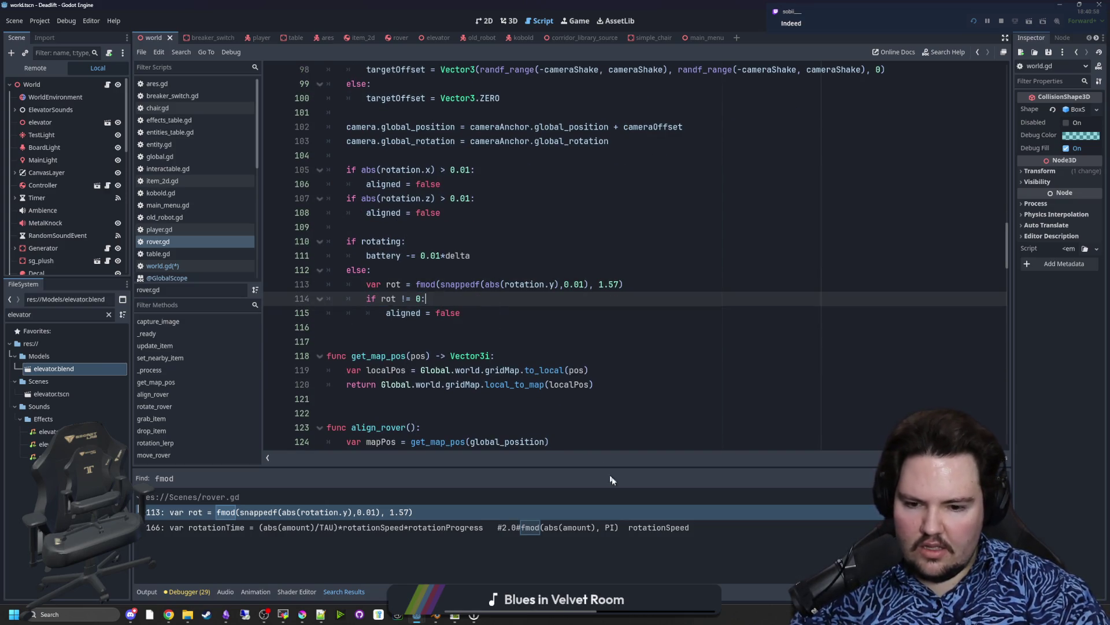
# Step: Review rover.gd's fmod use at line 166, then return to world.gd
pyautogui.click(623, 527)
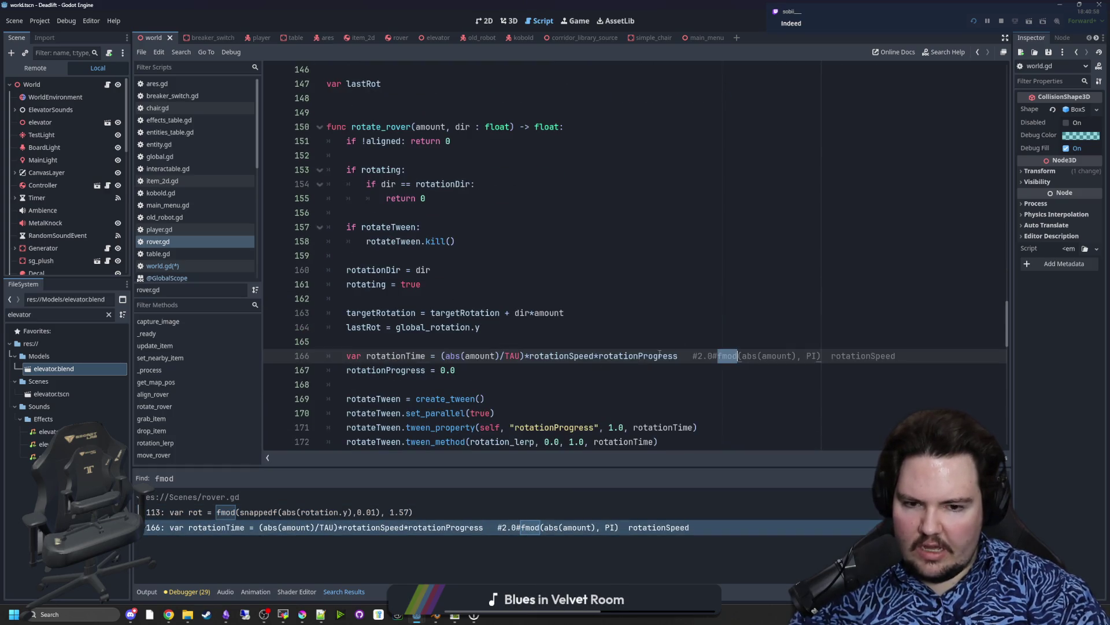
pyautogui.click(660, 370)
pyautogui.scroll(-1, 723, 347)
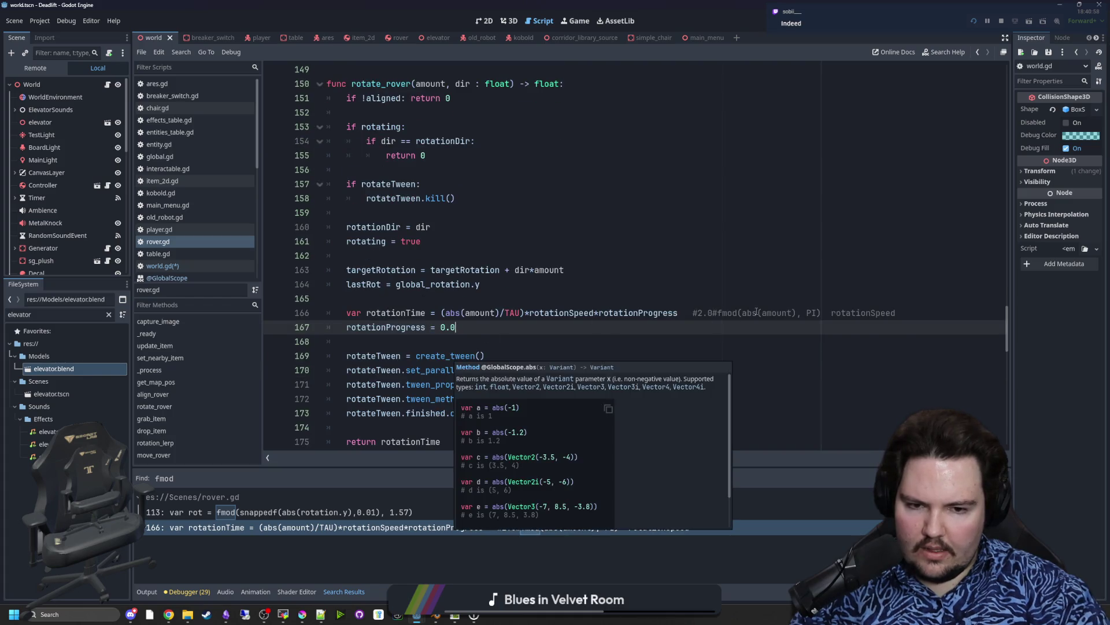
pyautogui.scroll(3, 382, 231)
pyautogui.click(382, 185)
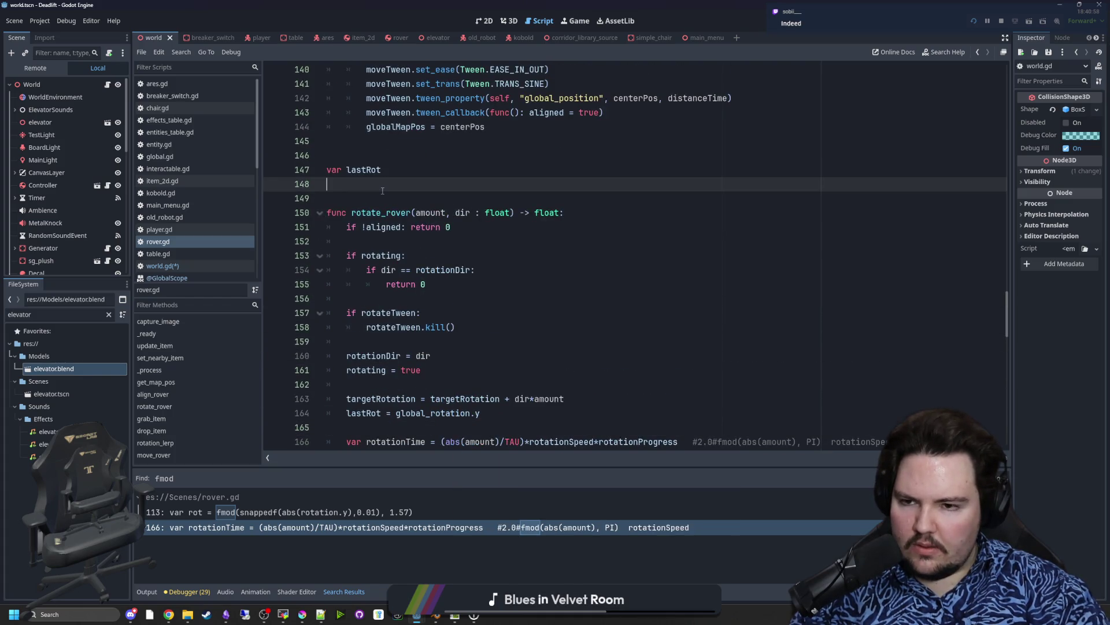
pyautogui.click(193, 267)
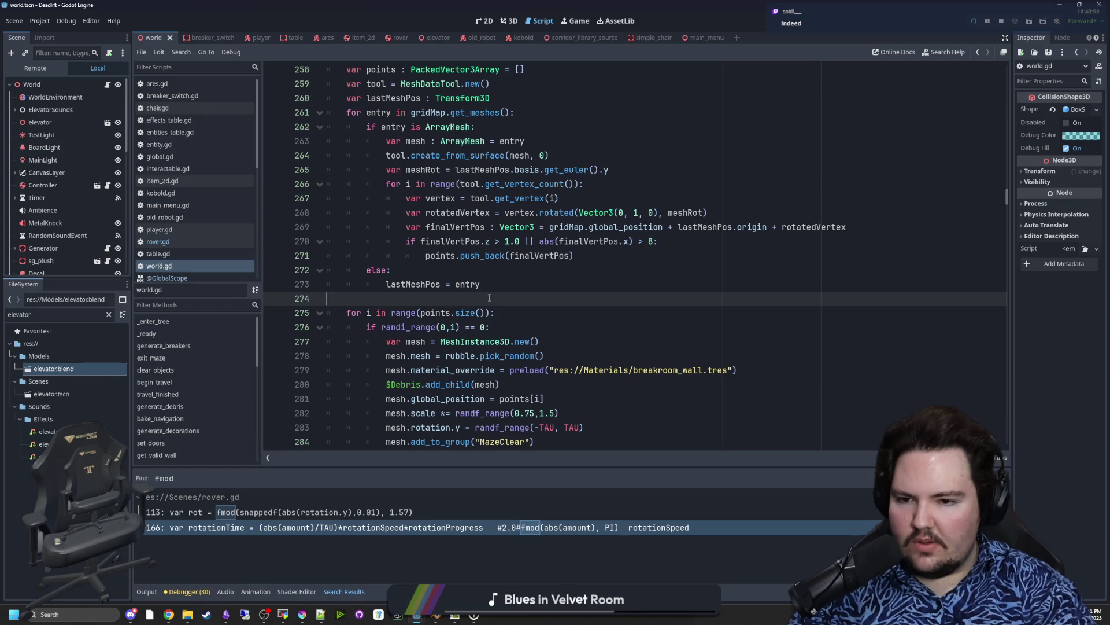
pyautogui.press('Return')
pyautogui.press('Return')
pyautogui.press('Up')
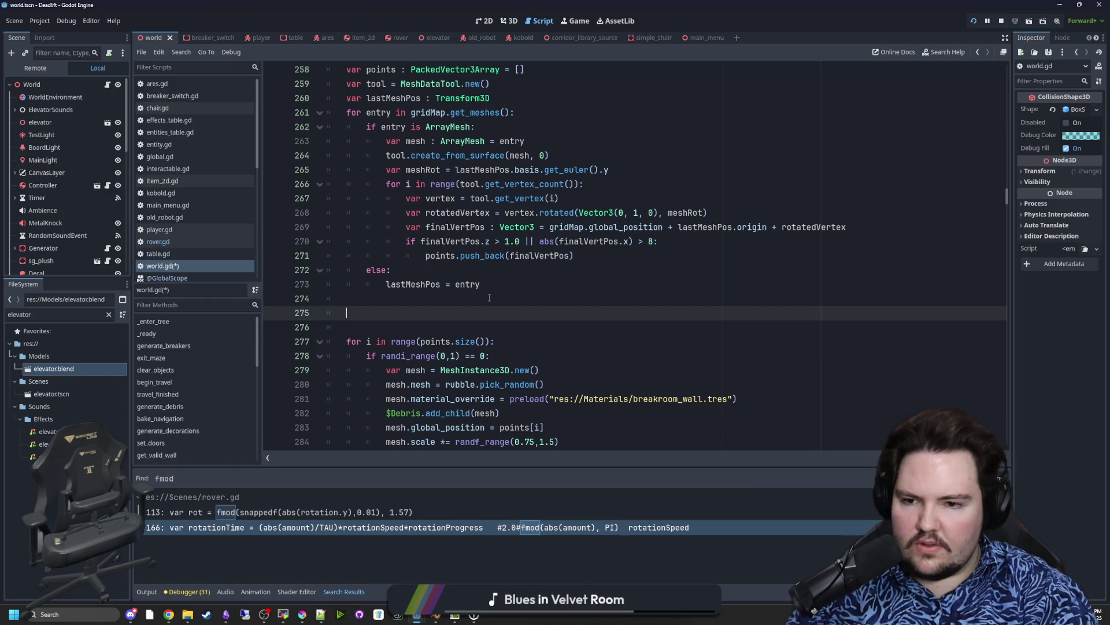
pyautogui.press('BackSpace')
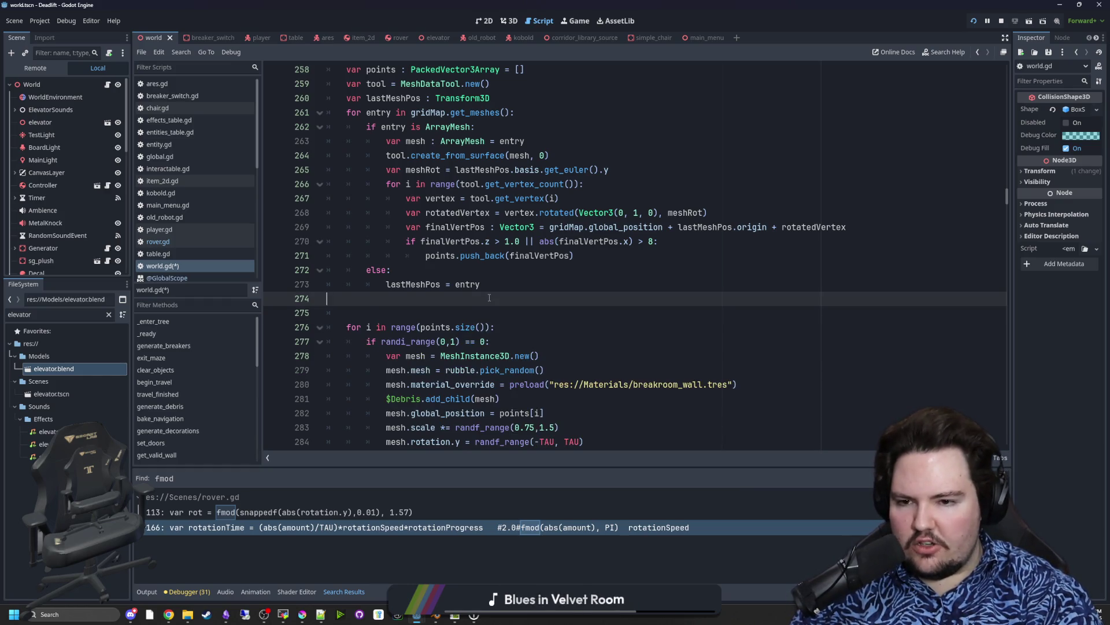
pyautogui.press('BackSpace')
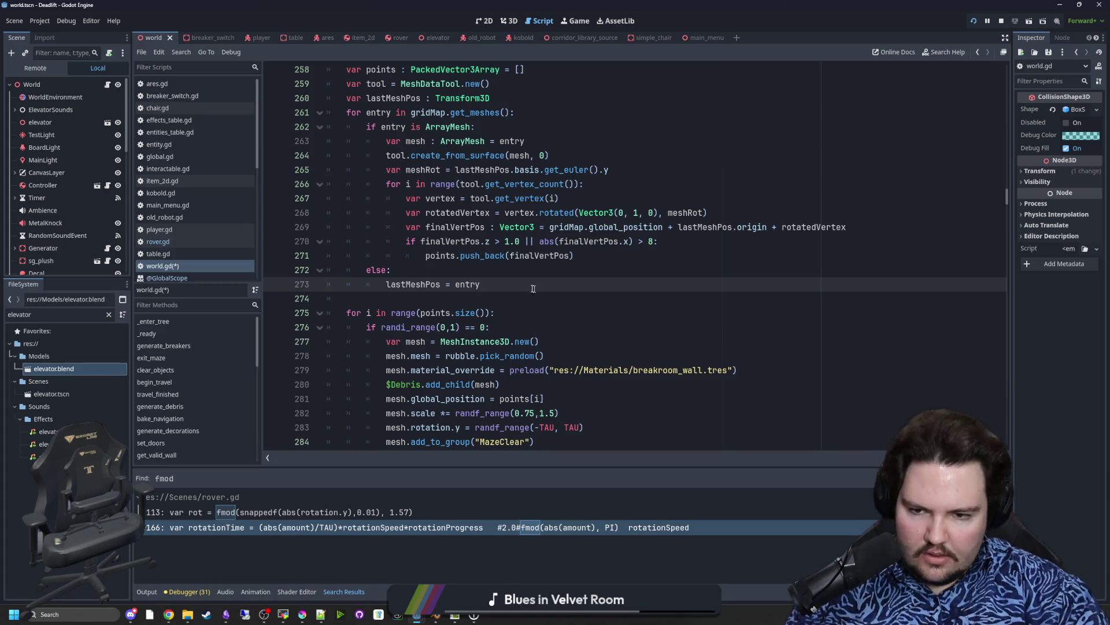
pyautogui.scroll(3, 472, 177)
pyautogui.click(471, 176)
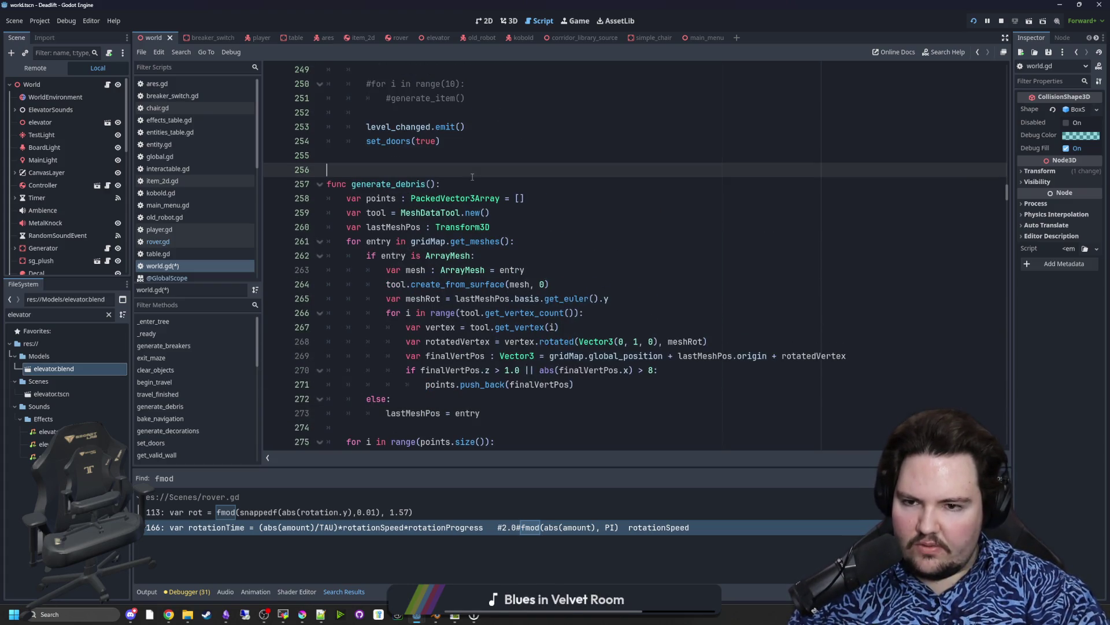
pyautogui.scroll(-3, 472, 177)
pyautogui.click(521, 285)
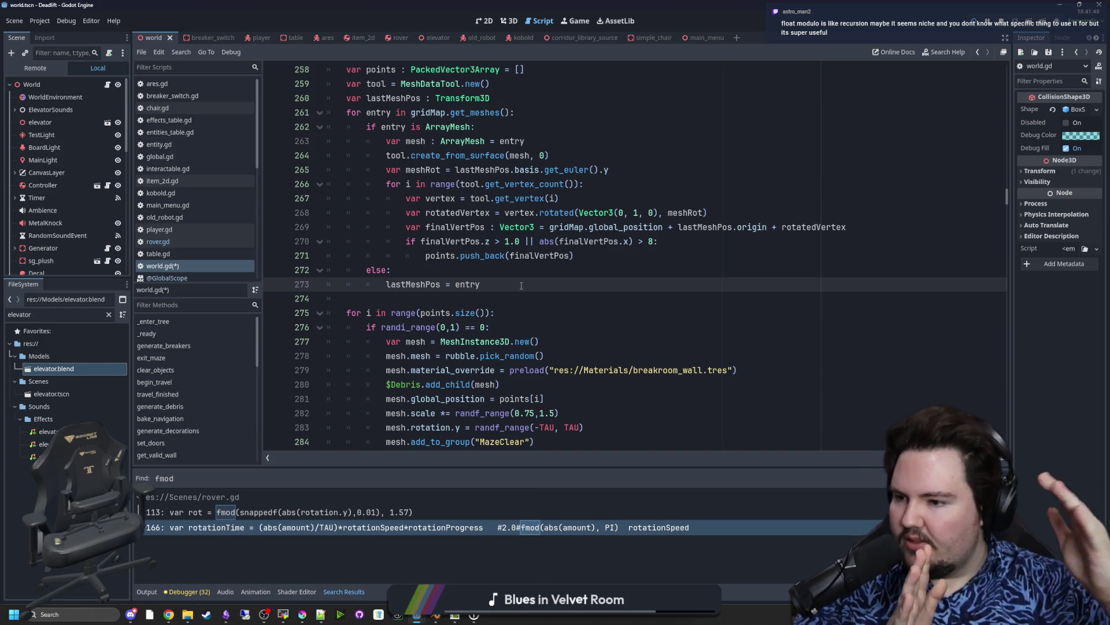
pyautogui.click(452, 298)
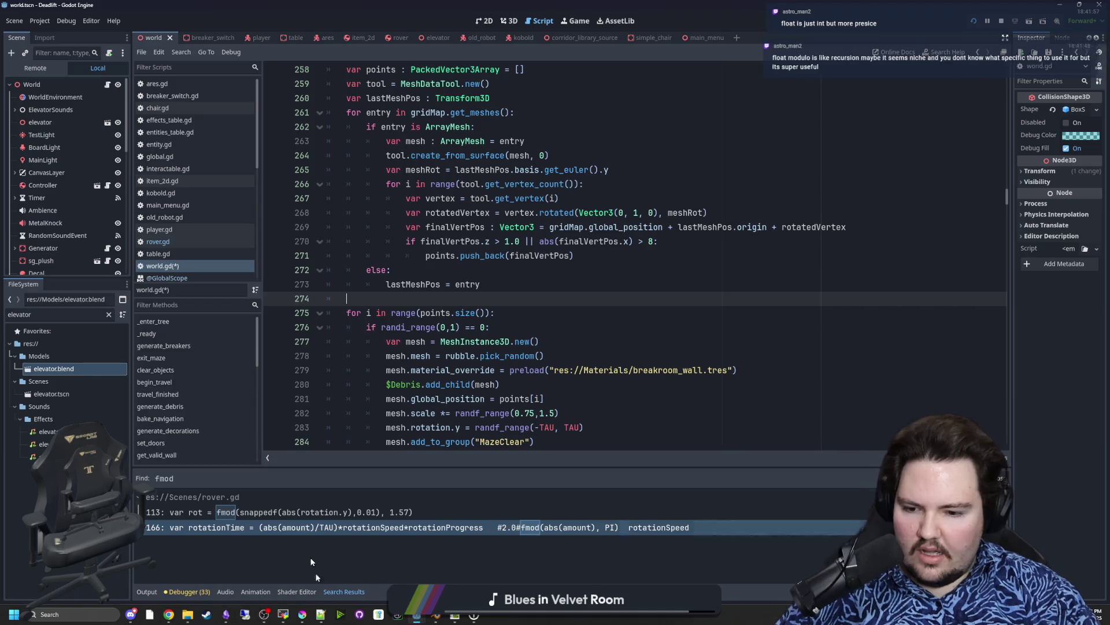
pyautogui.moveTo(419, 615)
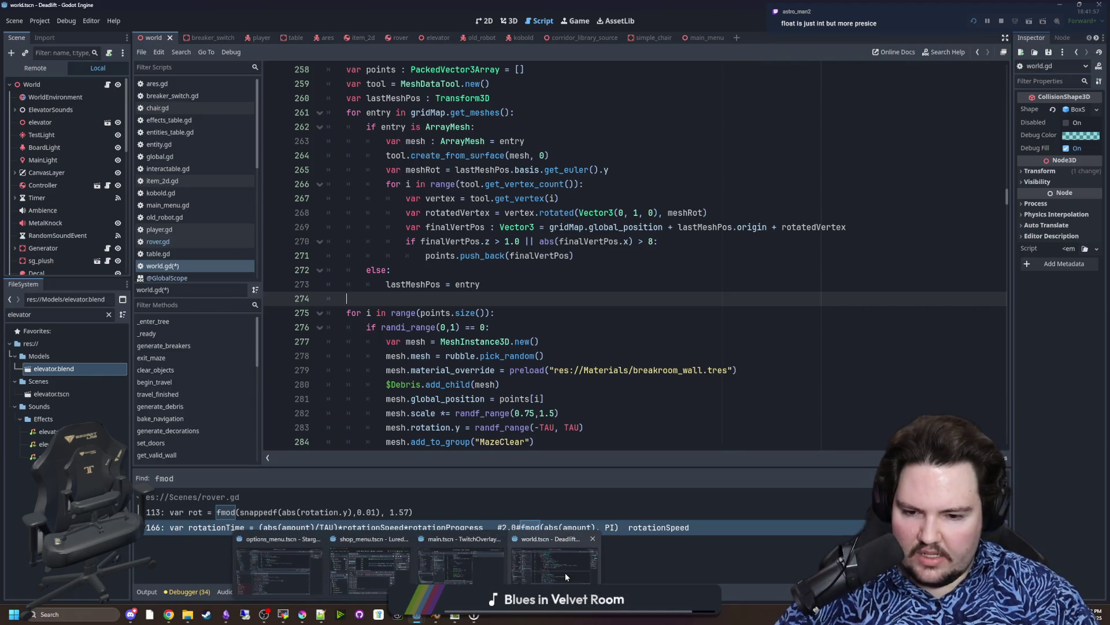
# Step: In the Starground project window, search all files for fmod
pyautogui.moveTo(408, 570)
pyautogui.click(278, 569)
pyautogui.hotkey('ctrl', 'shift', 'f')
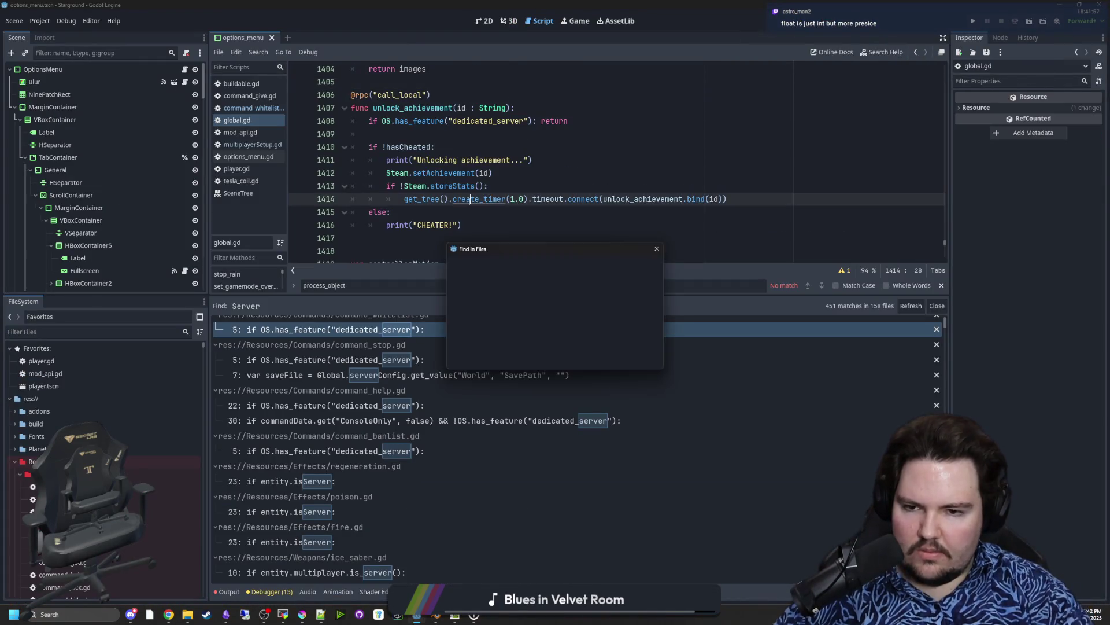
pyautogui.write('fmod')
pyautogui.press('Return')
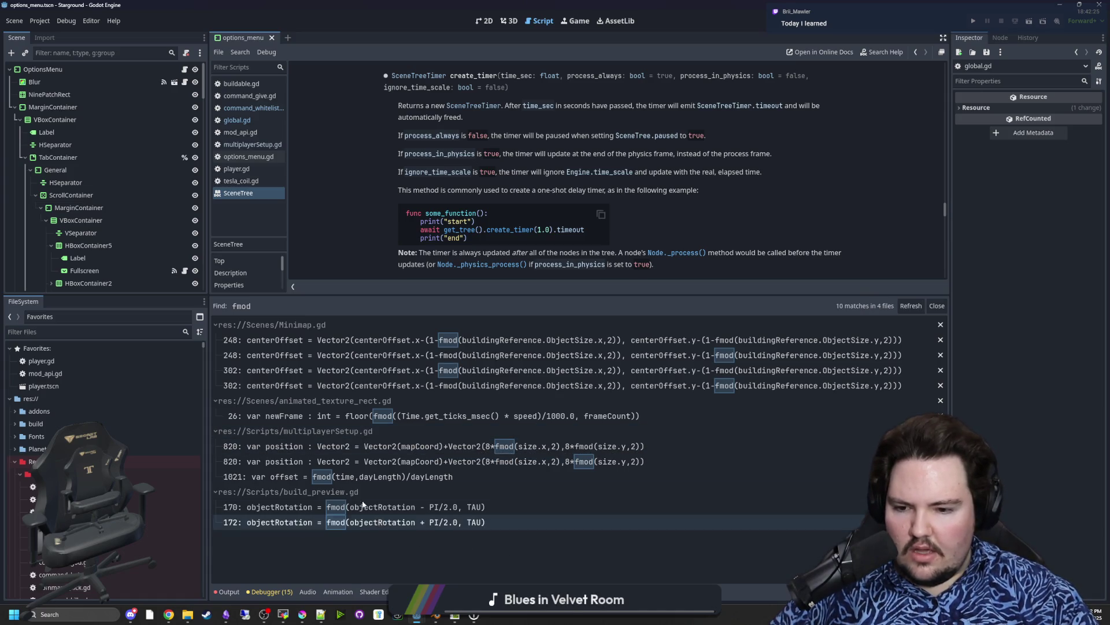
# Step: Open multiplayerSetup.gd at line 1021 and inspect its fmod(time, dayLength) call
pyautogui.click(395, 476)
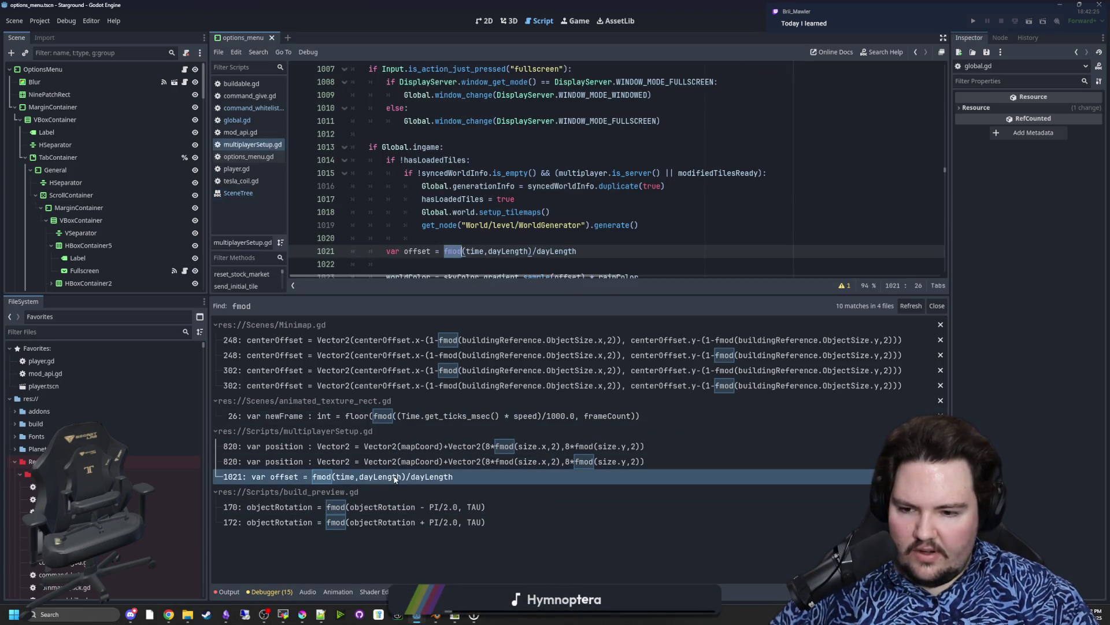
pyautogui.scroll(-1, 468, 255)
pyautogui.click(474, 218)
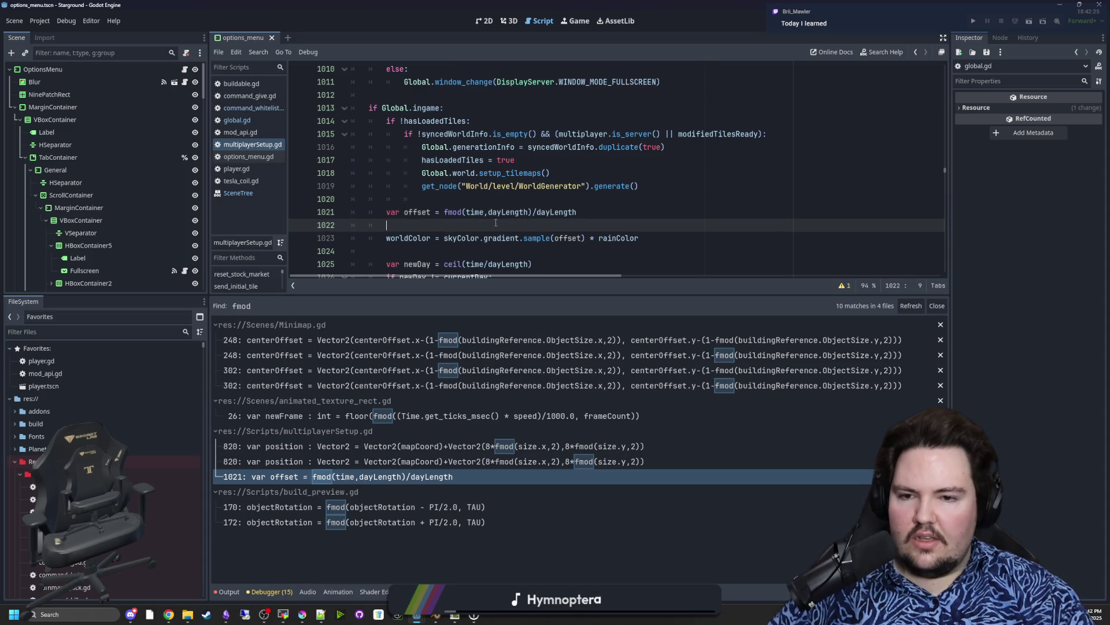
pyautogui.click(466, 212)
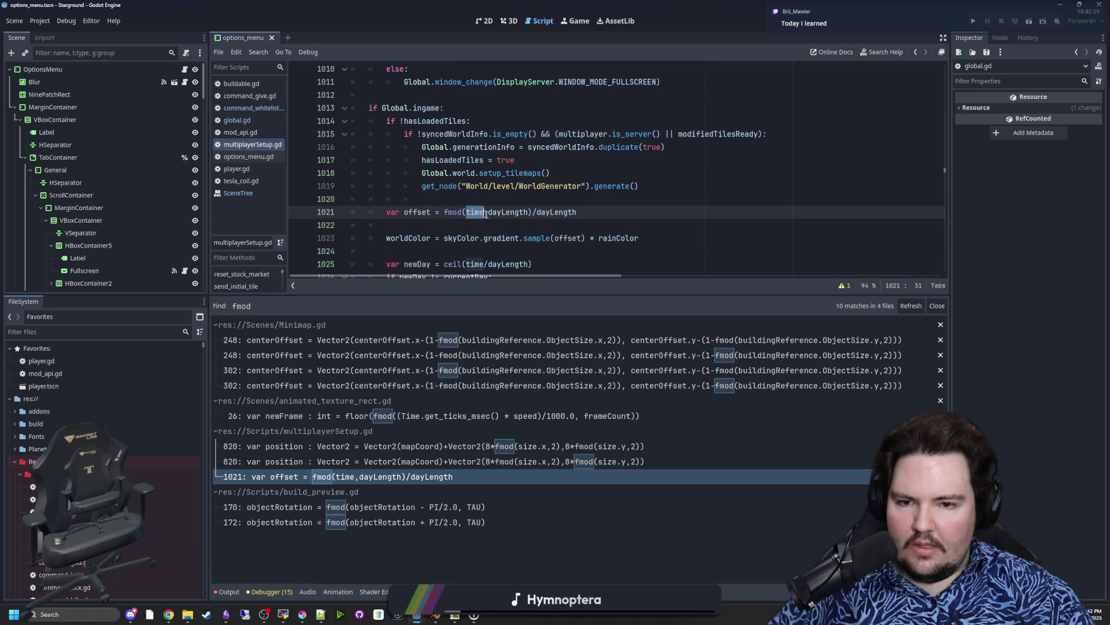
pyautogui.click(486, 214)
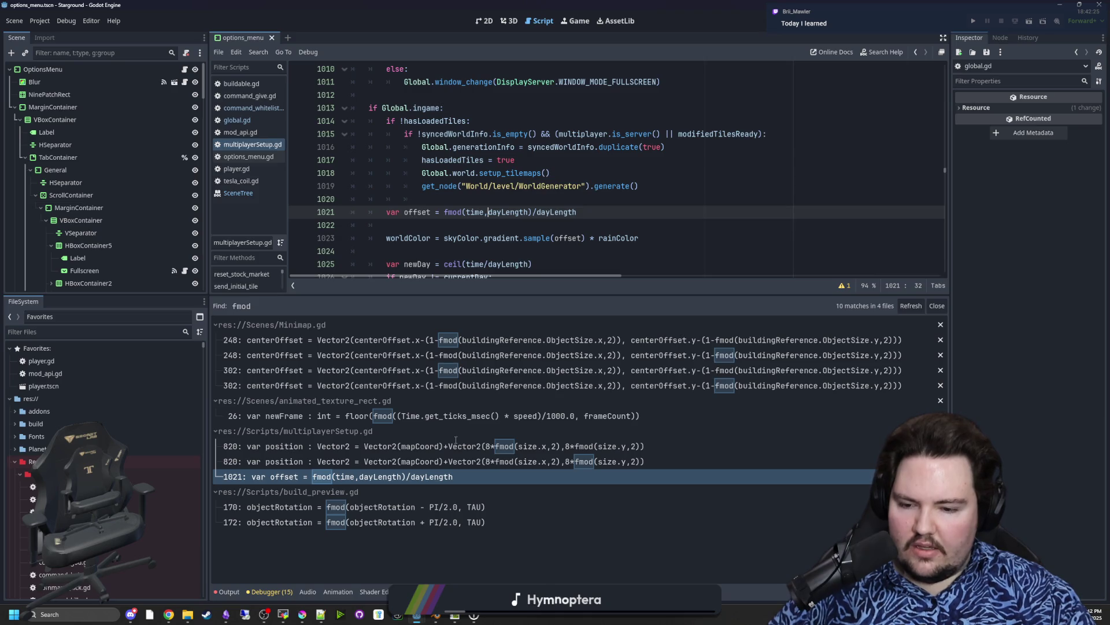
# Step: Launch the Calculator app from Windows search
pyautogui.click(71, 610)
pyautogui.write('calculator')
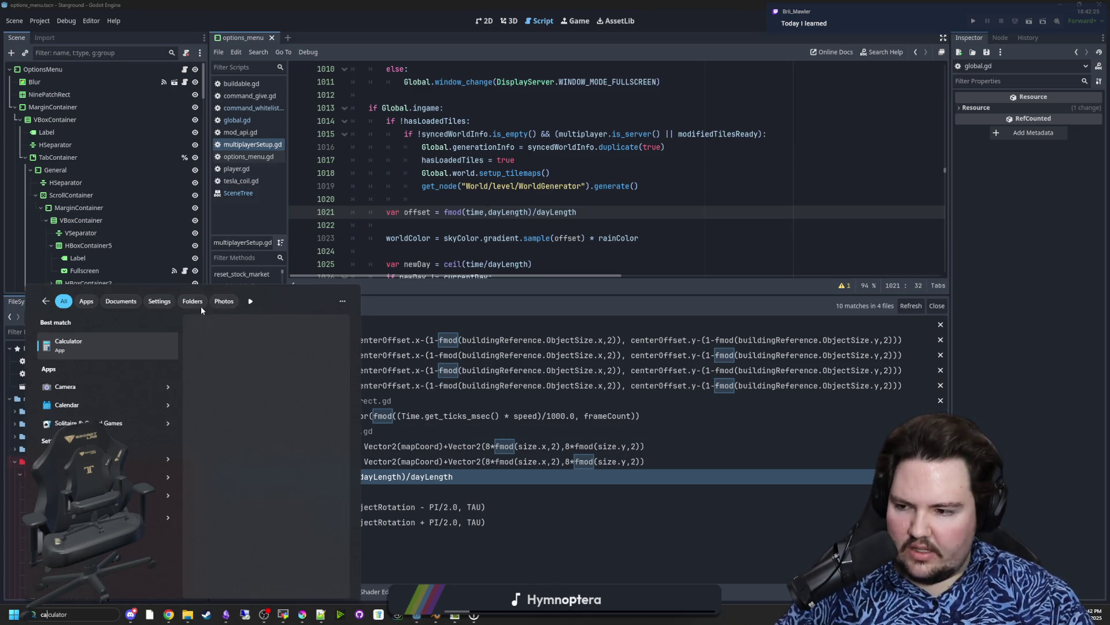
pyautogui.click(135, 339)
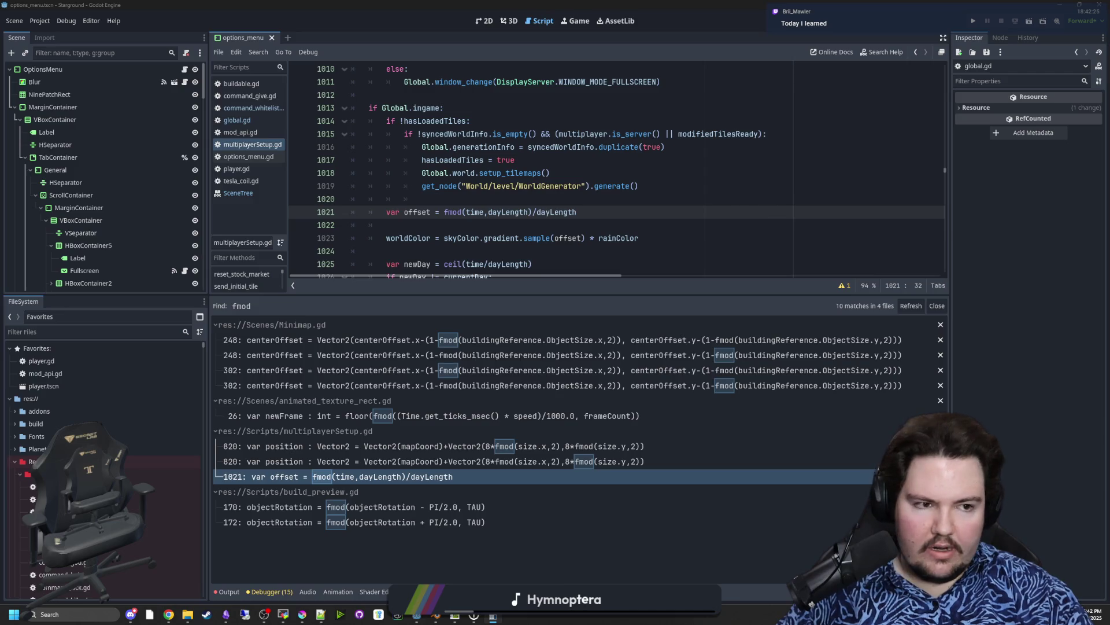
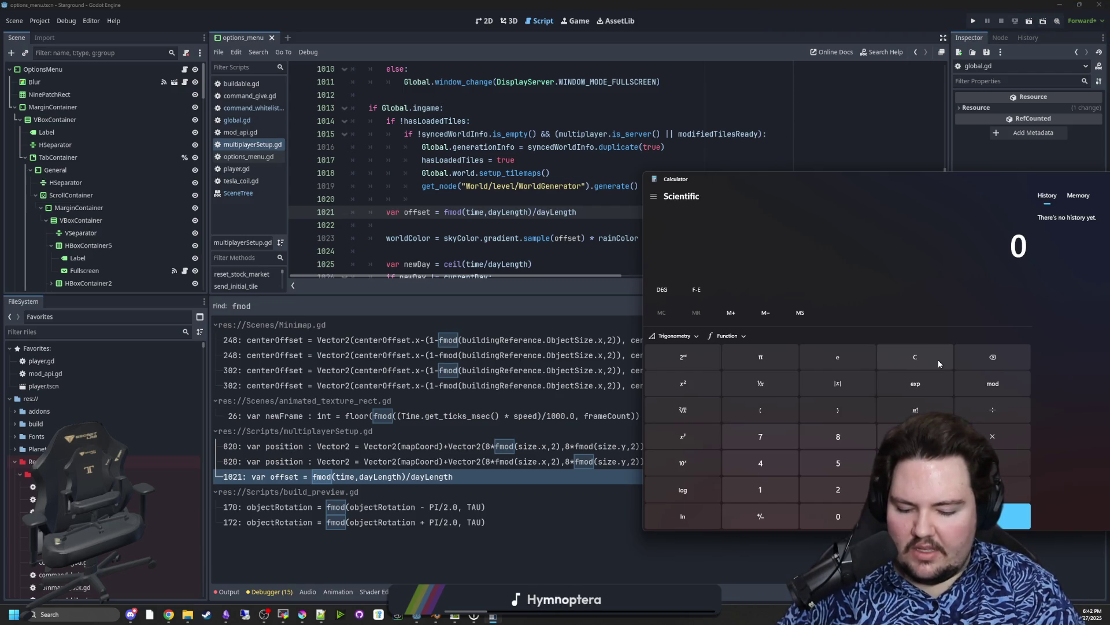
# Step: Clear the test calculations (111.57, -1) in Windows Calculator back to 0 and close it
pyautogui.write('111.5')
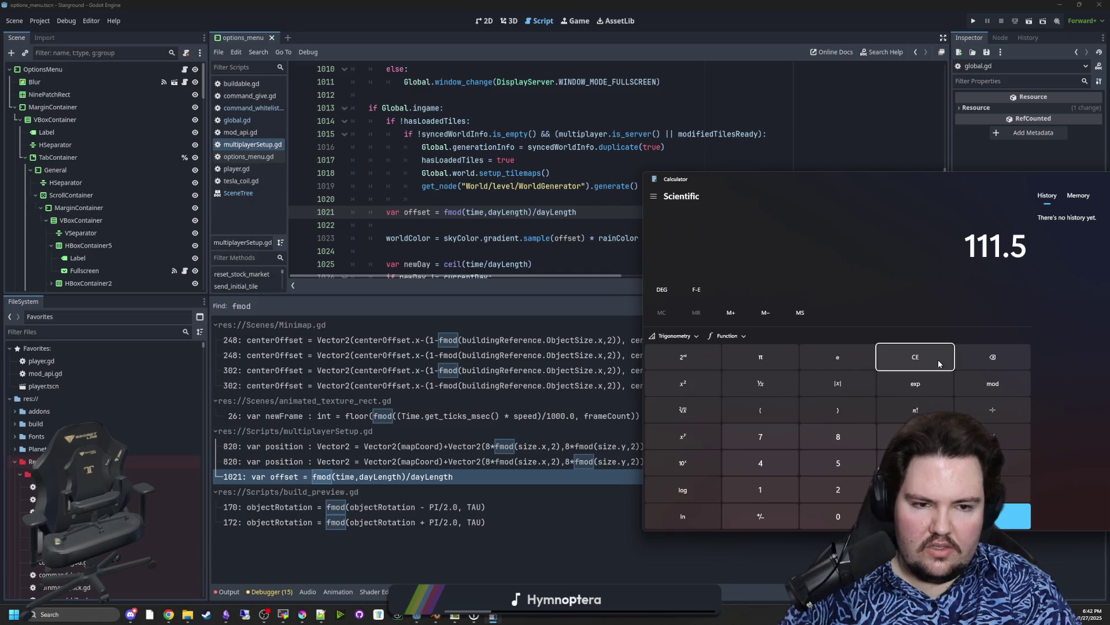
pyautogui.write('7')
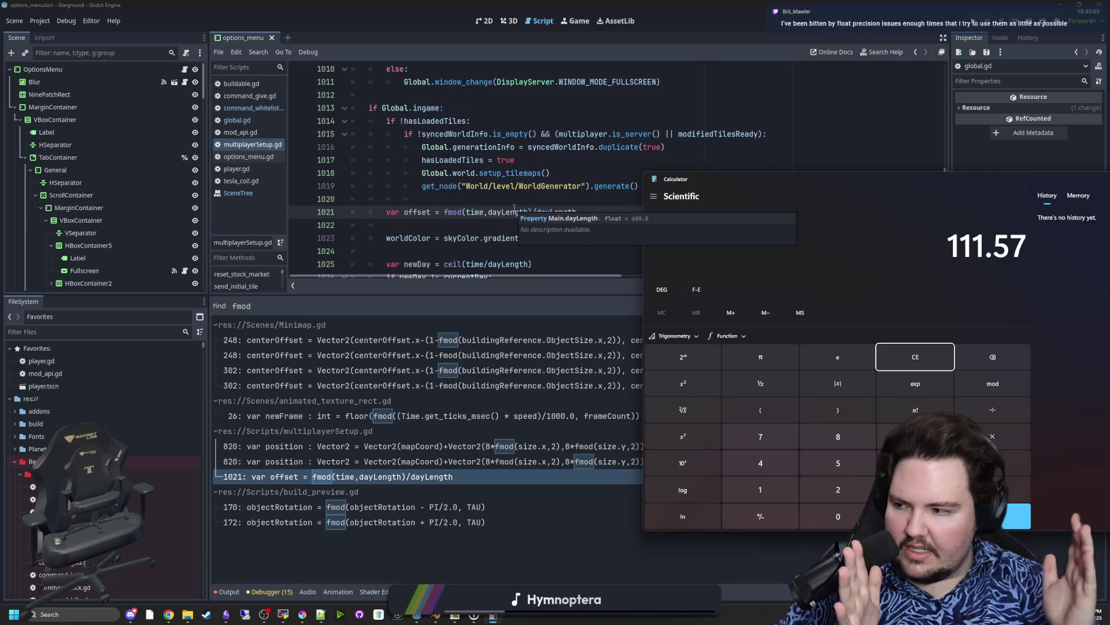
pyautogui.moveTo(787, 179)
pyautogui.mouseDown()
pyautogui.moveTo(554, 326)
pyautogui.moveTo(571, 181)
pyautogui.moveTo(520, 159)
pyautogui.mouseUp()
pyautogui.click(642, 337)
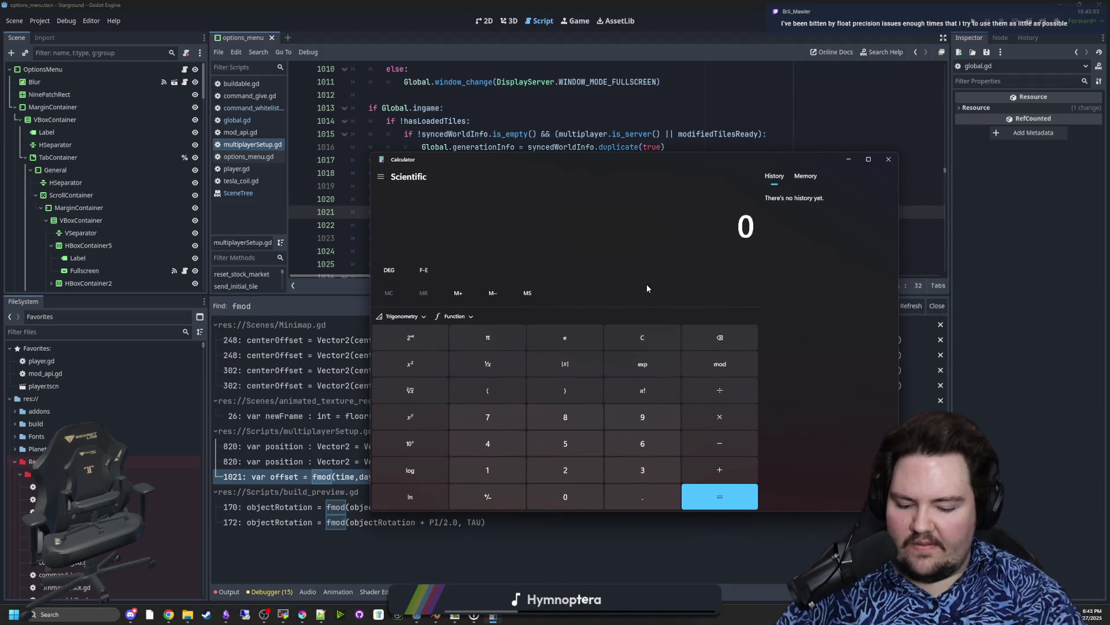
pyautogui.write('-1')
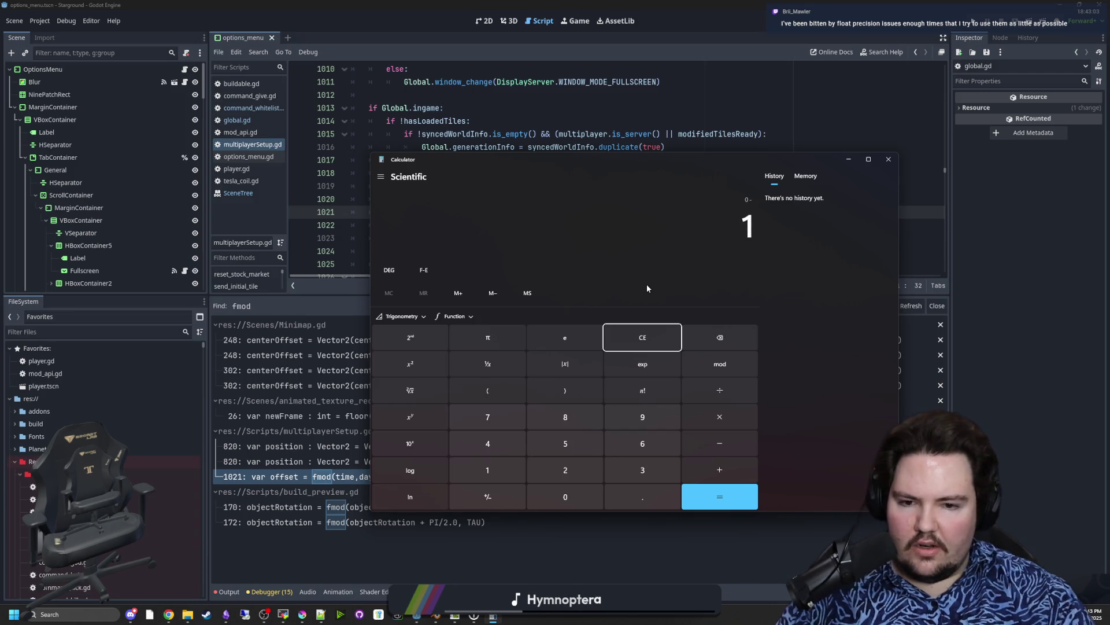
pyautogui.click(637, 345)
pyautogui.moveTo(814, 164); pyautogui.dragTo(753, 270)
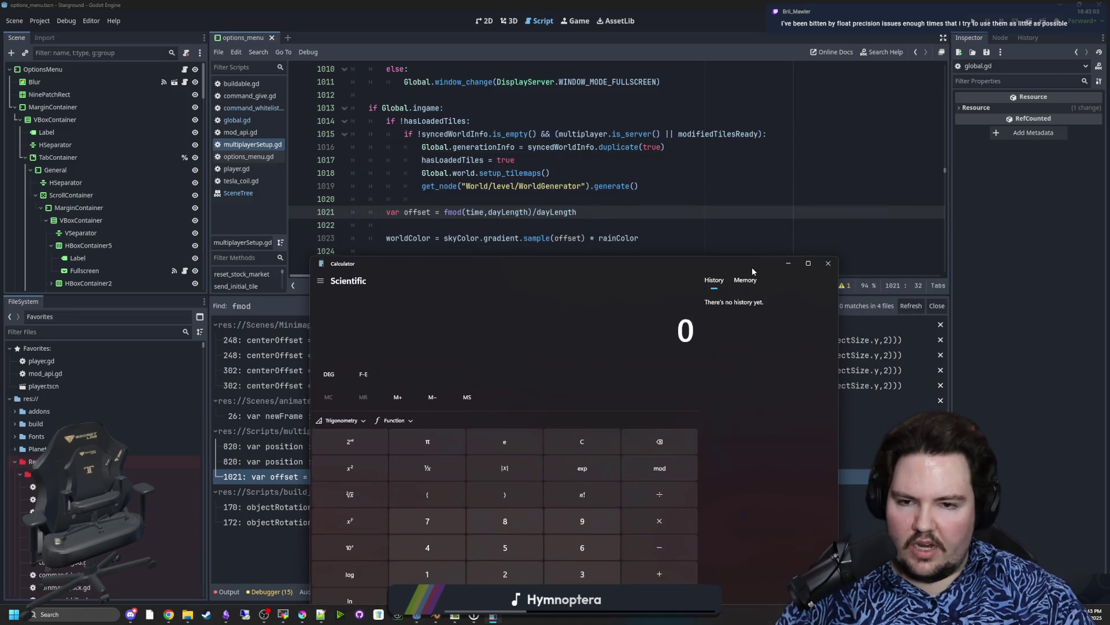
pyautogui.click(828, 263)
# Step: Open the fmod search match in animated_texture_rect.gd in the Starground editor
pyautogui.click(625, 226)
pyautogui.press('super+Down')
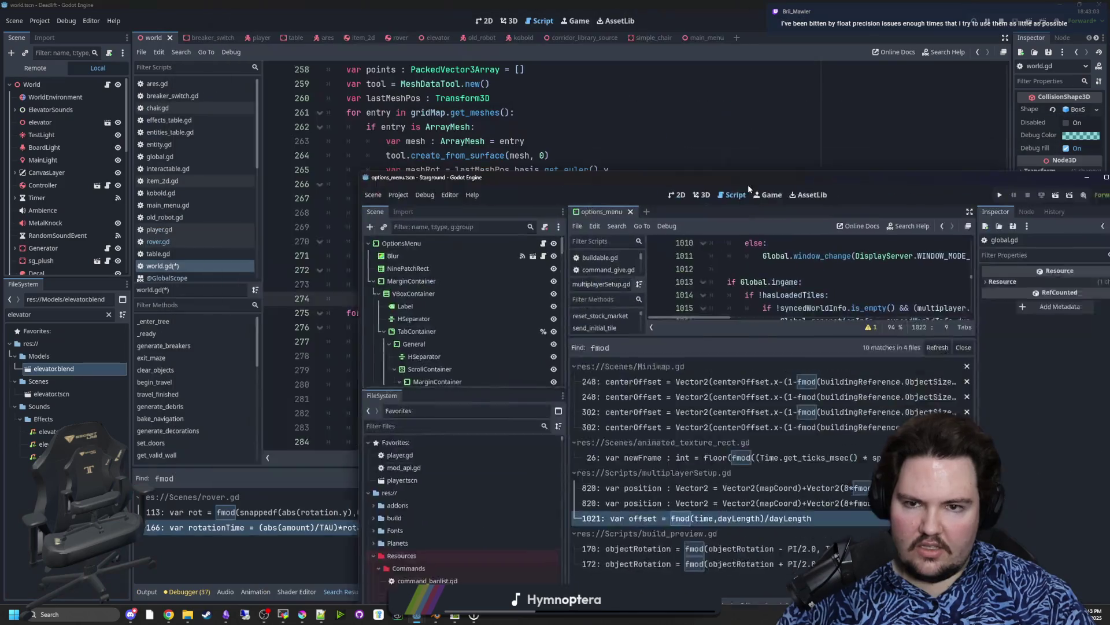
pyautogui.press('super+Up')
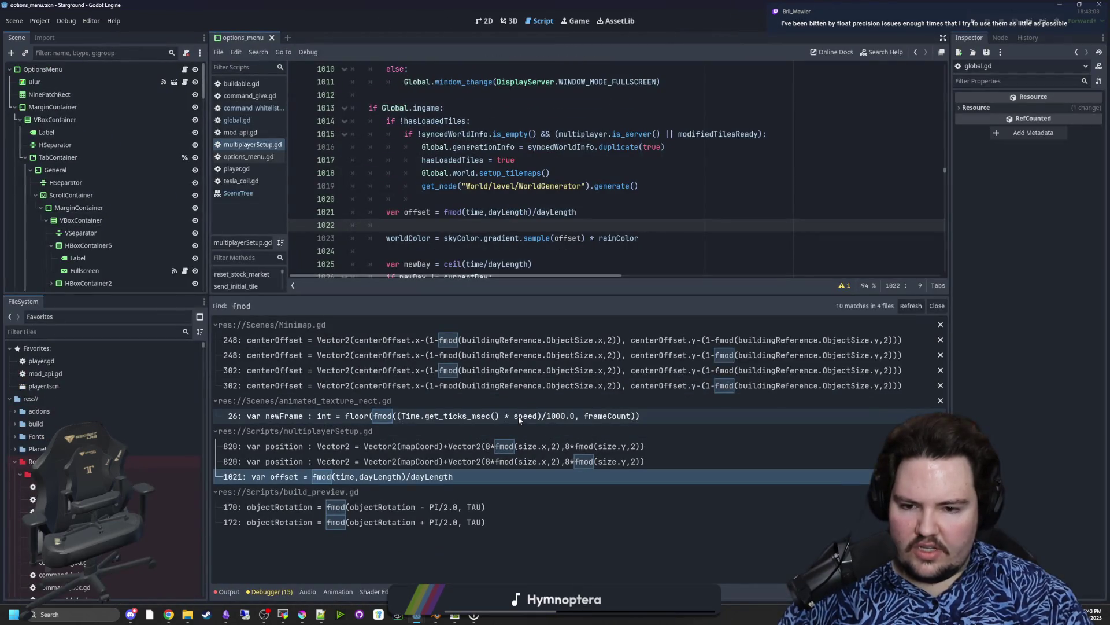
pyautogui.click(518, 415)
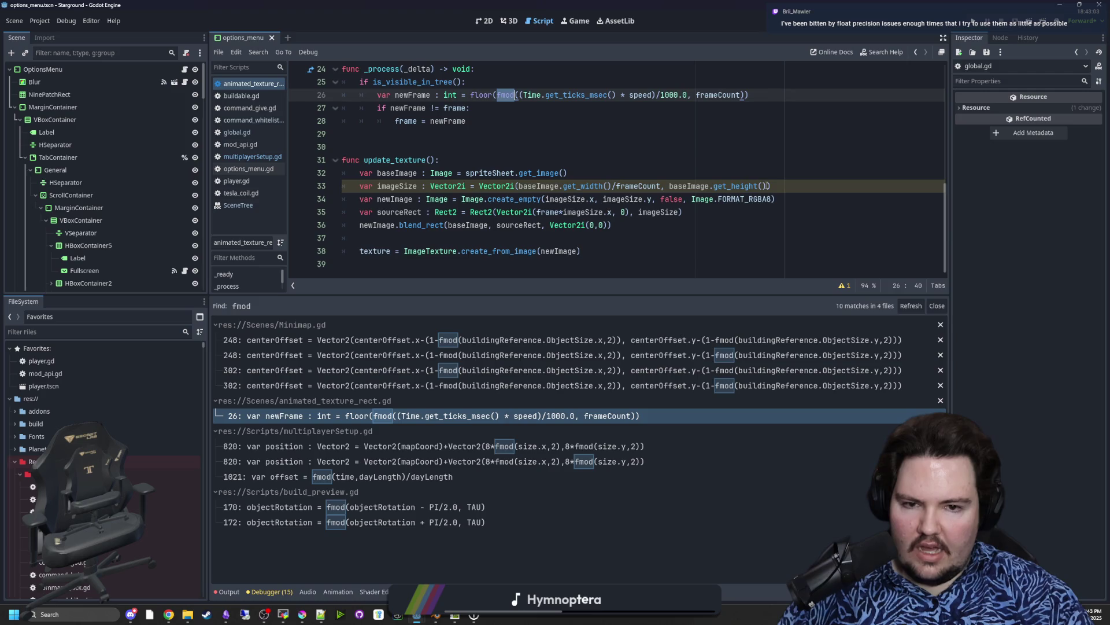
# Step: Look over lines 26–28 of the _process function that compute the animation frame
pyautogui.moveTo(652, 186); pyautogui.dragTo(501, 188)
pyautogui.press('Down')
pyautogui.press('Down')
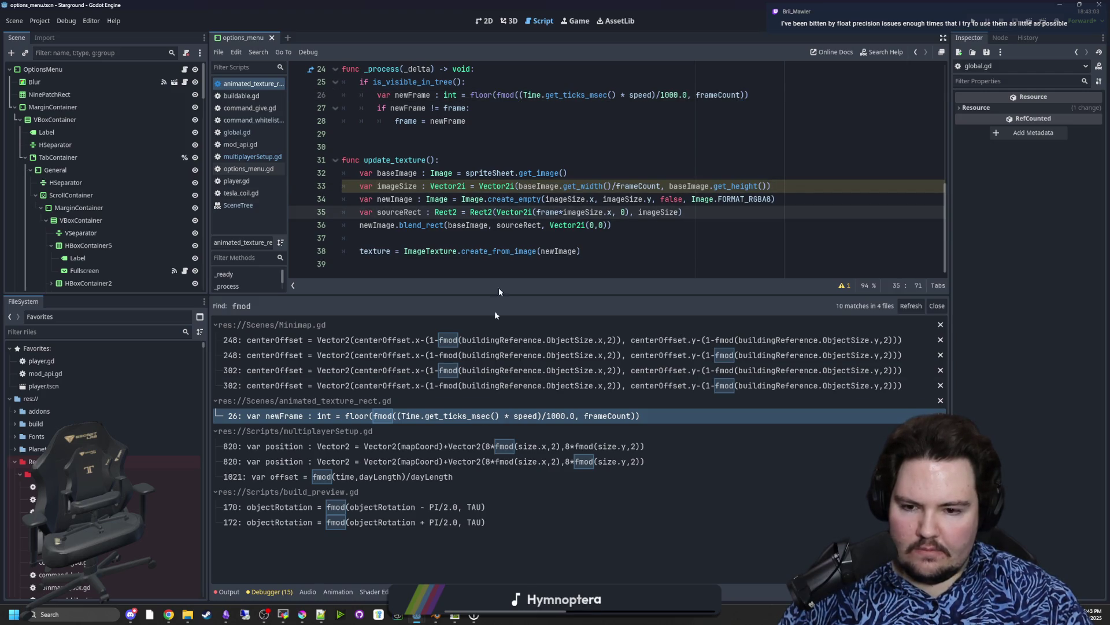
pyautogui.click(521, 95)
pyautogui.scroll(2, 523, 174)
pyautogui.click(522, 199)
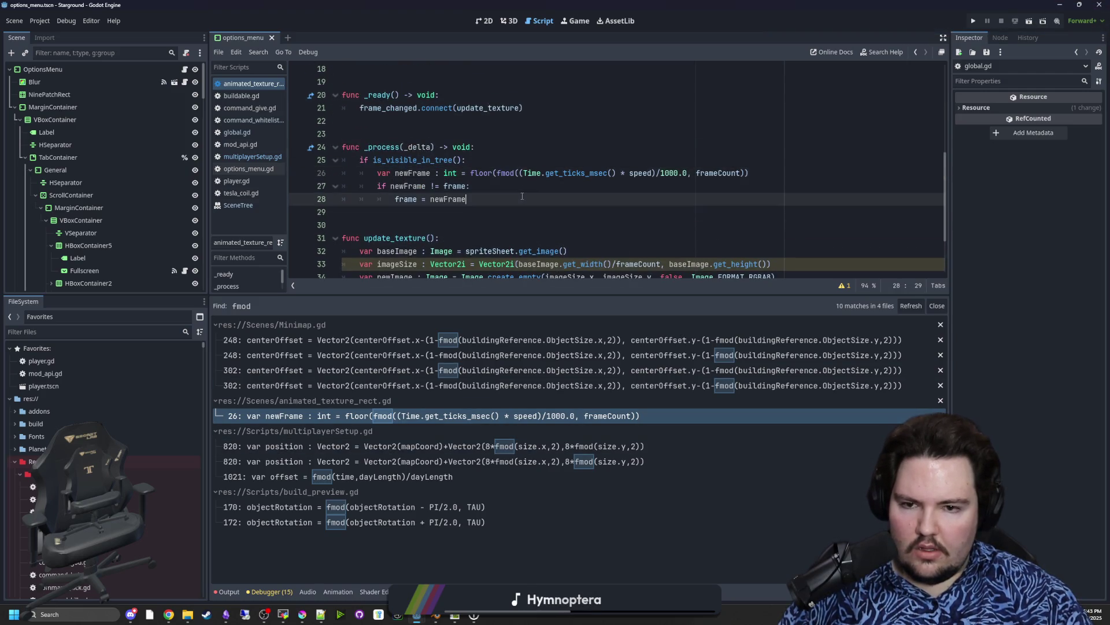
pyautogui.moveTo(501, 174)
pyautogui.mouseDown()
pyautogui.moveTo(685, 173)
pyautogui.moveTo(511, 174)
pyautogui.moveTo(521, 174)
pyautogui.mouseUp()
pyautogui.click(617, 173)
# Step: Highlight the tick-based time and speed/1000 parts of the newFrame fmod formula
pyautogui.click(684, 174)
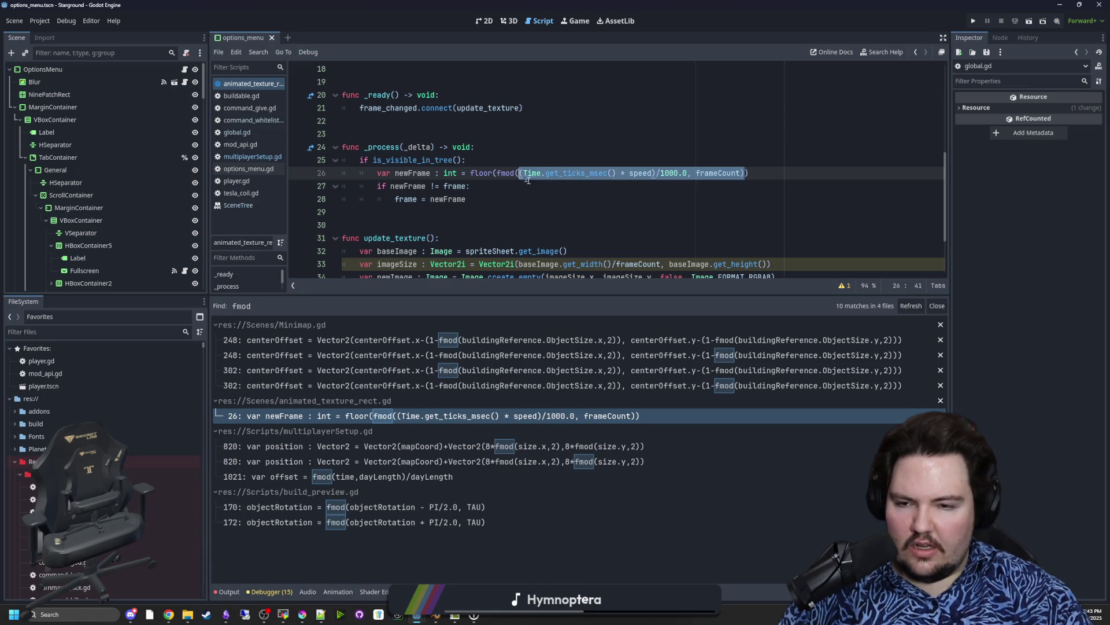
pyautogui.click(480, 199)
pyautogui.click(396, 173)
pyautogui.click(567, 187)
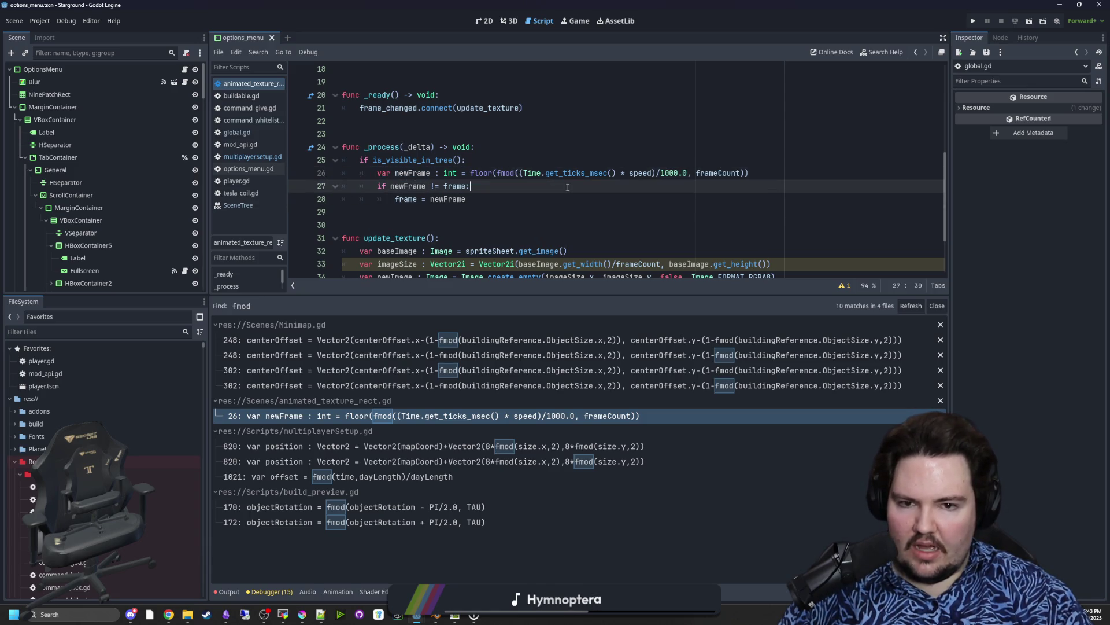
pyautogui.moveTo(523, 173)
pyautogui.mouseDown()
pyautogui.moveTo(623, 161)
pyautogui.moveTo(691, 172)
pyautogui.mouseUp()
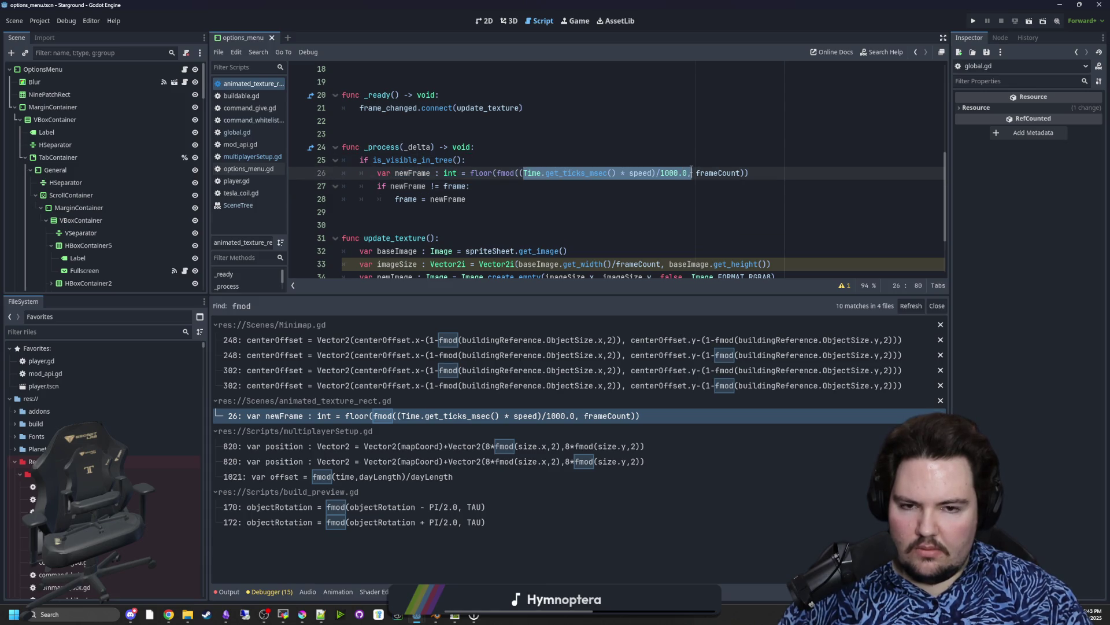
pyautogui.click(672, 187)
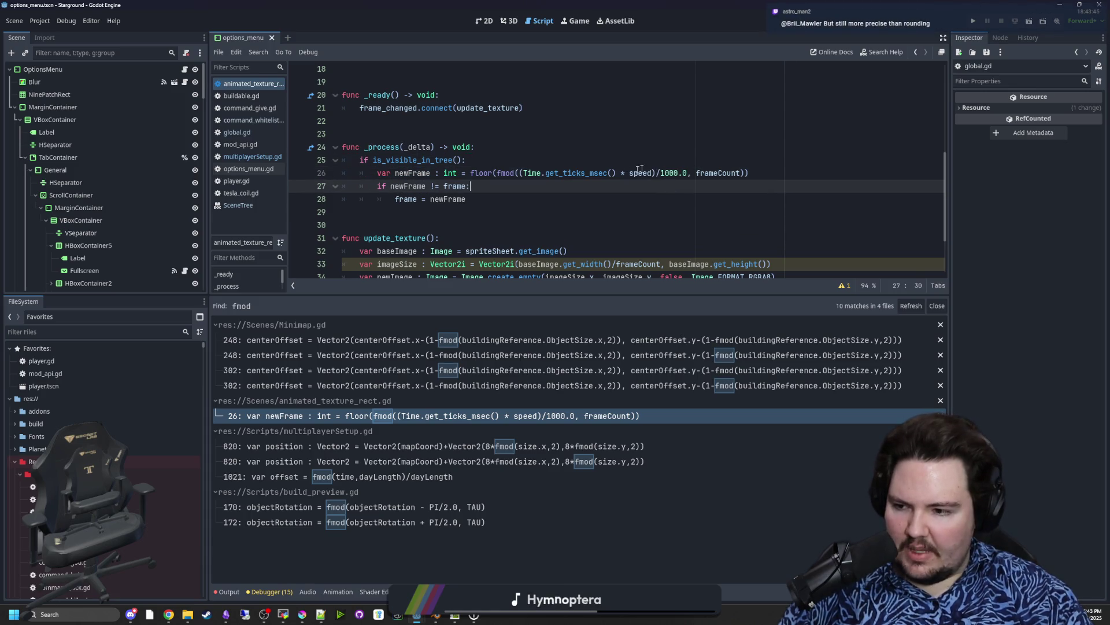
pyautogui.click(602, 195)
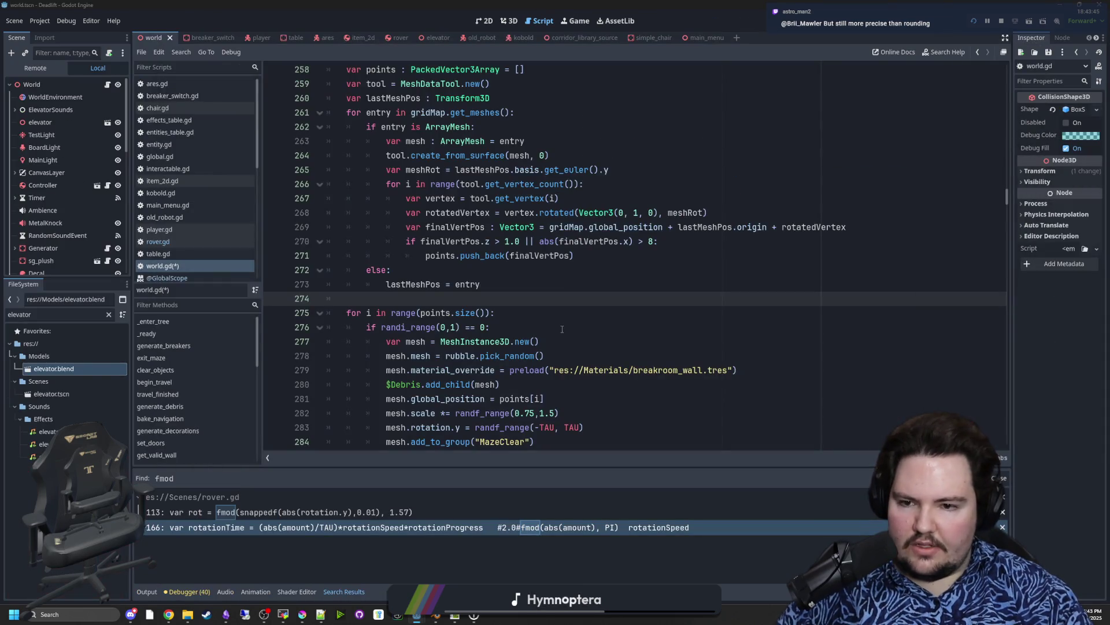
# Step: Preview the Terra Lumi wall light image in the 50s industrial light results
pyautogui.click(562, 329)
pyautogui.click(573, 305)
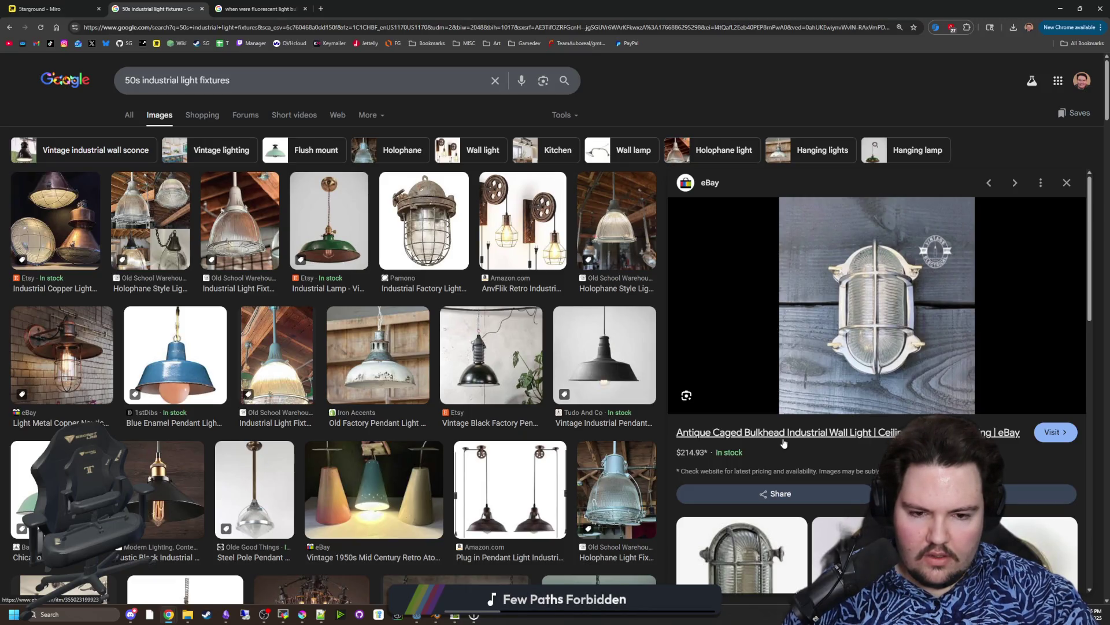
pyautogui.scroll(-4, 784, 443)
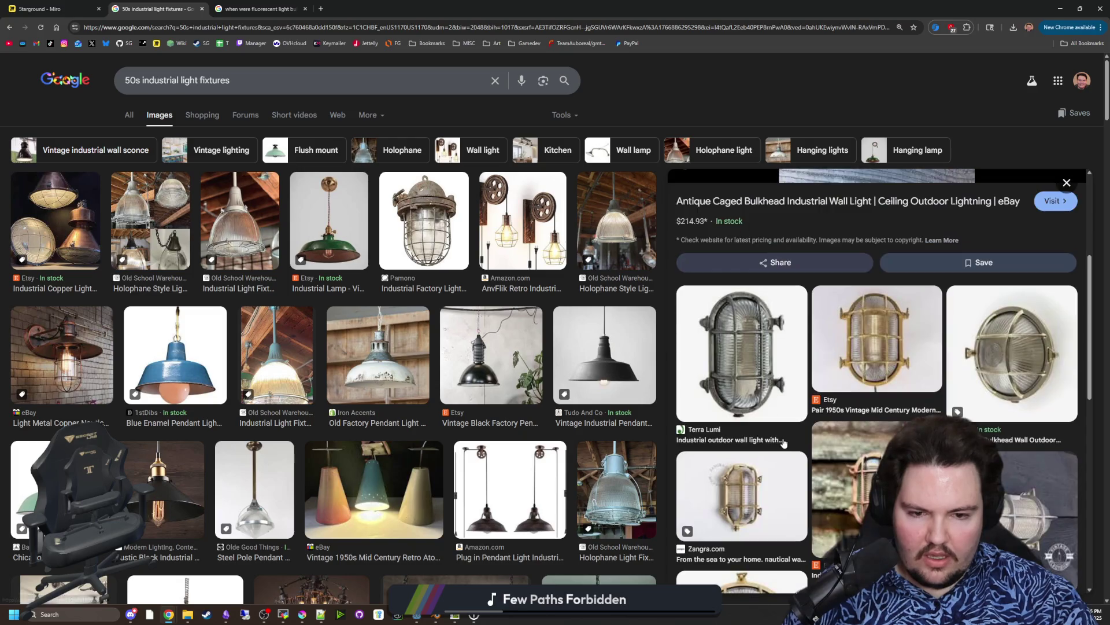
pyautogui.click(754, 373)
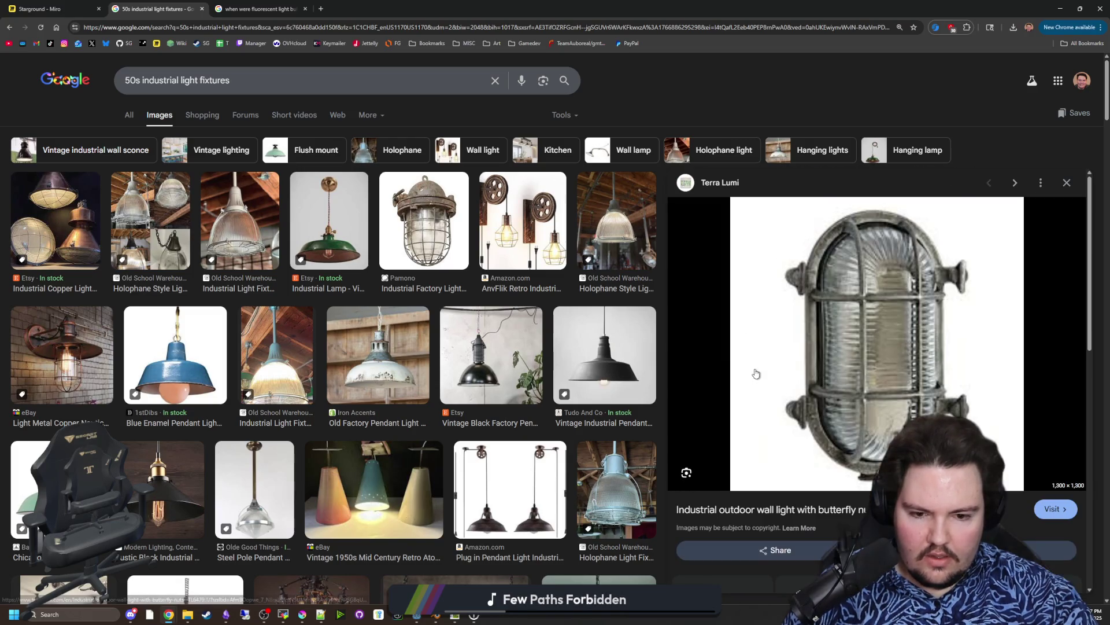
# Step: Search 'industrial ceiling light' in a new tab and browse the image results
pyautogui.click(319, 9)
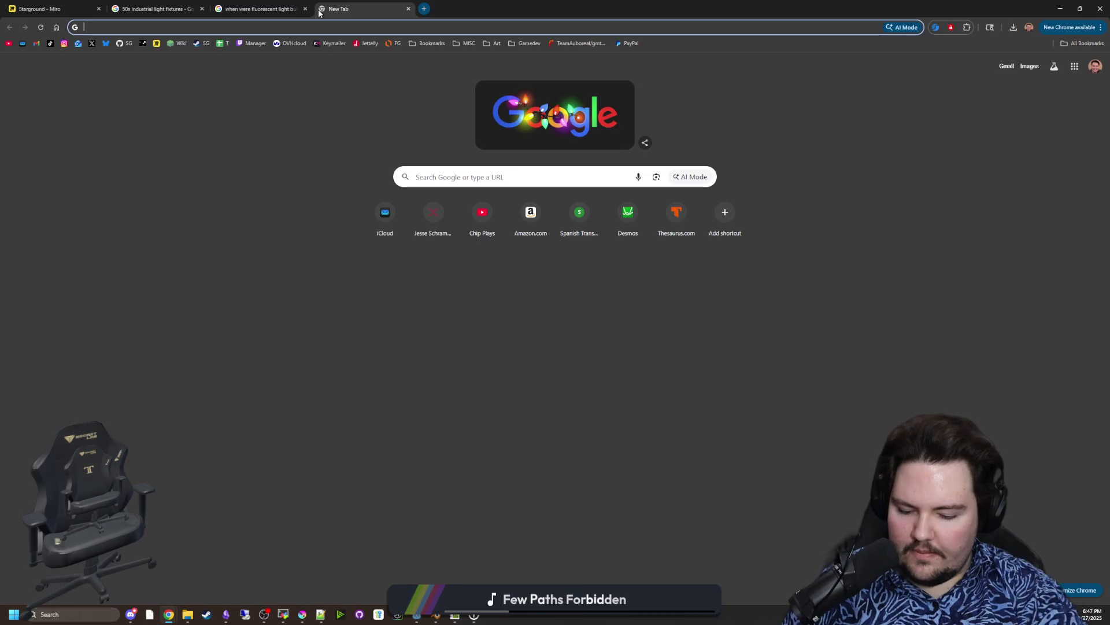
pyautogui.write('industrial ceiling light')
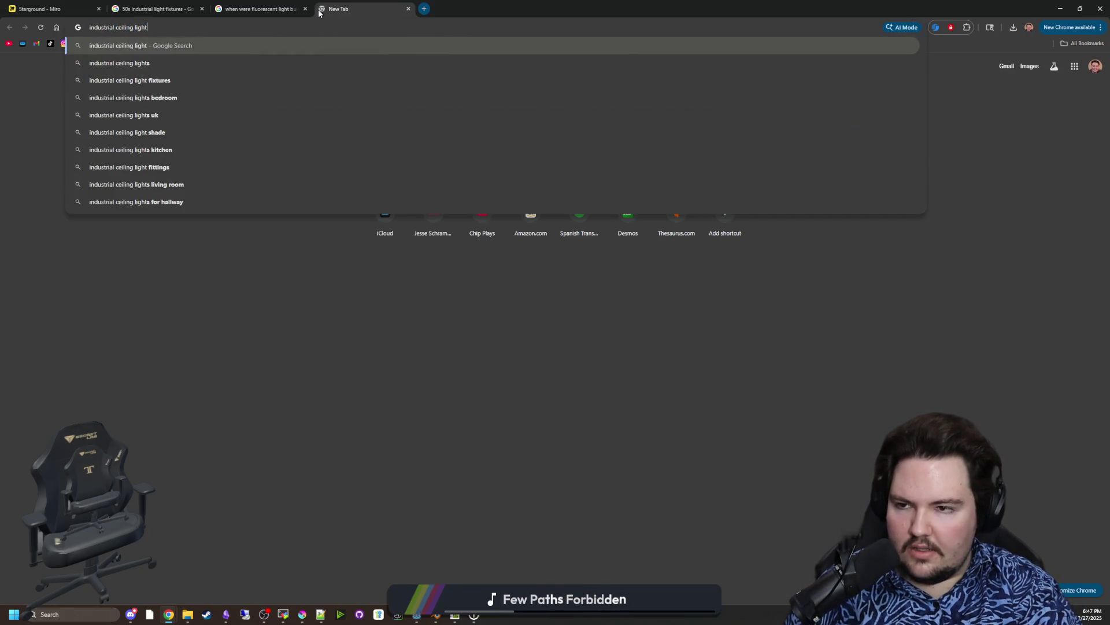
pyautogui.press('Return')
pyautogui.click(199, 120)
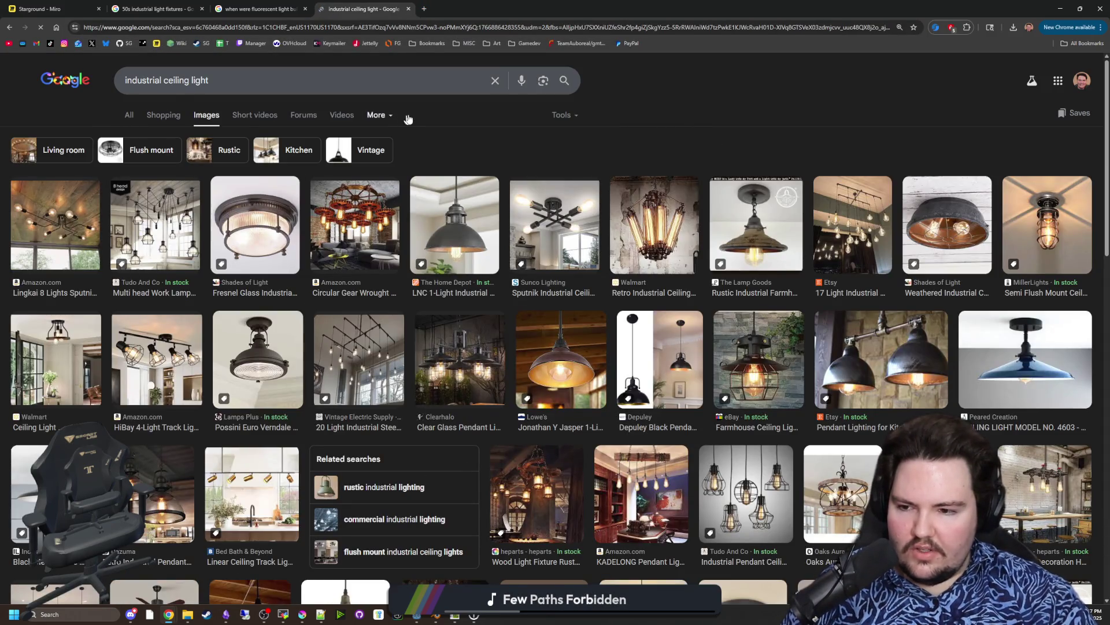
pyautogui.scroll(-5, 519, 274)
pyautogui.scroll(-5, 520, 274)
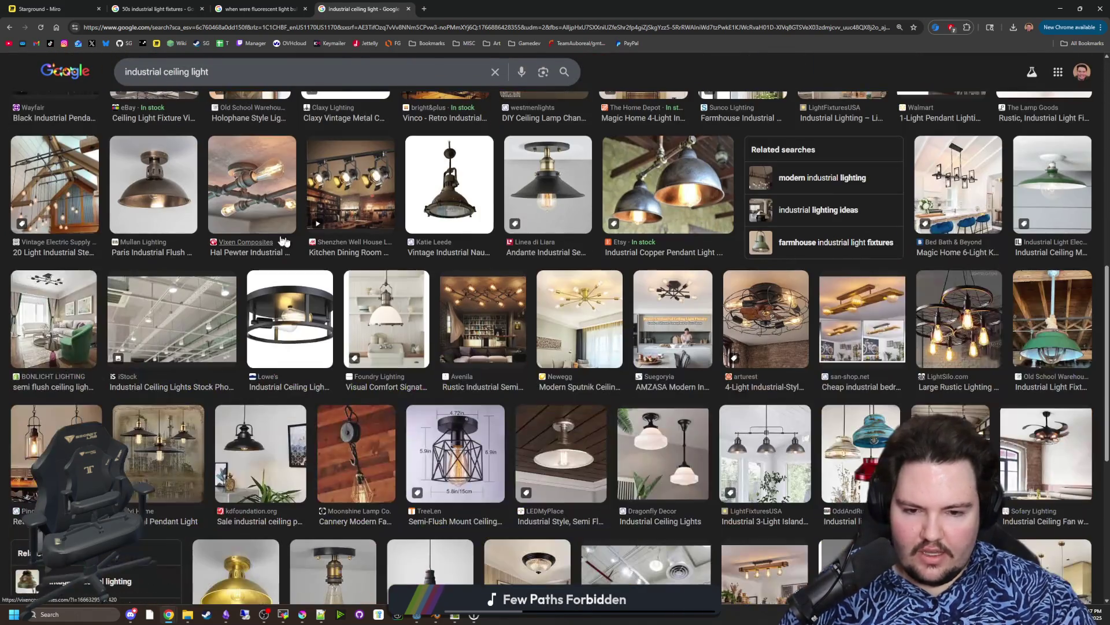
pyautogui.scroll(10, 520, 274)
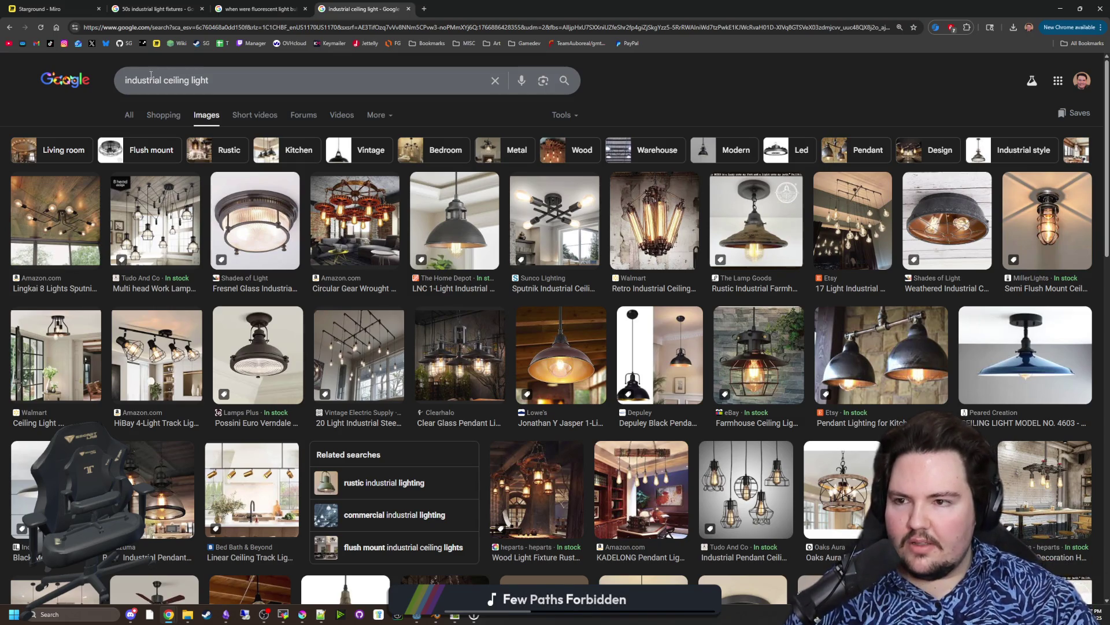
pyautogui.doubleClick(151, 75)
pyautogui.press('BackSpace')
pyautogui.write('commercial')
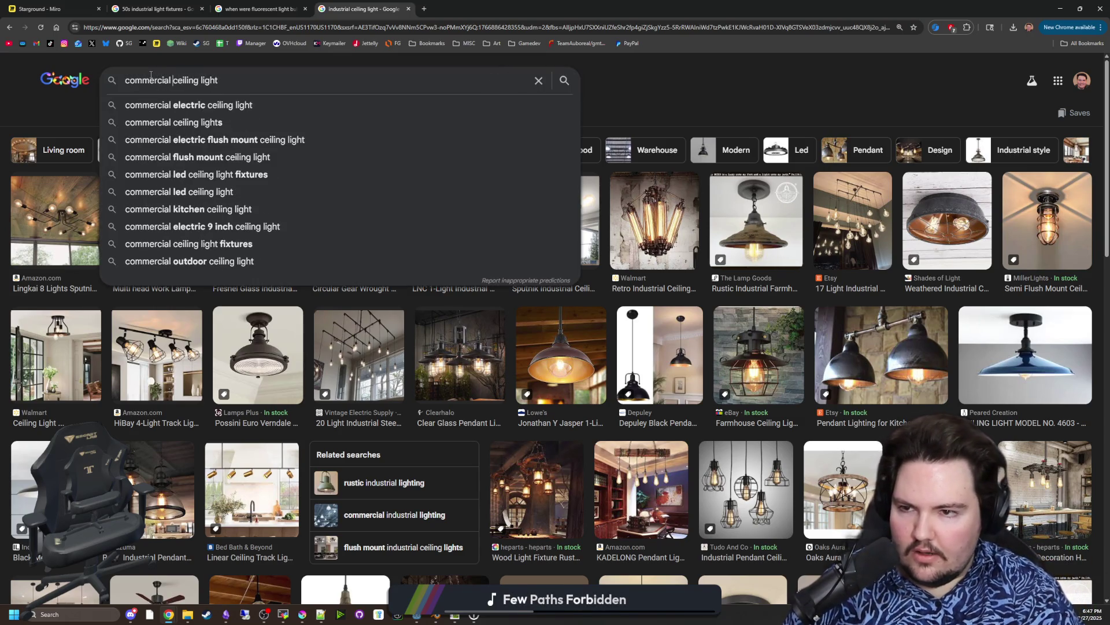
pyautogui.press('Return')
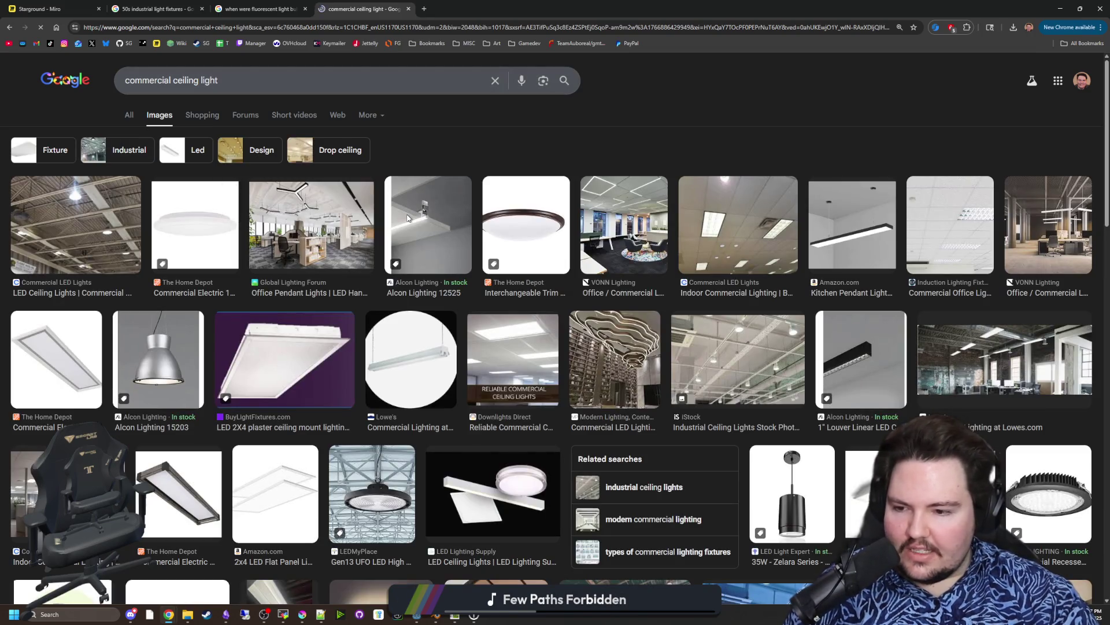
pyautogui.click(68, 266)
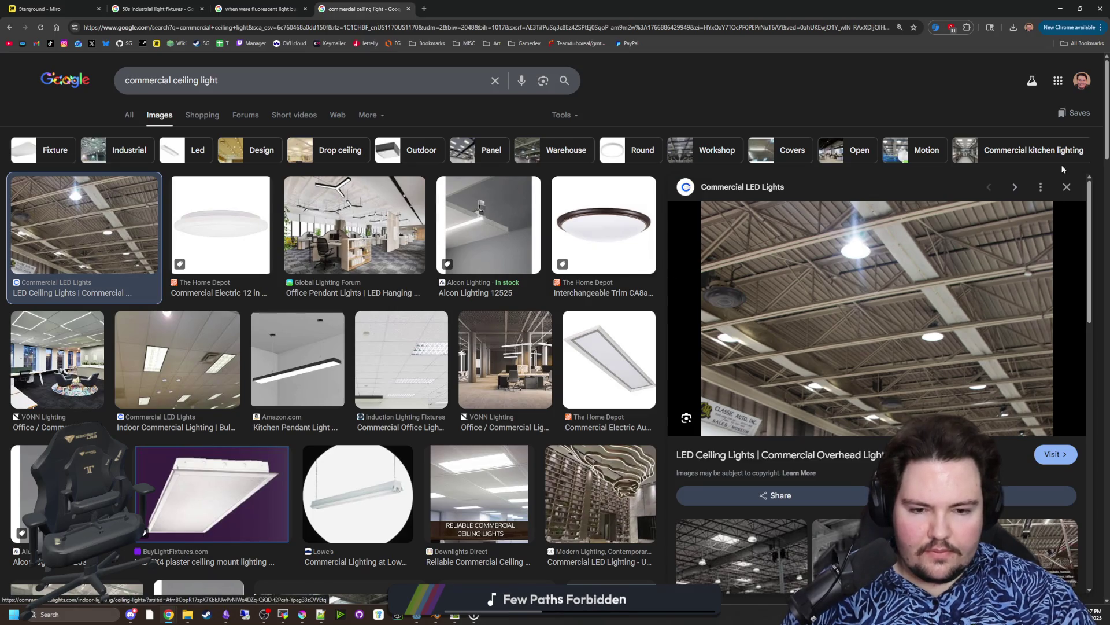
pyautogui.click(1067, 186)
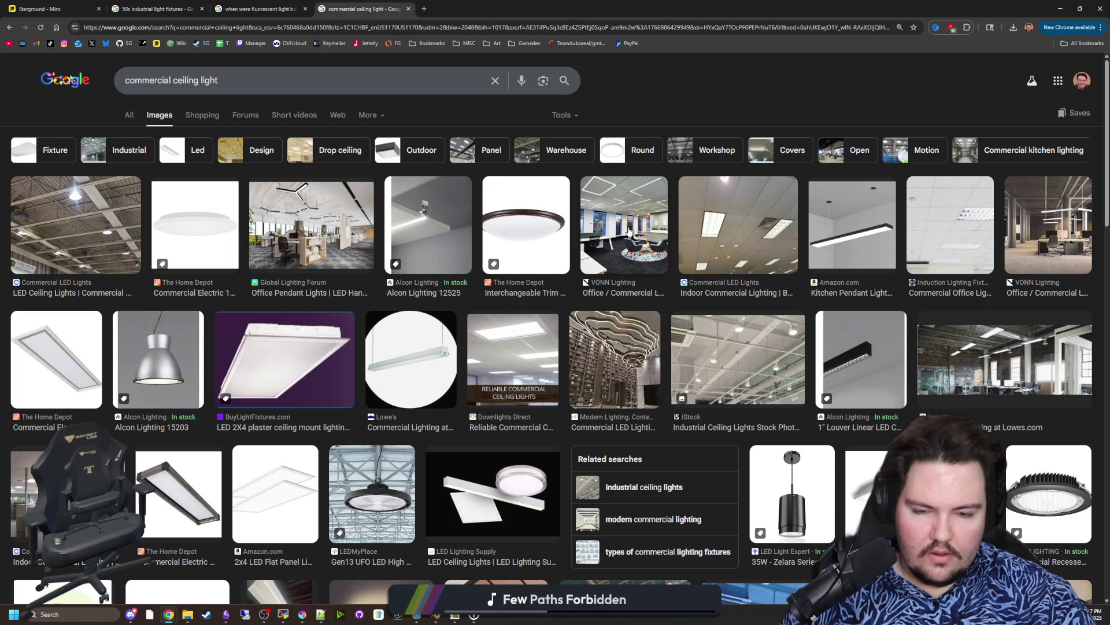
pyautogui.scroll(-3, 644, 312)
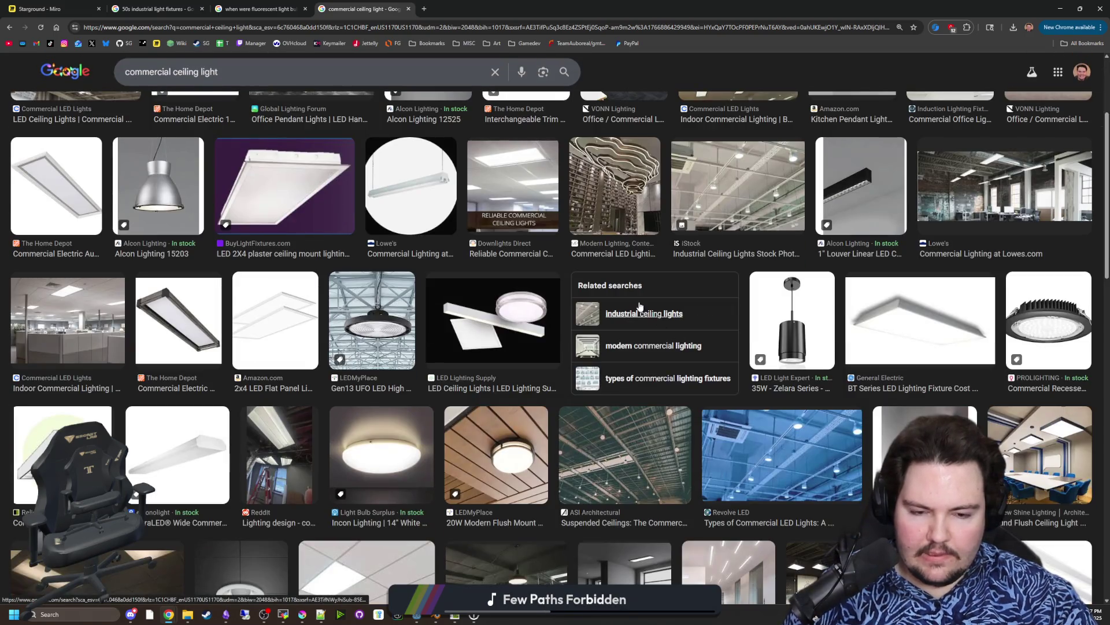
pyautogui.scroll(-2, 640, 307)
pyautogui.scroll(-2, 640, 307)
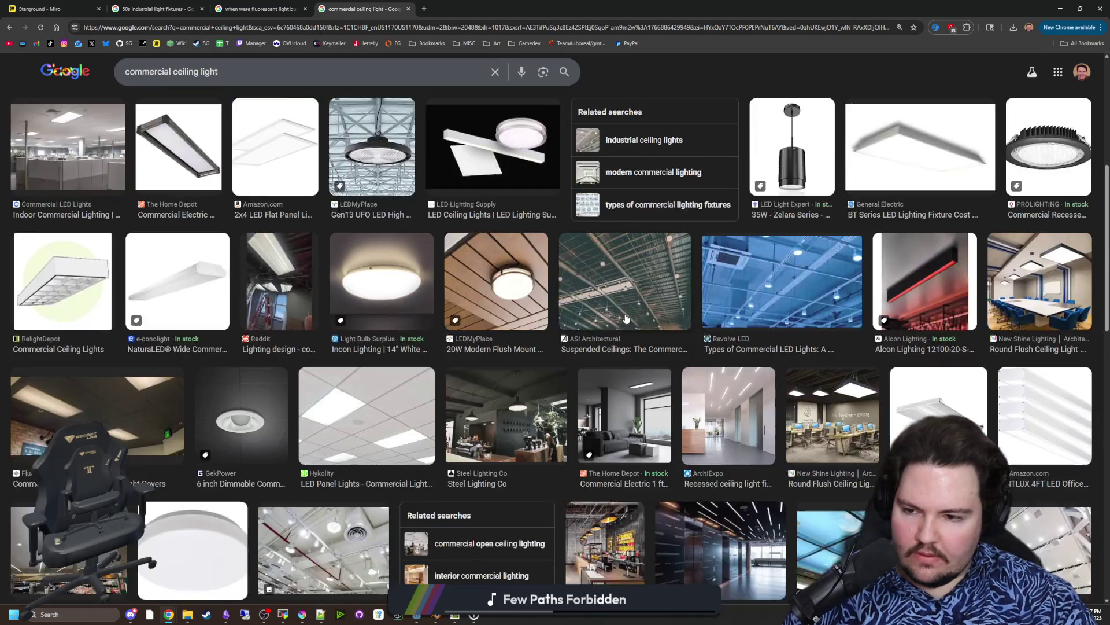
pyautogui.click(358, 337)
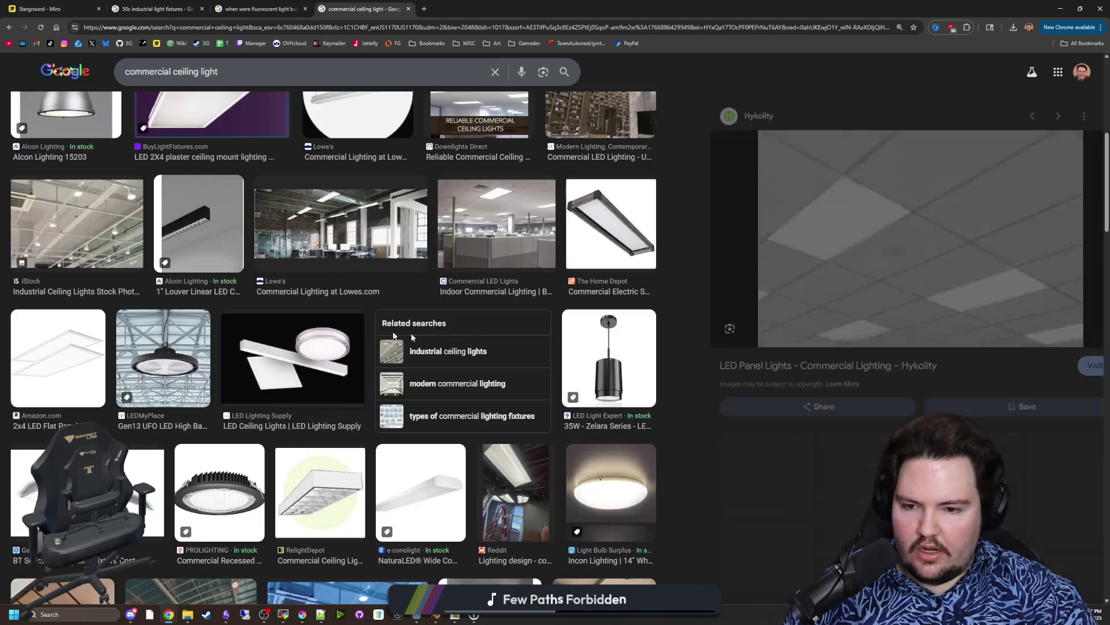
pyautogui.press('Escape')
pyautogui.scroll(-2, 682, 389)
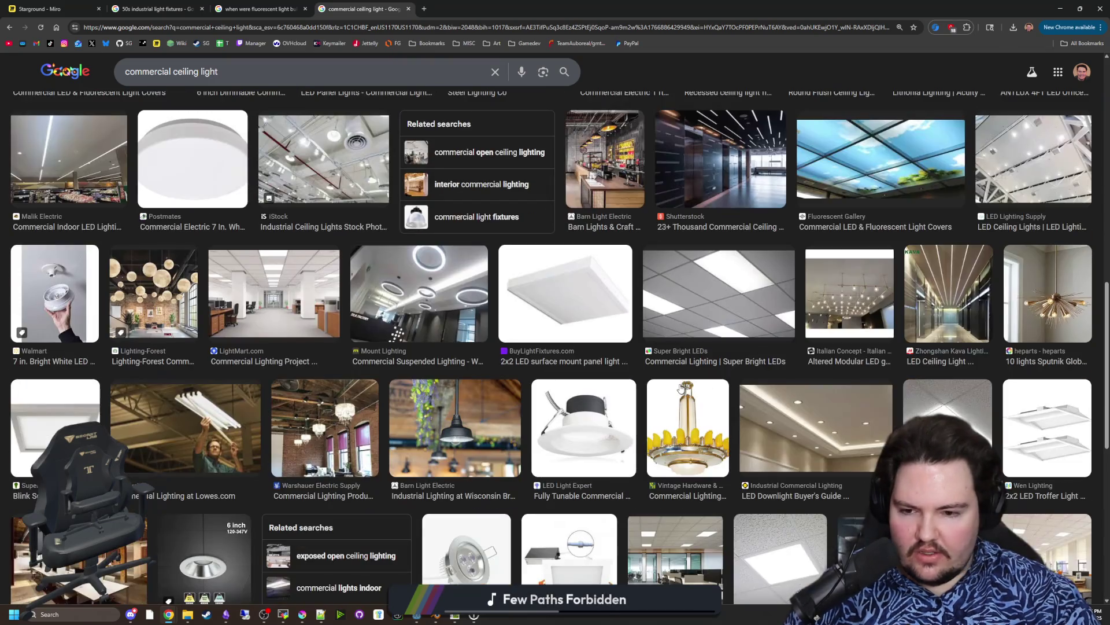
pyautogui.click(213, 450)
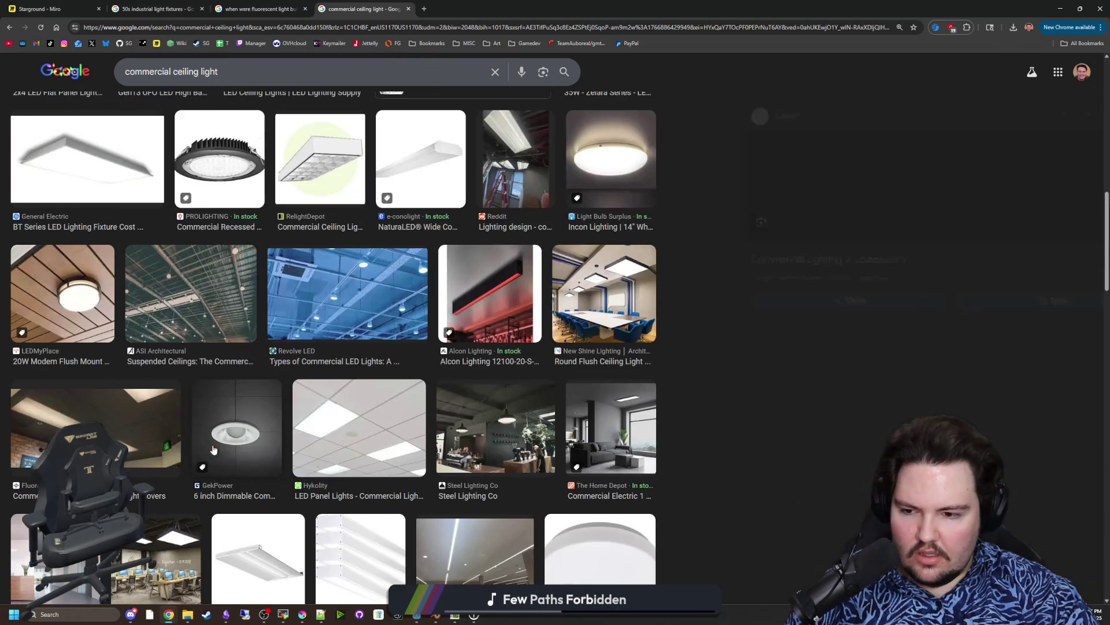
pyautogui.click(1068, 151)
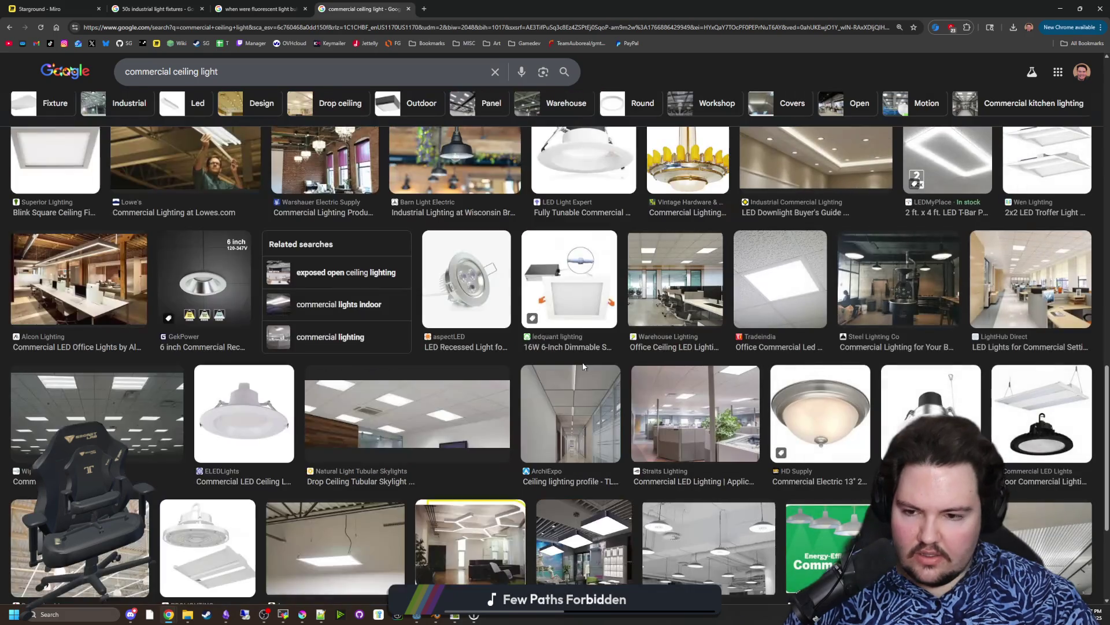
pyautogui.scroll(-2, 431, 405)
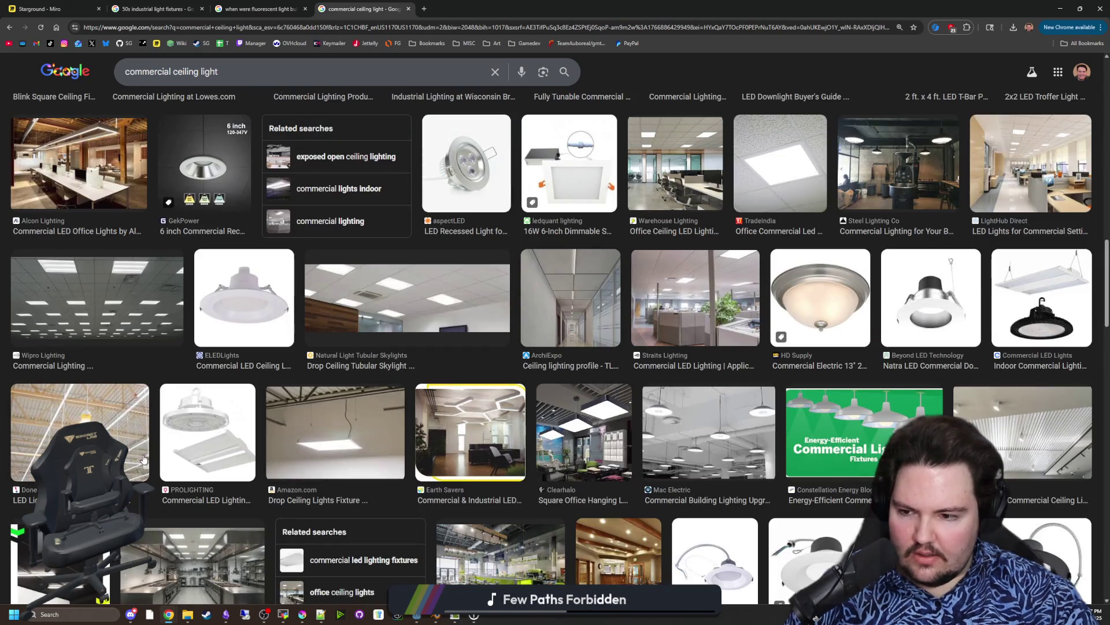
pyautogui.click(143, 458)
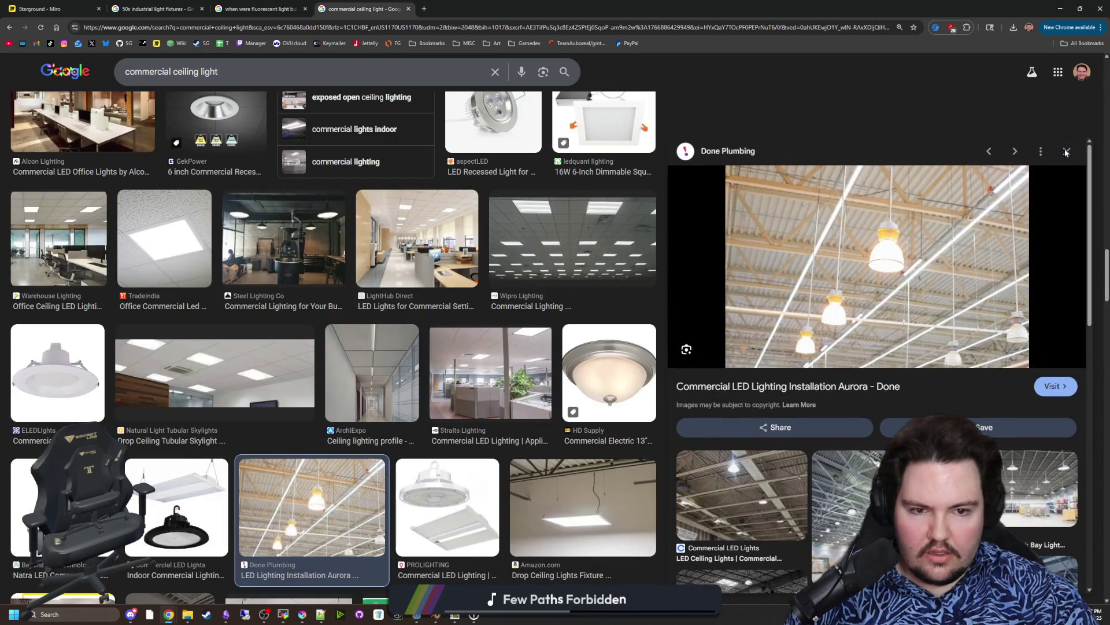
pyautogui.click(1067, 152)
pyautogui.click(533, 532)
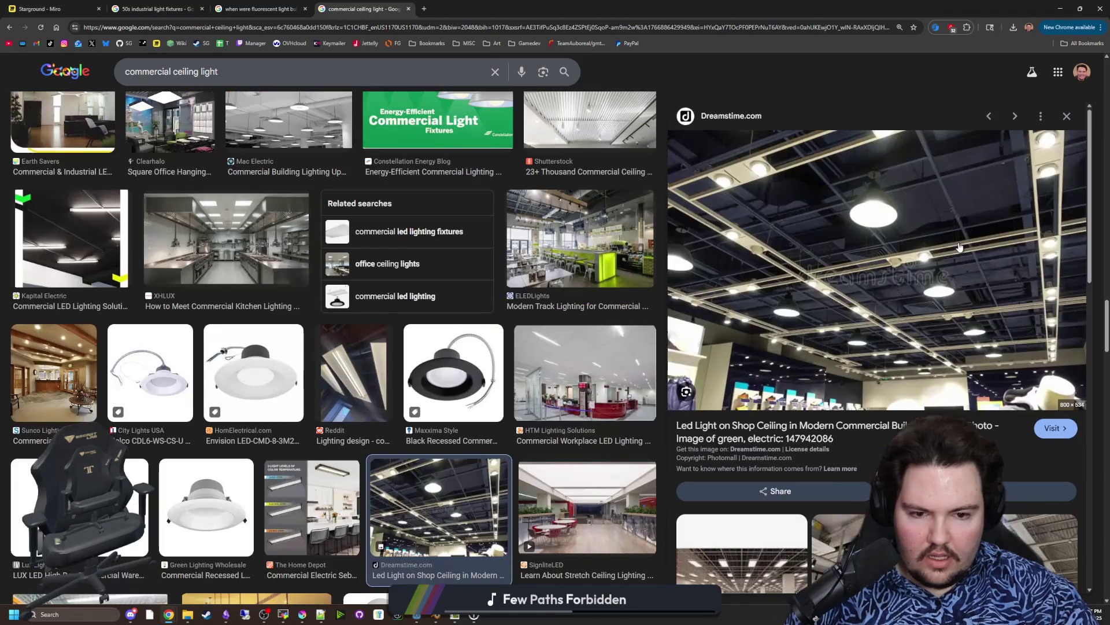
pyautogui.click(1067, 116)
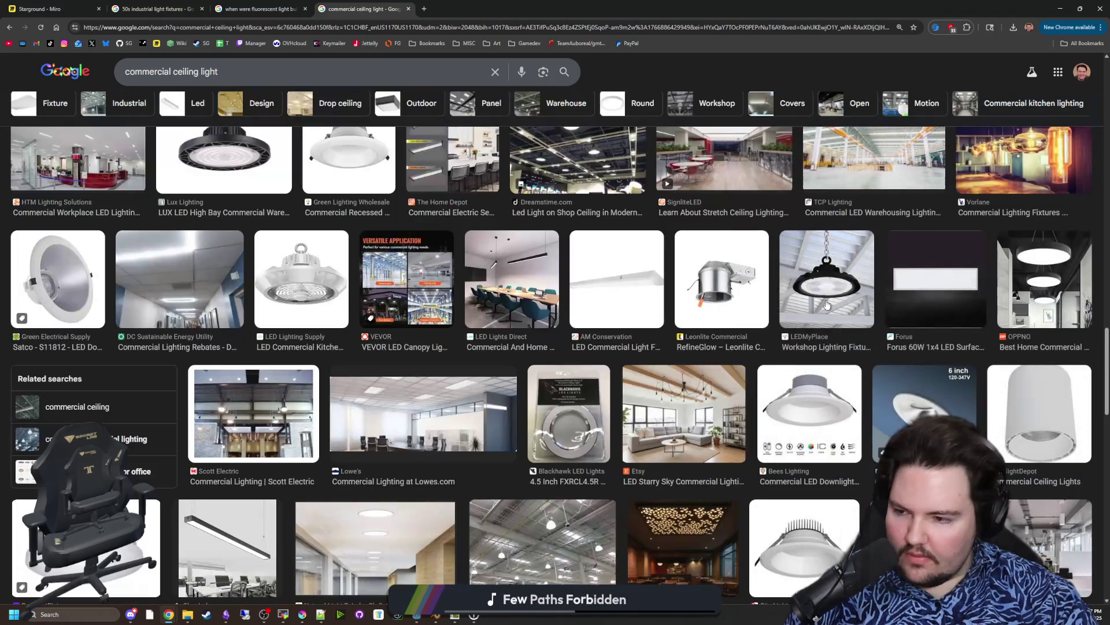
pyautogui.scroll(-3, 757, 334)
pyautogui.scroll(-4, 758, 334)
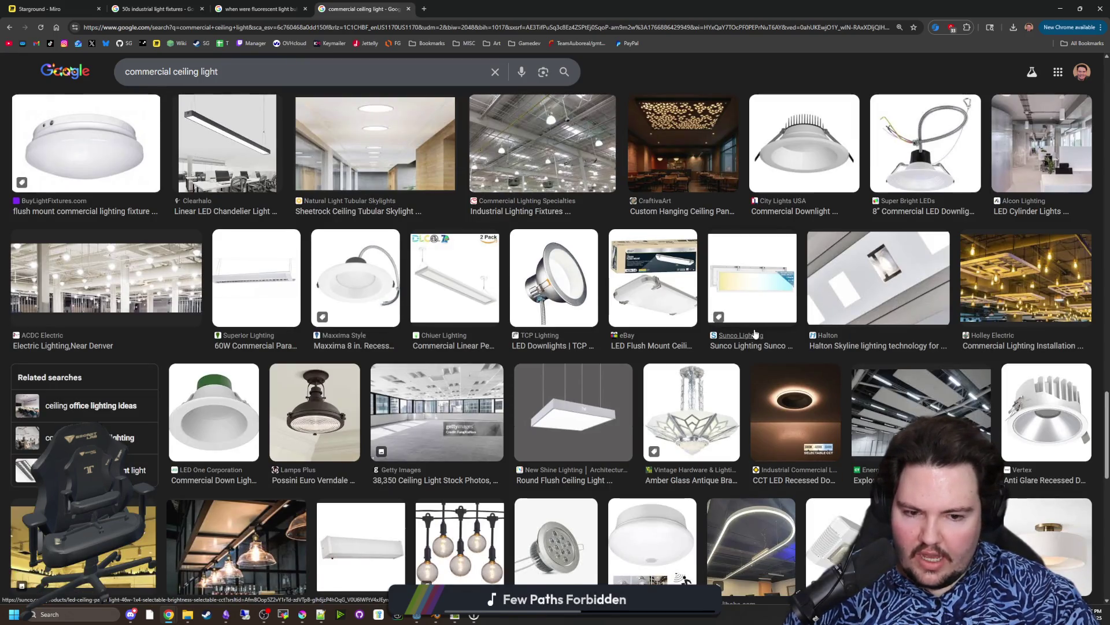
pyautogui.scroll(-4, 755, 334)
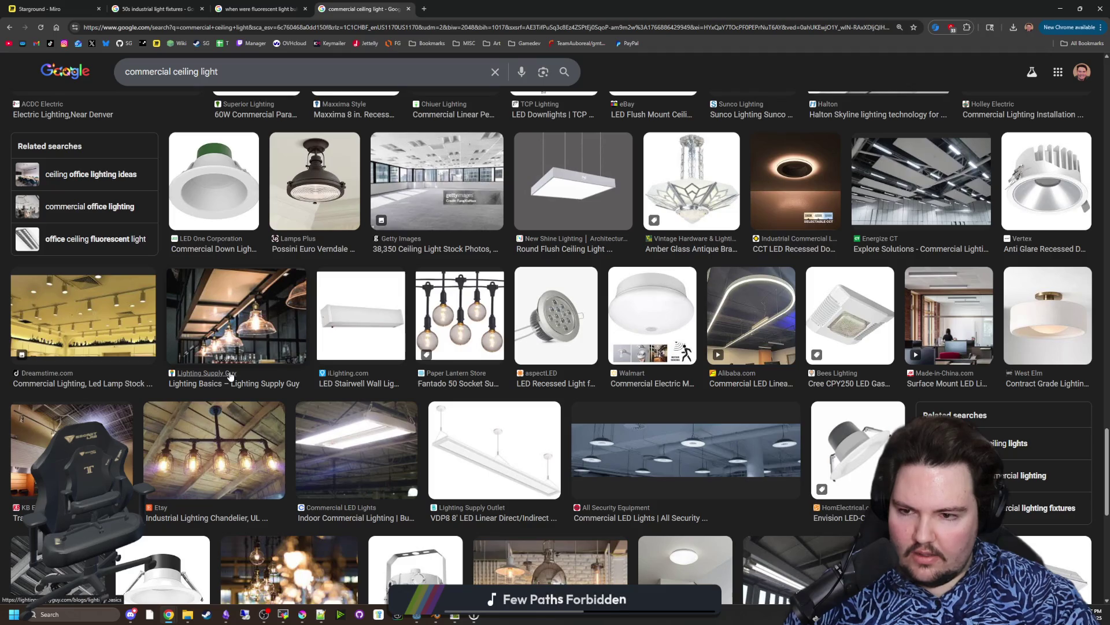
pyautogui.scroll(-4, 229, 376)
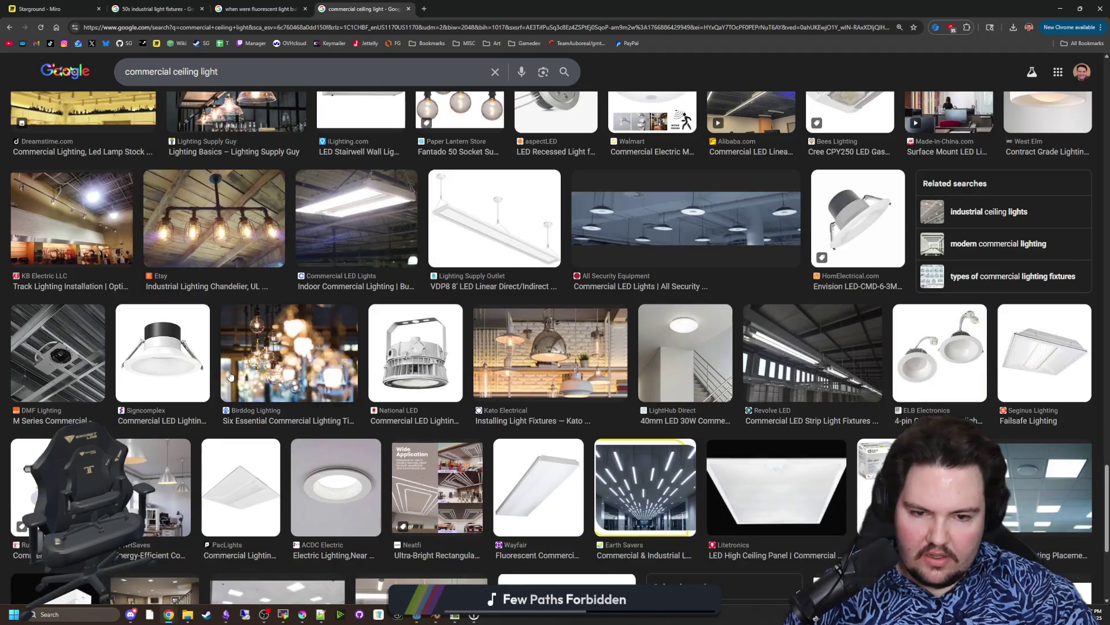
pyautogui.scroll(-3, 229, 372)
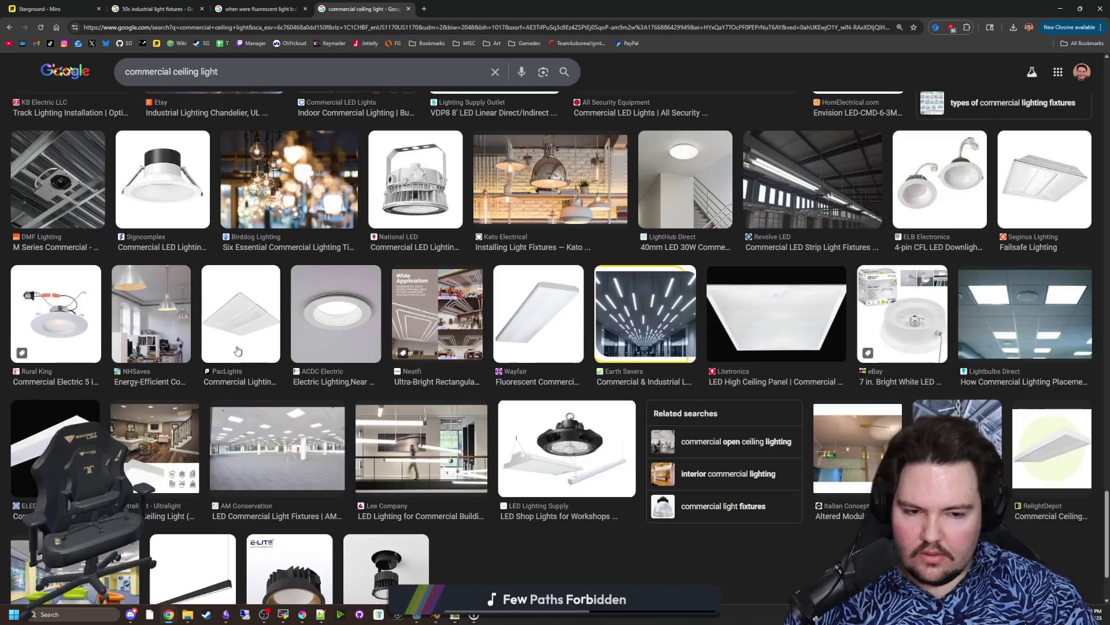
pyautogui.scroll(-2, 236, 350)
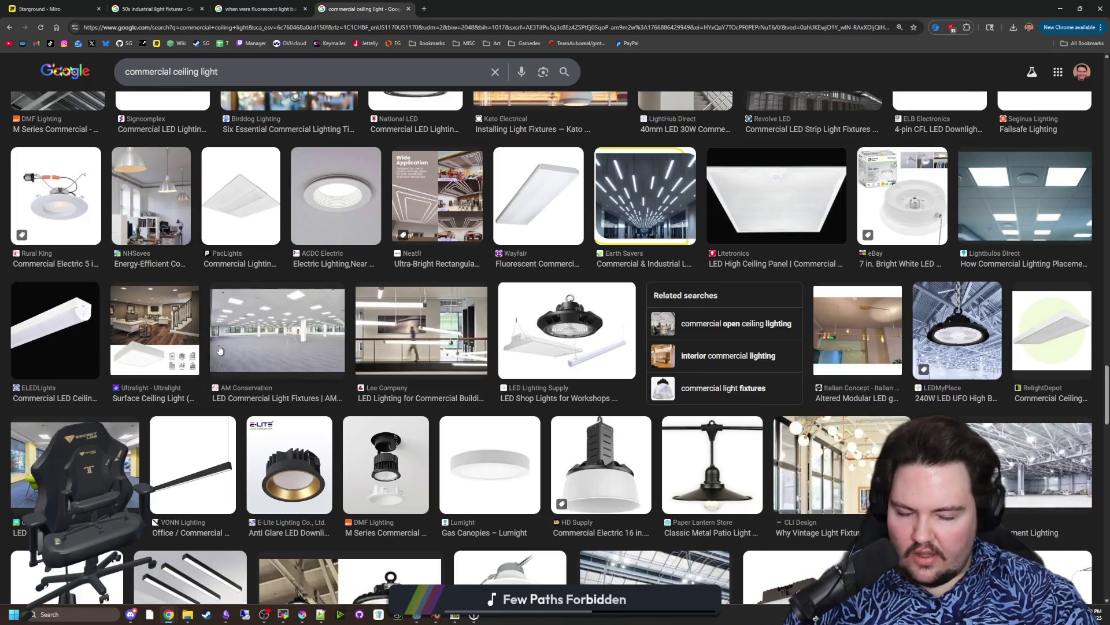
pyautogui.scroll(-5, 234, 329)
pyautogui.scroll(-4, 316, 199)
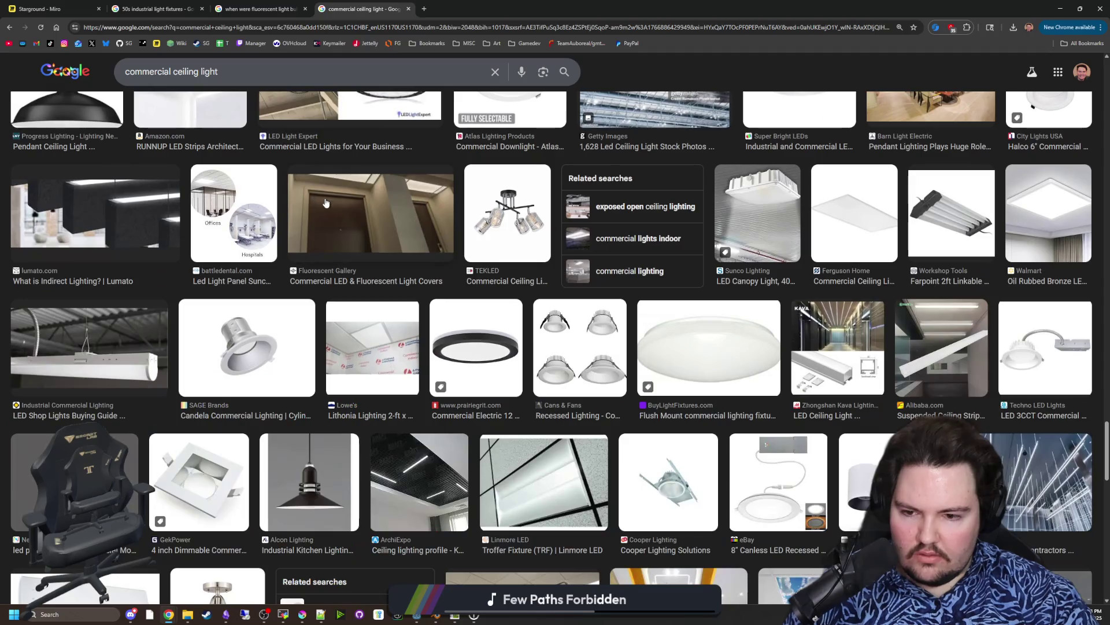
pyautogui.click(361, 29)
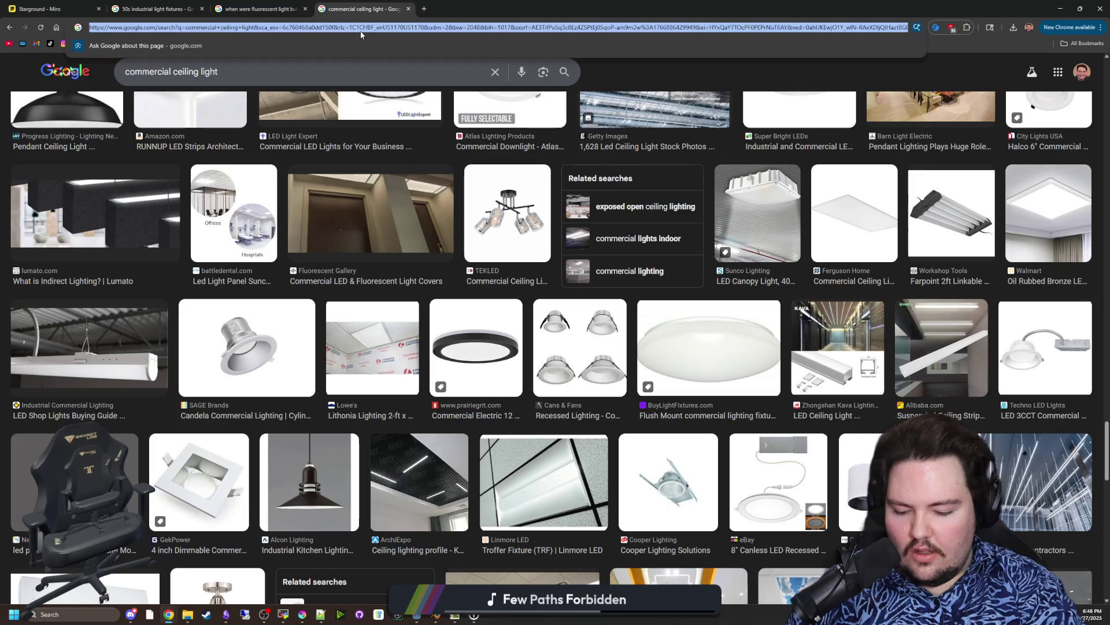
# Step: Search images for 'commercial building in 50s' and preview the Life of an Architect office photo
pyautogui.write('commercial building in 50s')
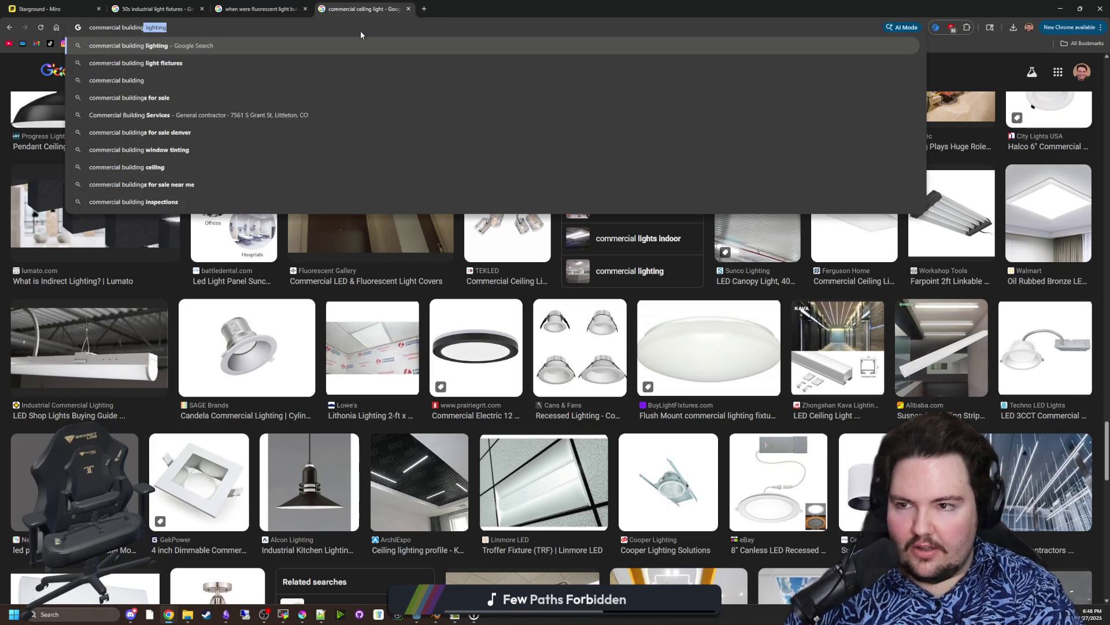
pyautogui.press('Return')
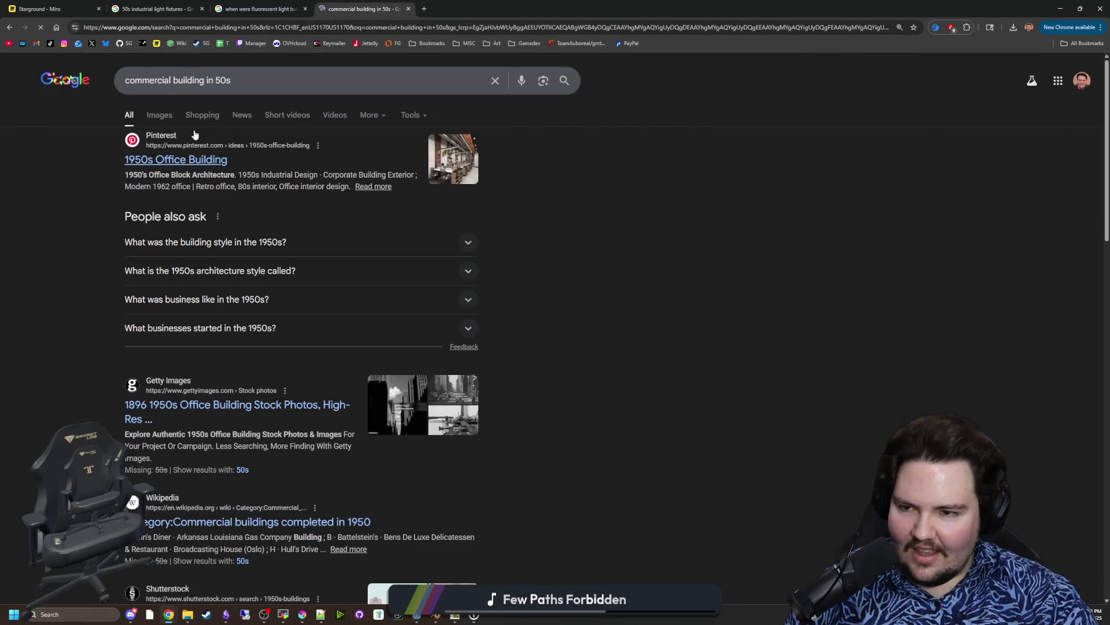
pyautogui.click(159, 116)
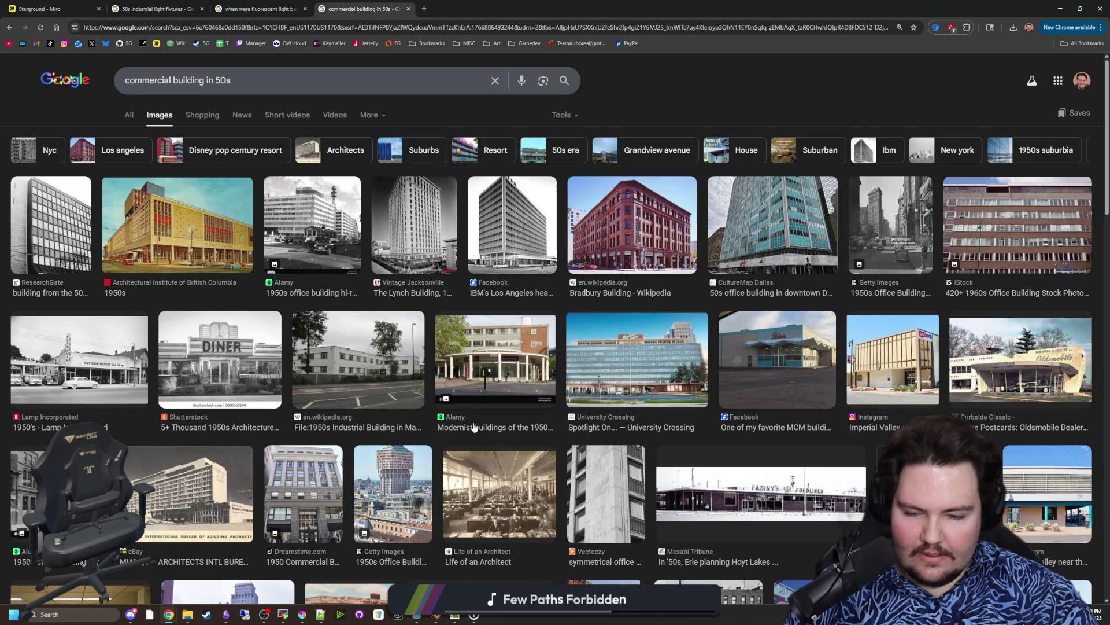
pyautogui.click(532, 506)
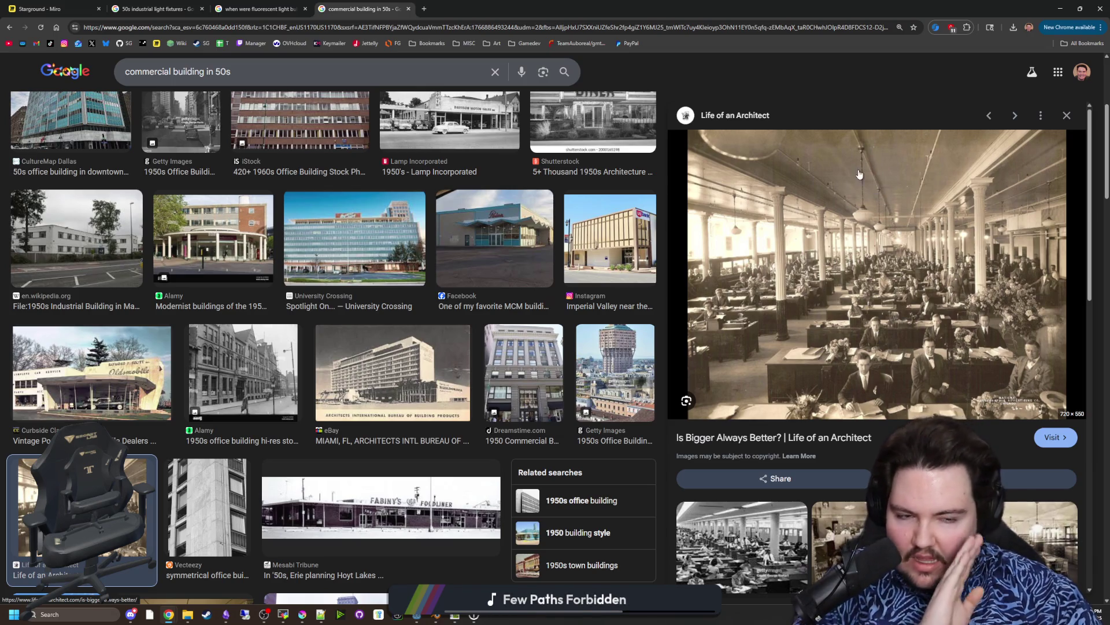
pyautogui.scroll(-5, 205, 370)
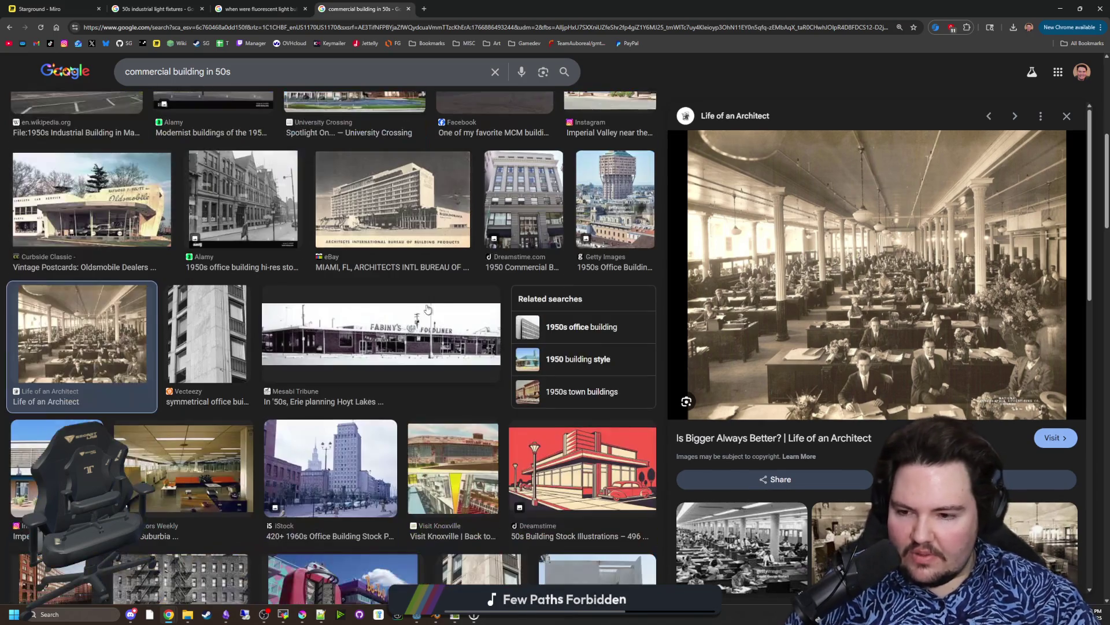
# Step: Preview the Collectors Weekly 1950s office photo, then the 1880 Town 50s diner interior photo
pyautogui.click(205, 370)
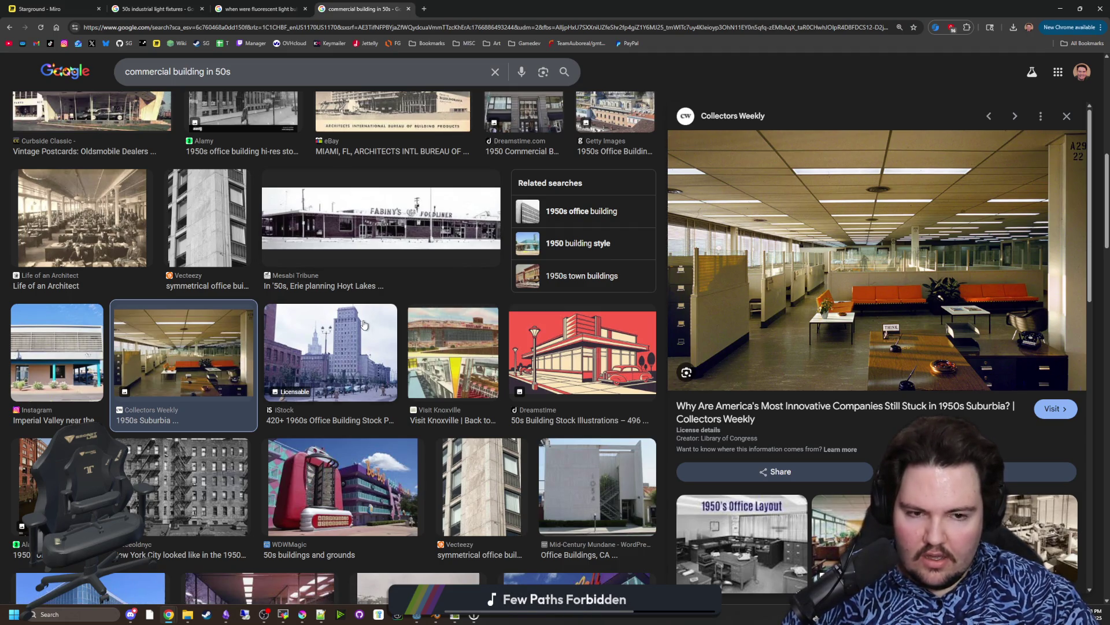
pyautogui.scroll(-3, 438, 354)
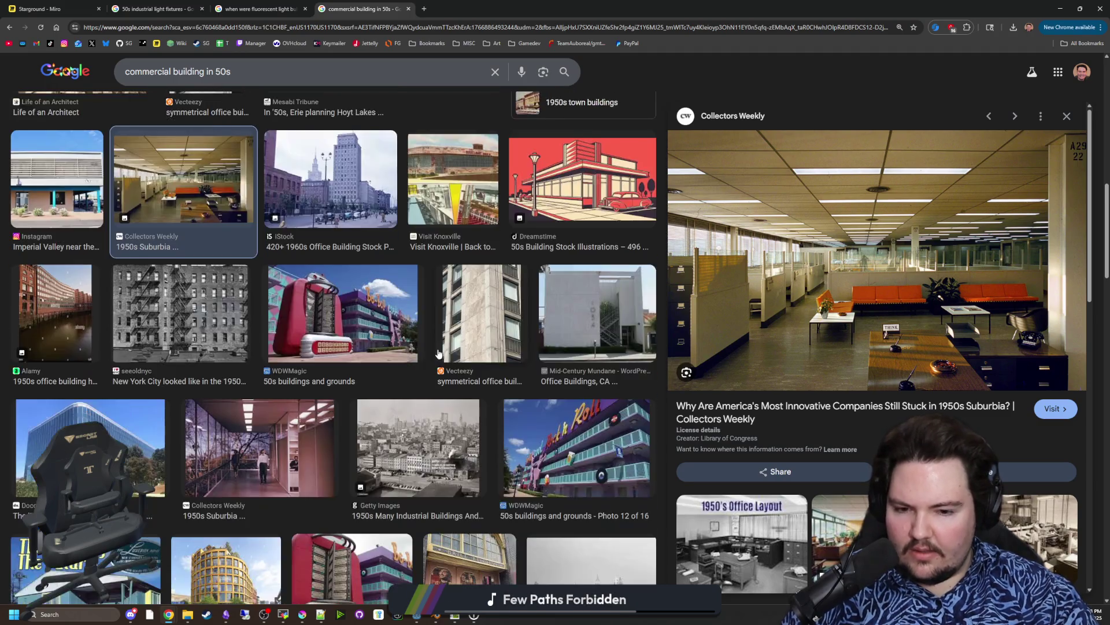
pyautogui.scroll(-1, 438, 353)
pyautogui.scroll(-1, 438, 354)
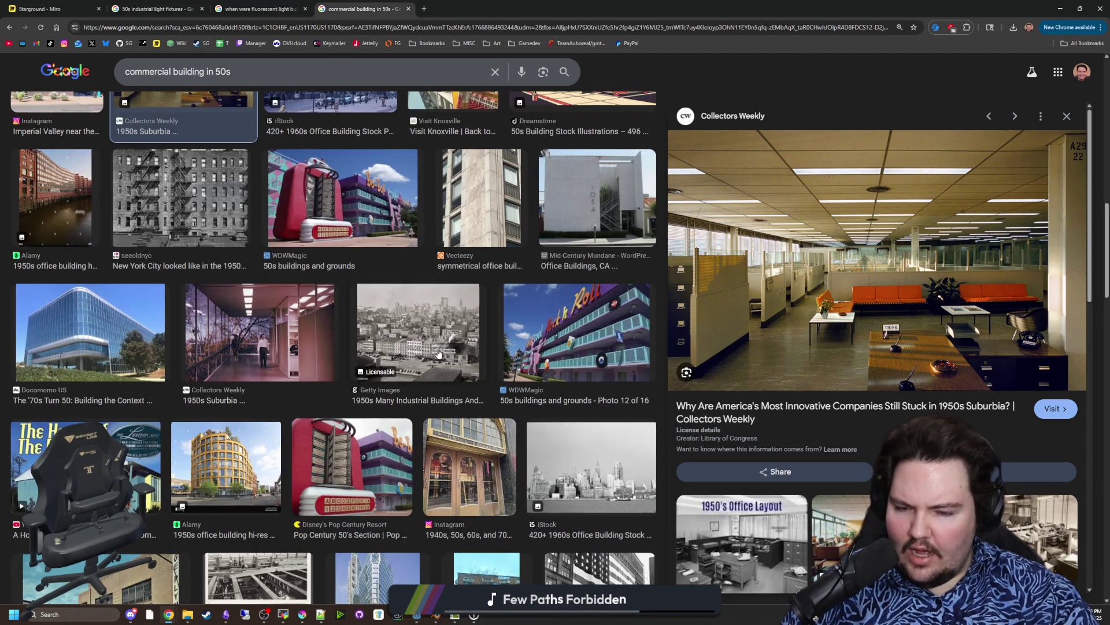
pyautogui.scroll(-4, 437, 354)
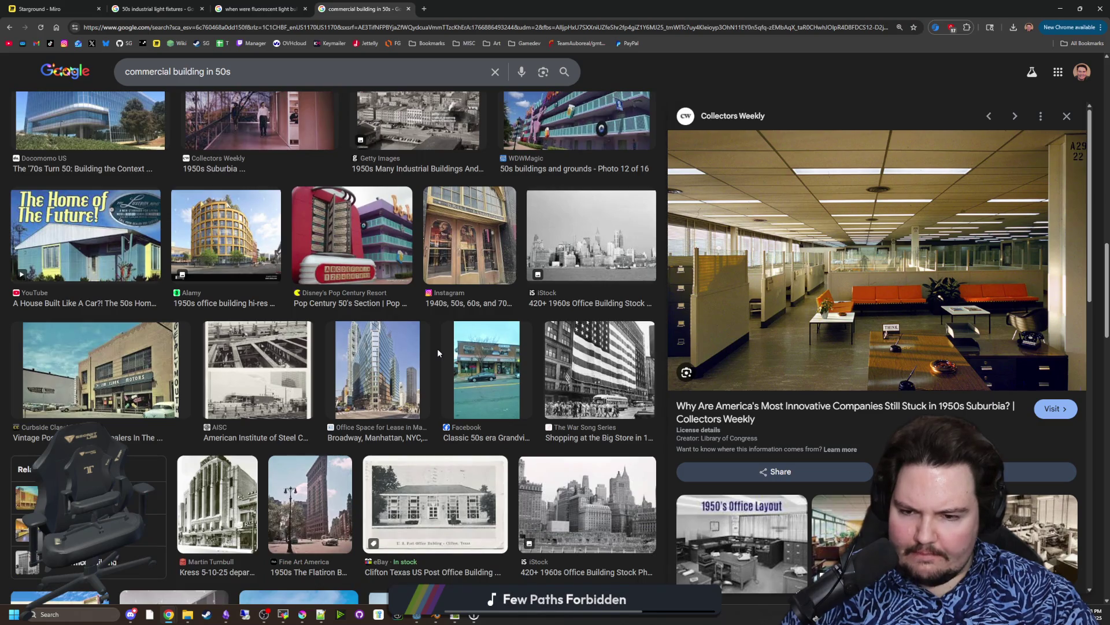
pyautogui.scroll(-2, 357, 364)
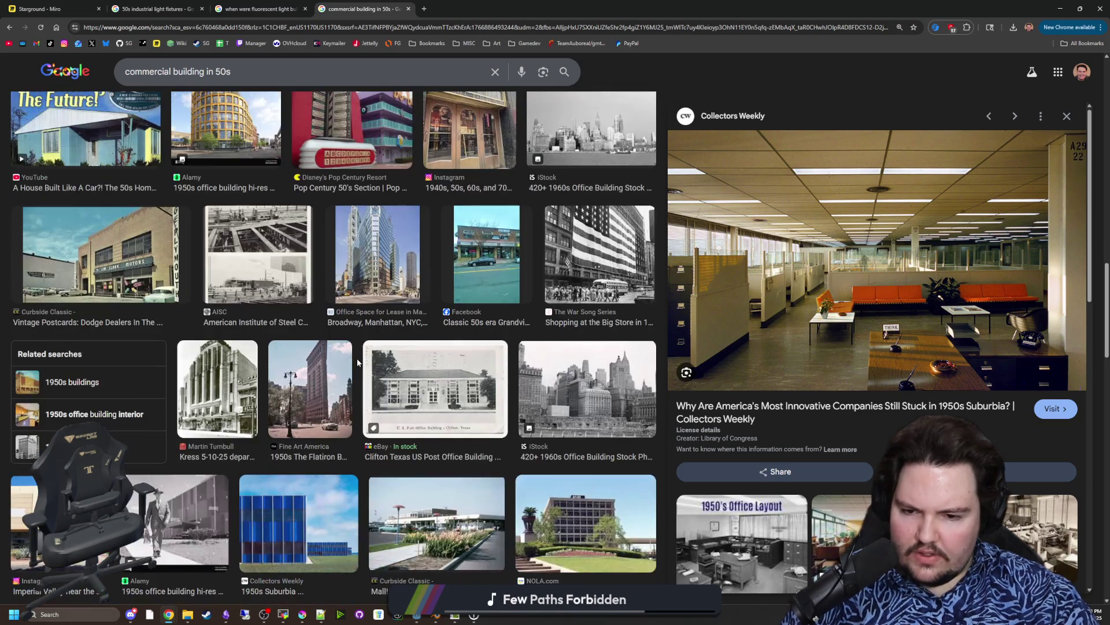
pyautogui.scroll(-5, 357, 363)
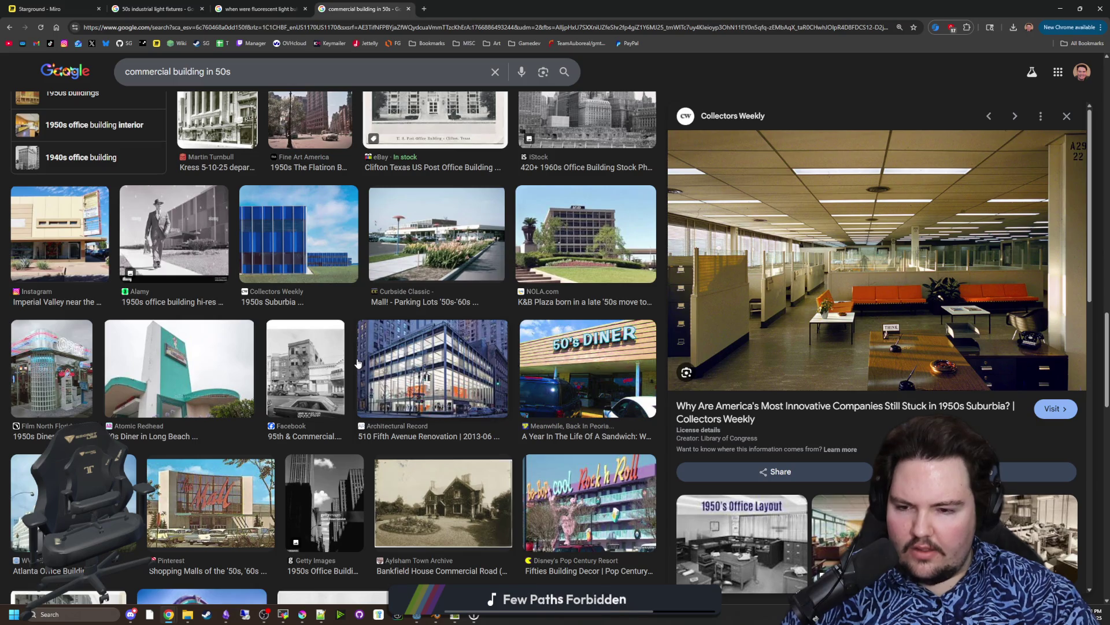
pyautogui.scroll(-2, 358, 363)
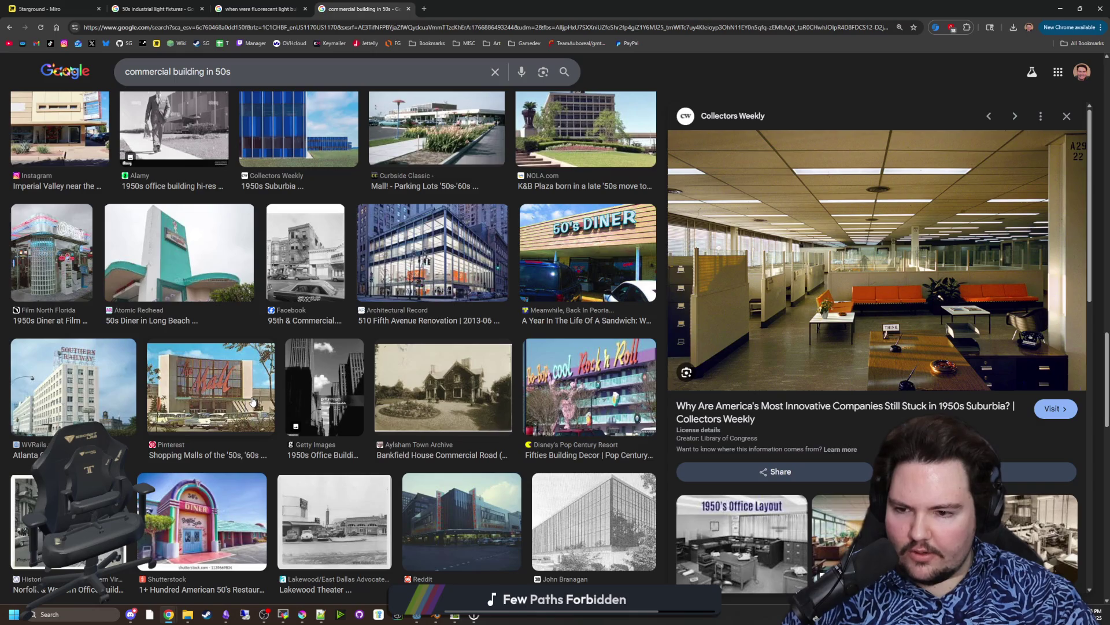
pyautogui.scroll(-3, 253, 401)
pyautogui.scroll(-3, 251, 401)
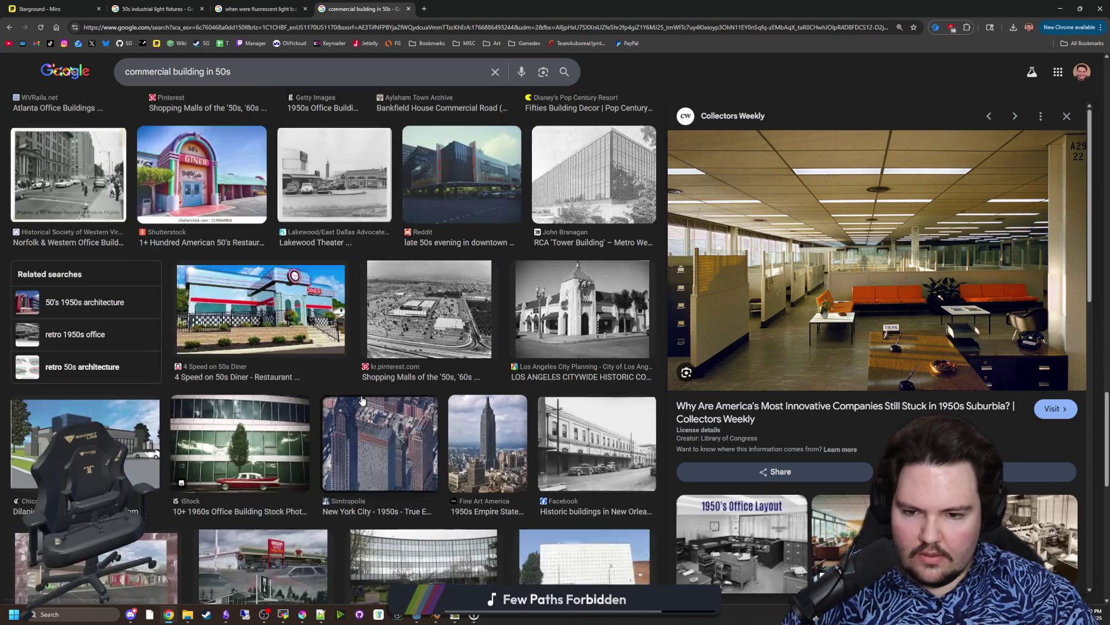
pyautogui.scroll(-2, 362, 400)
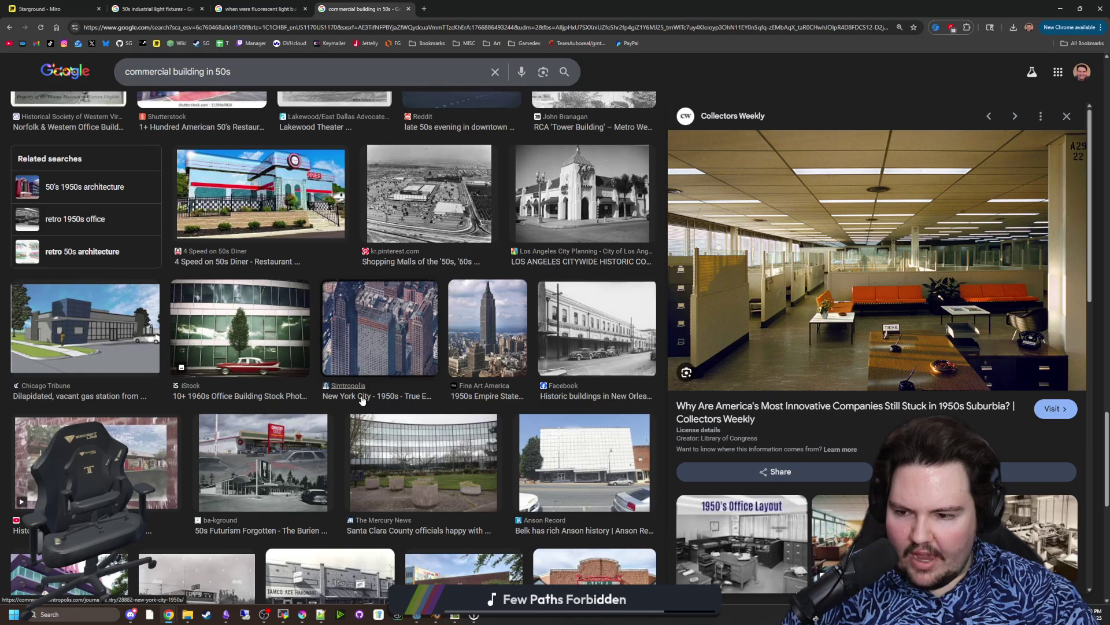
pyautogui.scroll(-3, 362, 399)
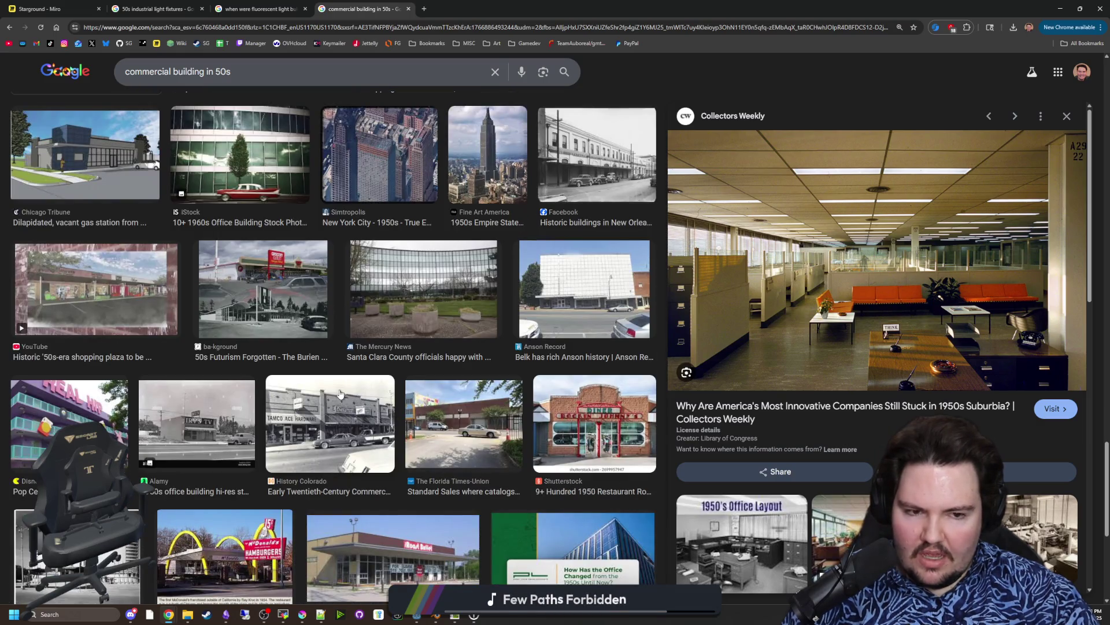
pyautogui.scroll(-3, 364, 405)
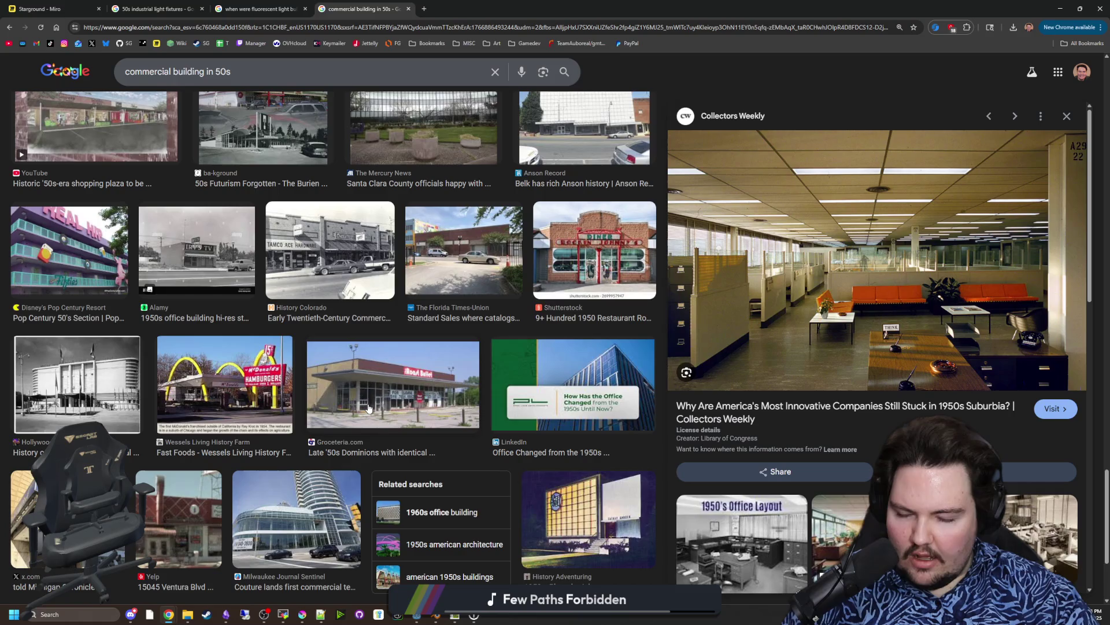
pyautogui.scroll(-5, 368, 407)
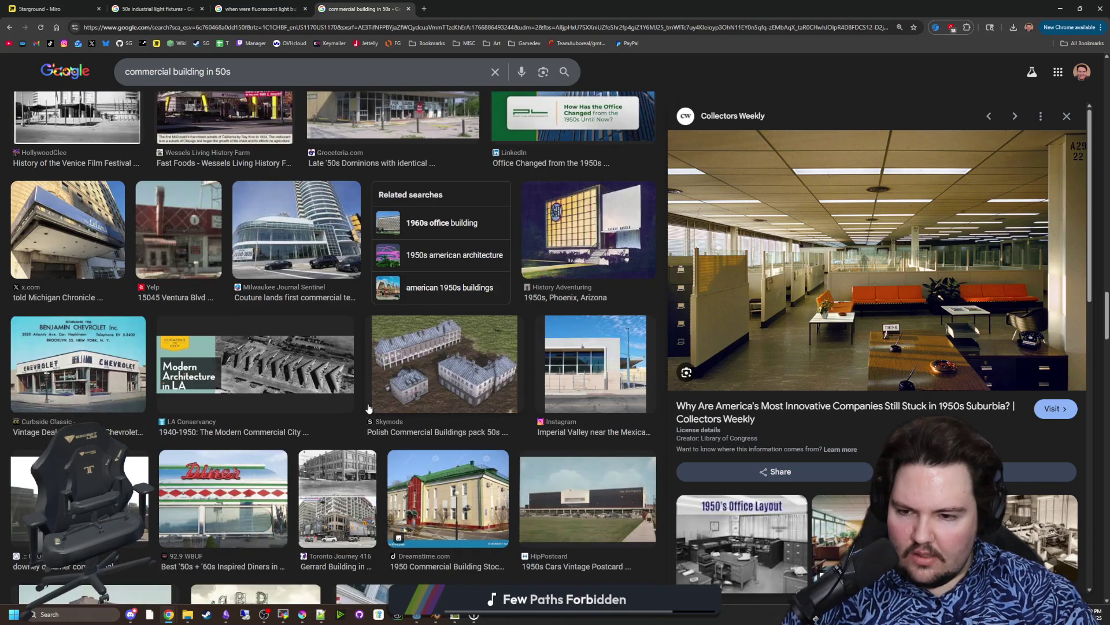
pyautogui.scroll(-2, 369, 408)
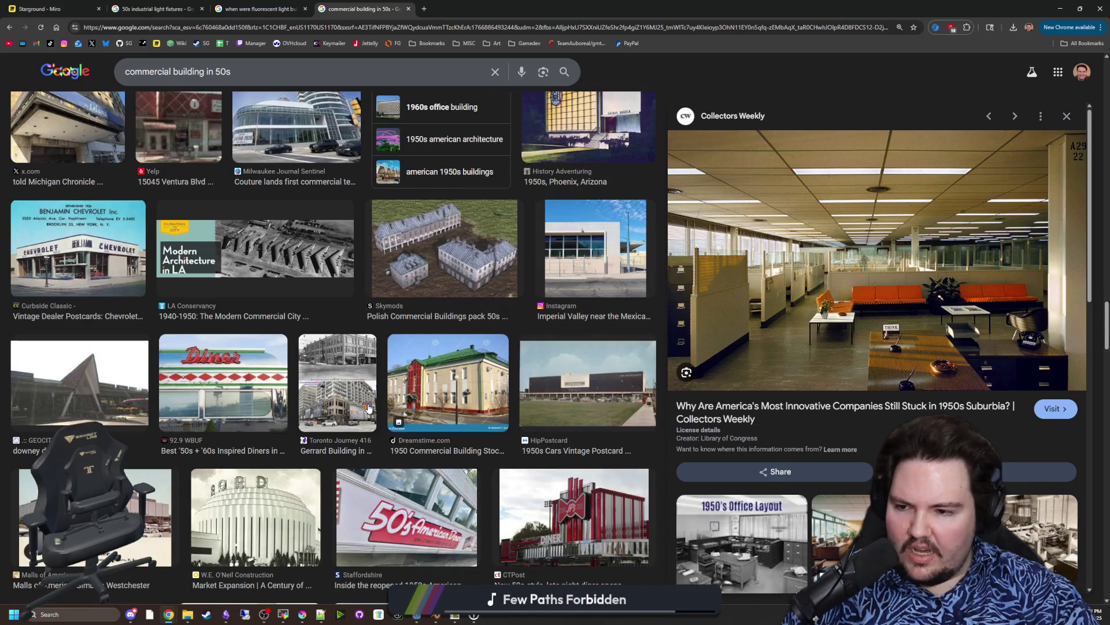
pyautogui.scroll(-2, 369, 407)
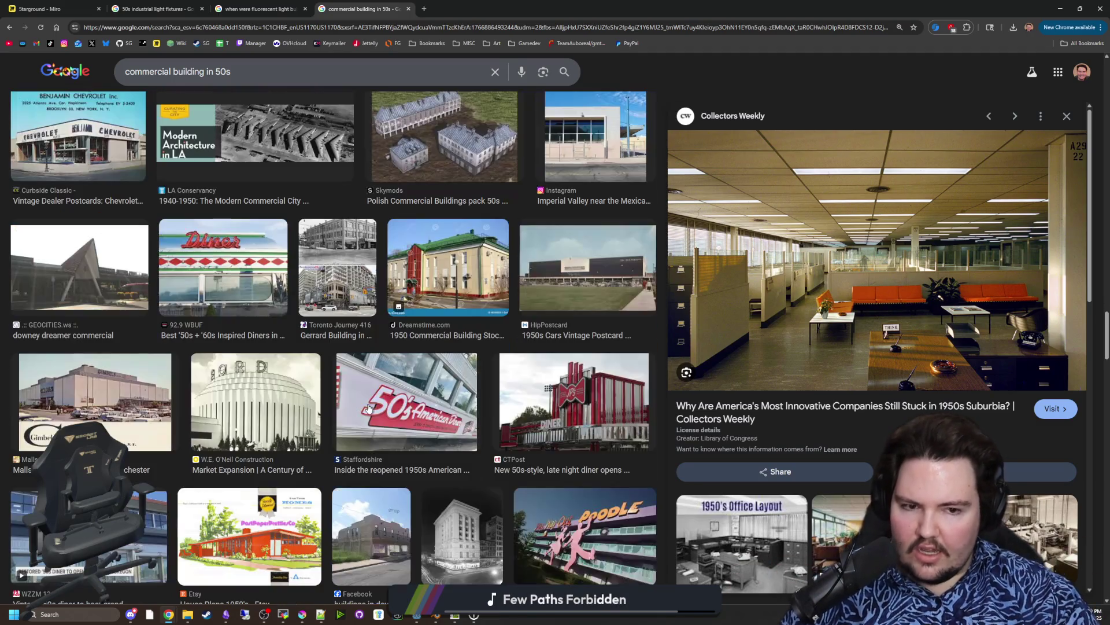
pyautogui.scroll(-2, 361, 409)
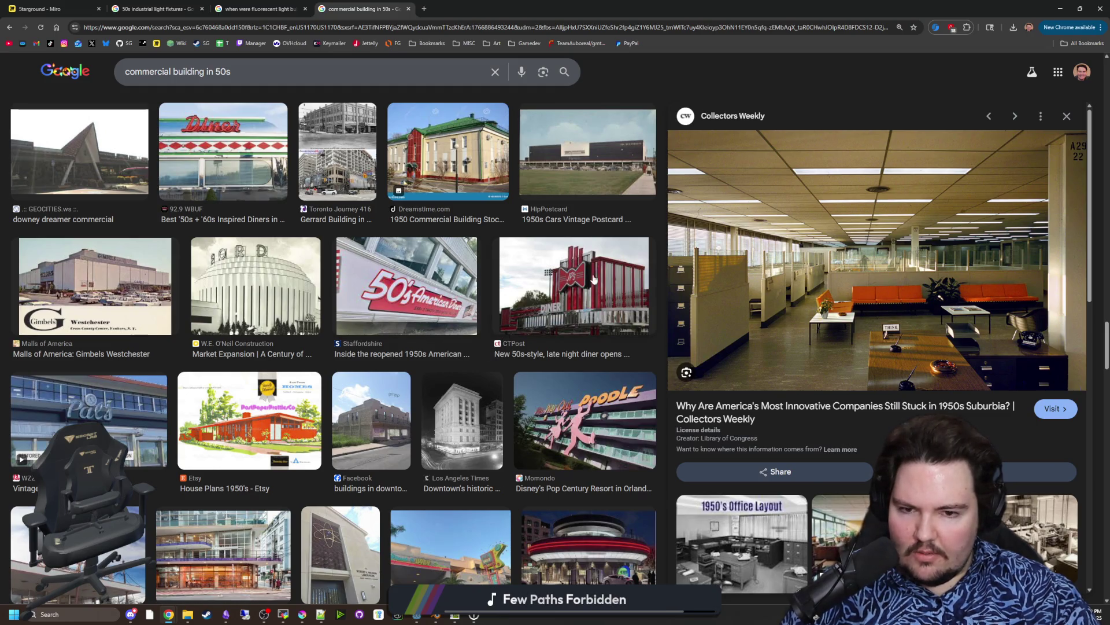
pyautogui.scroll(-3, 394, 331)
pyautogui.scroll(-5, 459, 320)
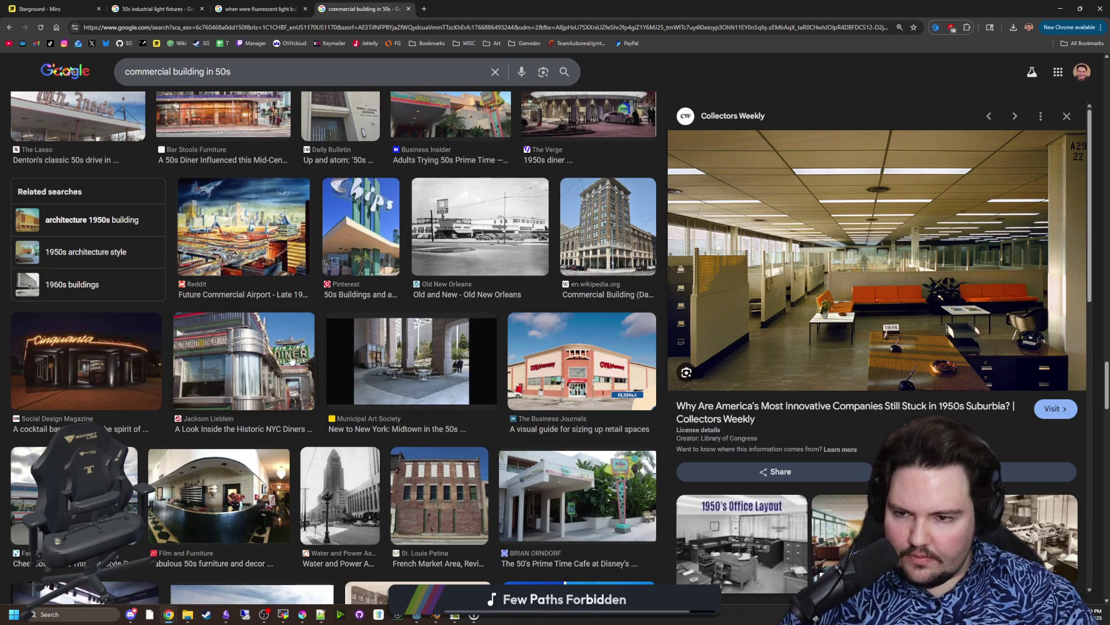
pyautogui.scroll(-2, 289, 361)
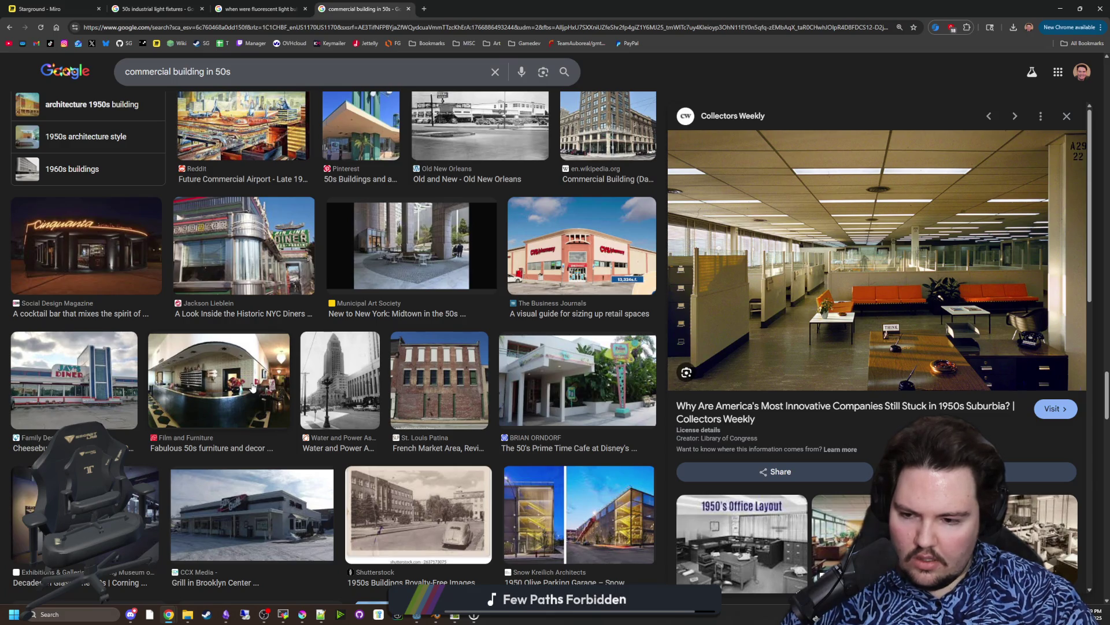
pyautogui.scroll(-4, 252, 388)
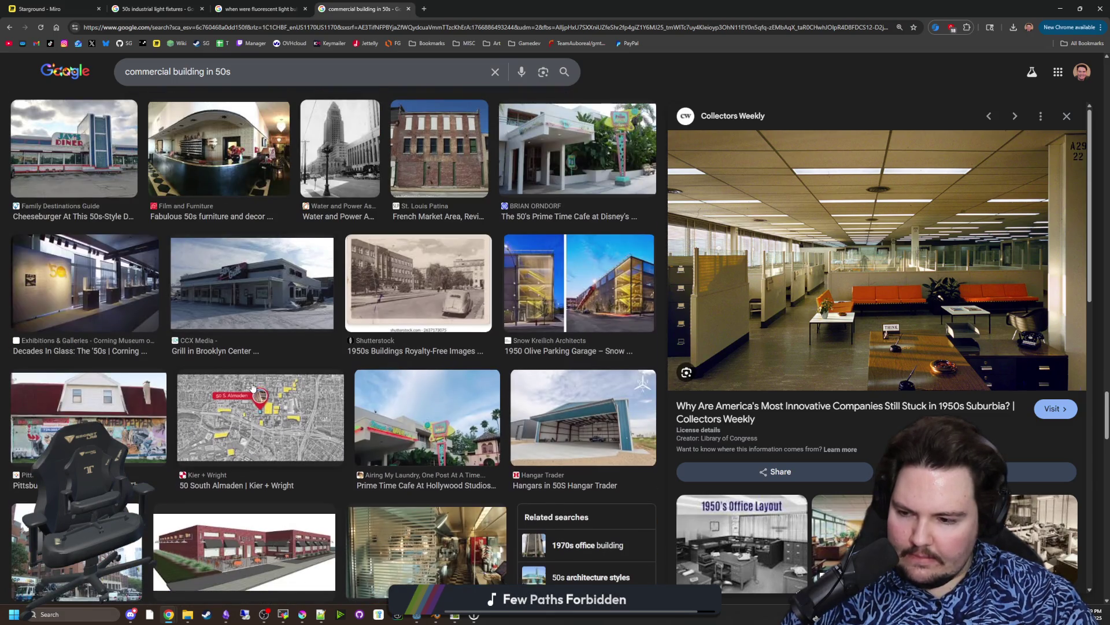
pyautogui.scroll(-5, 252, 388)
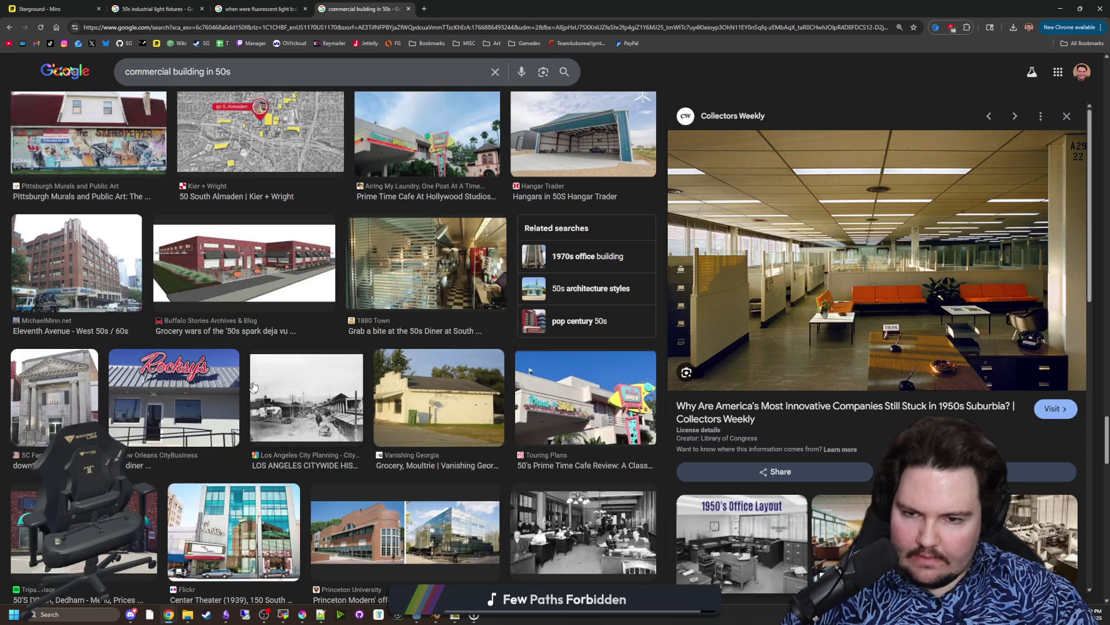
pyautogui.click(461, 283)
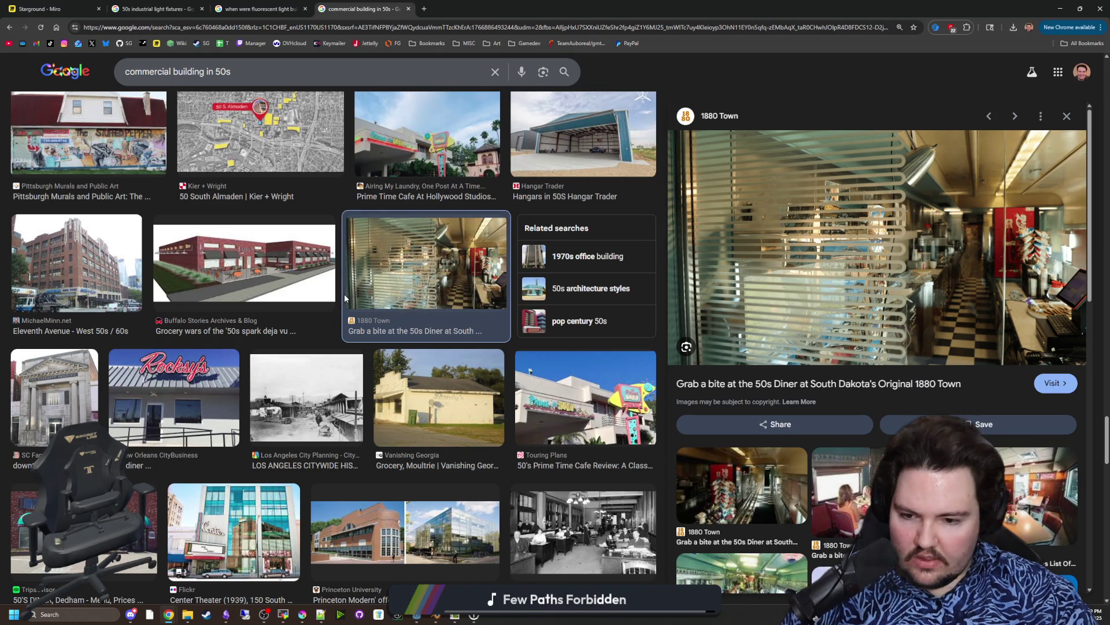
# Step: Browse further down the results and put the cursor in the search box for a new query
pyautogui.scroll(-3, 345, 298)
pyautogui.scroll(-3, 345, 298)
pyautogui.scroll(-4, 346, 296)
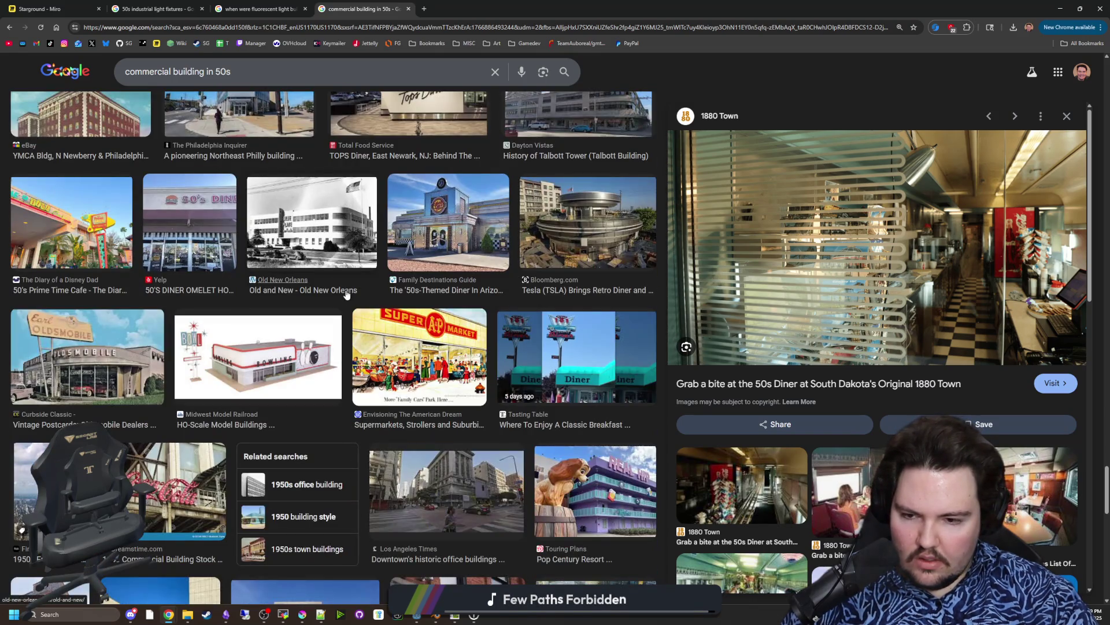
pyautogui.scroll(-4, 347, 295)
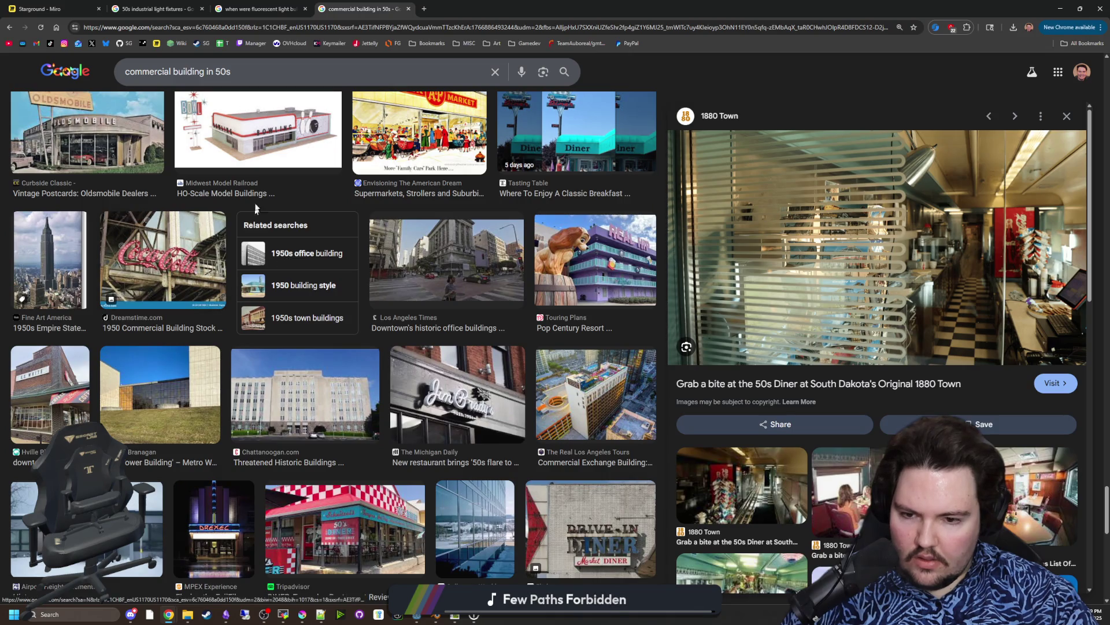
pyautogui.click(282, 27)
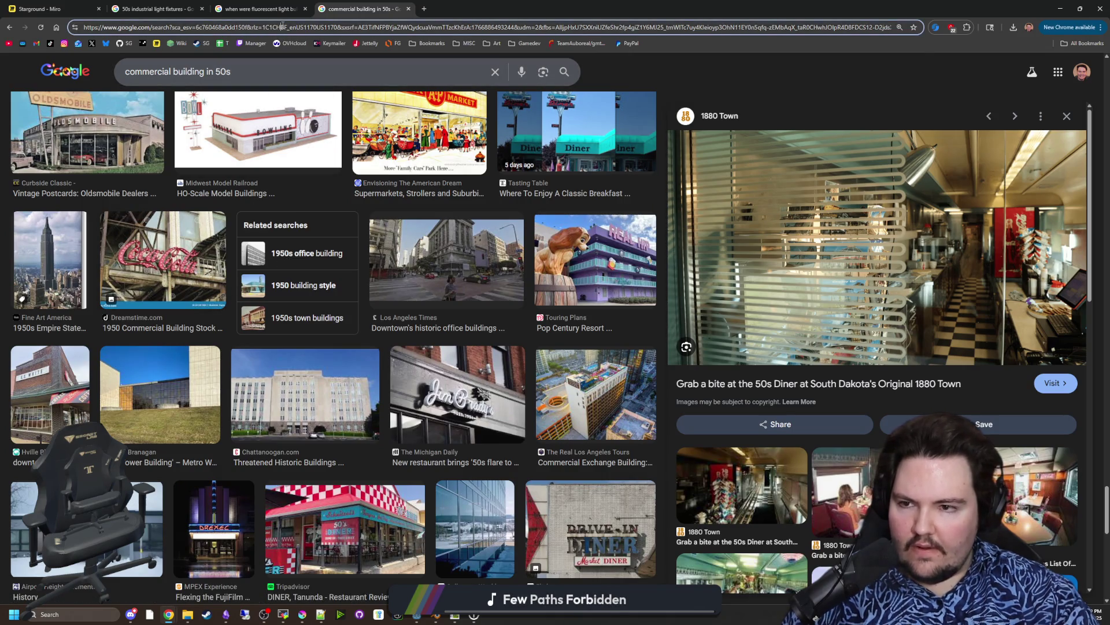
# Step: Search images for '50s factory interior' and preview the first factory photos, including Opel's
pyautogui.write('50s factory')
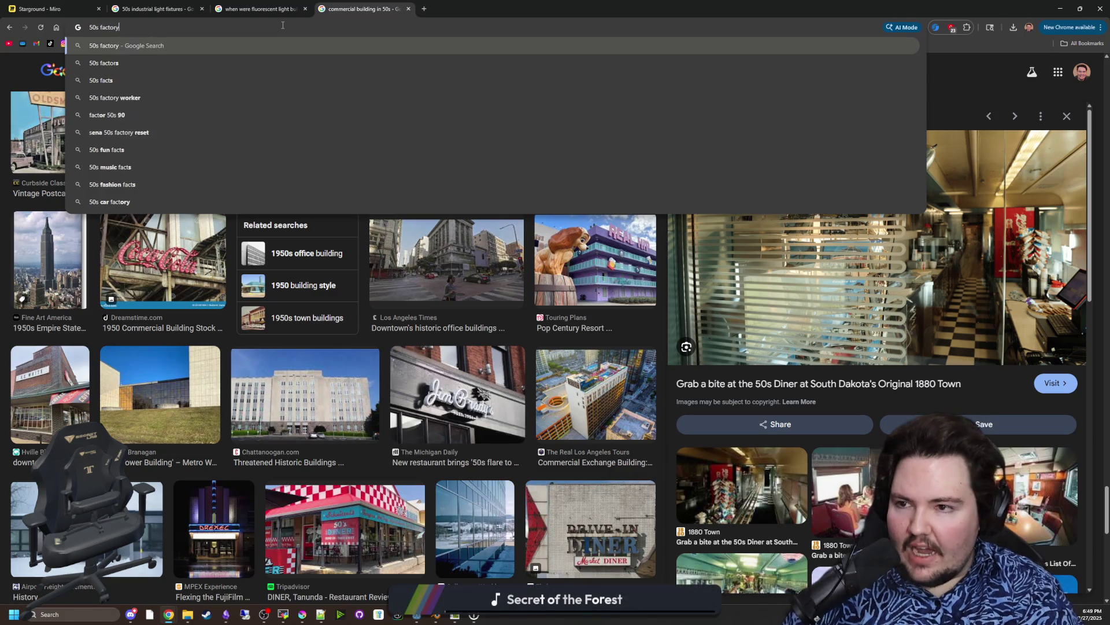
pyautogui.write(' interior')
pyautogui.press('Return')
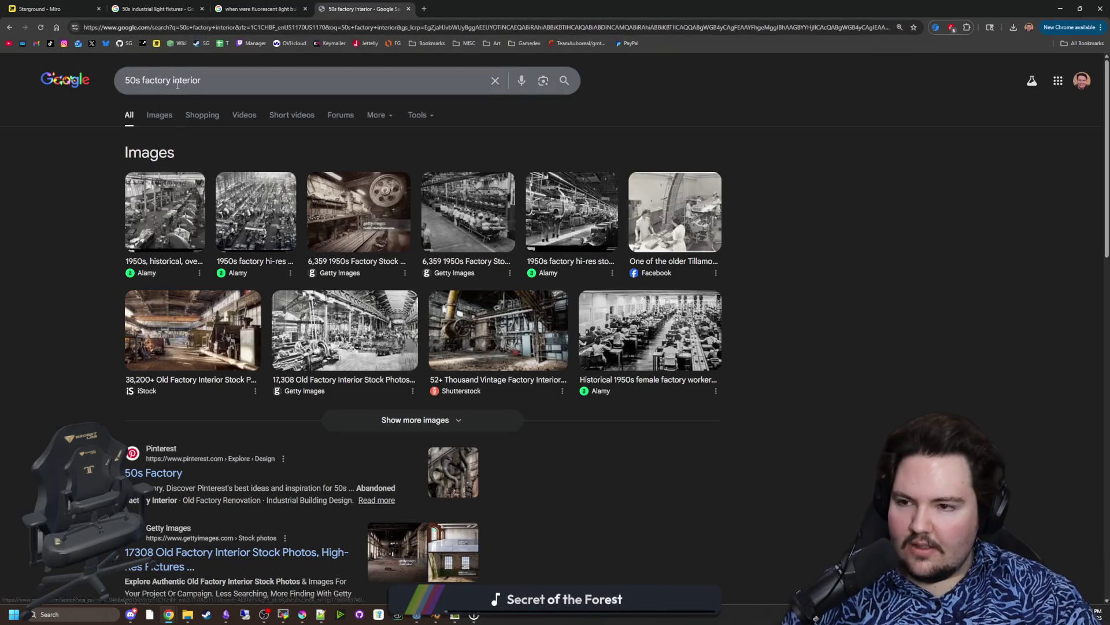
pyautogui.click(157, 118)
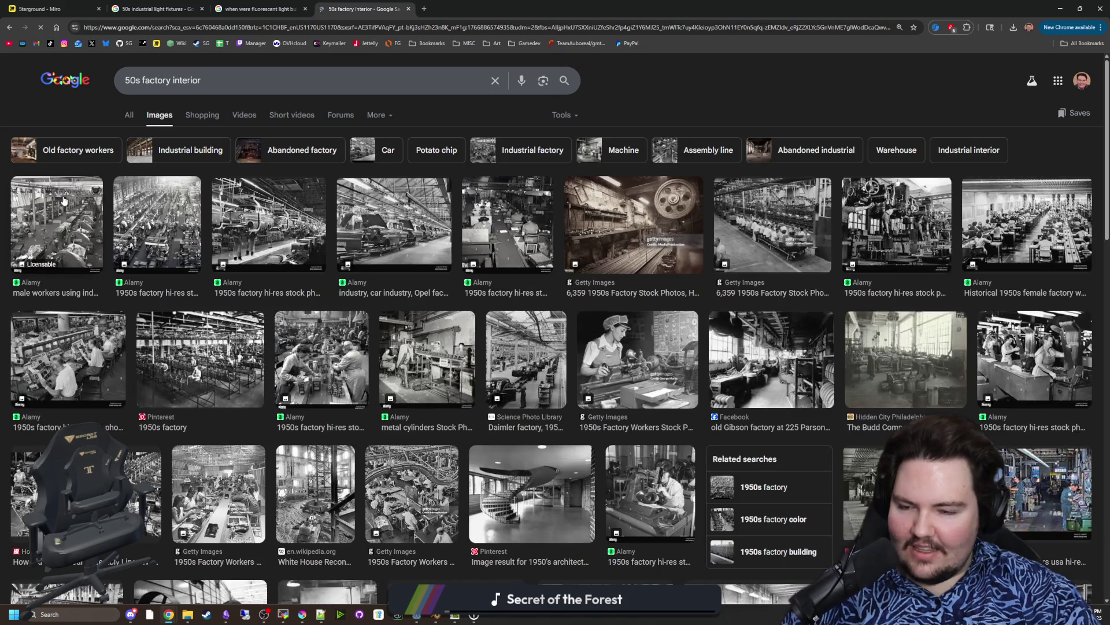
pyautogui.click(52, 226)
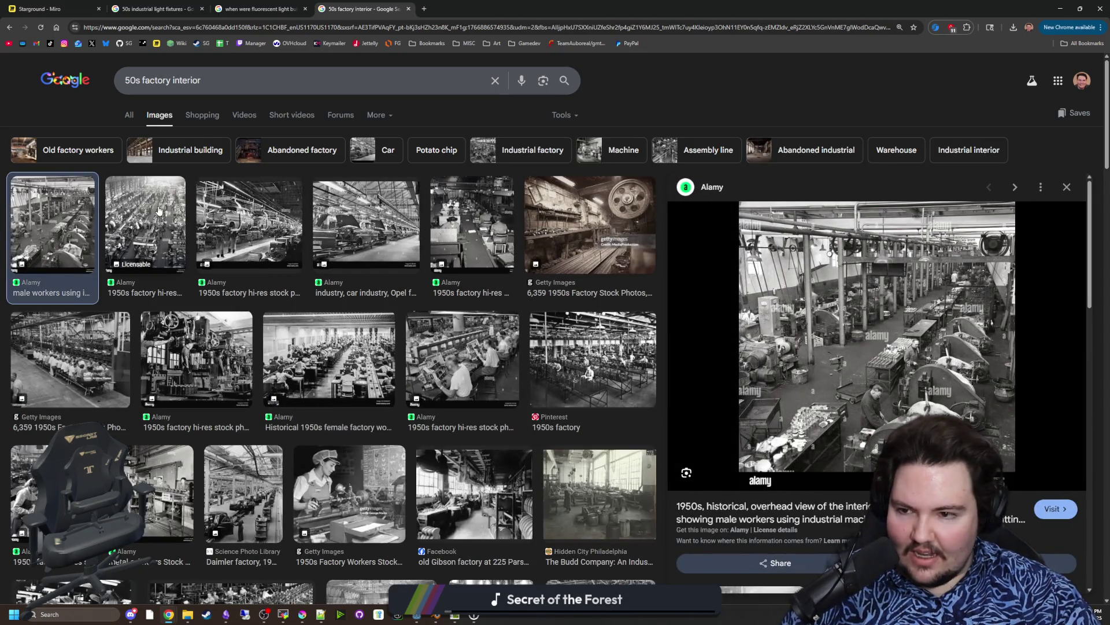
pyautogui.click(159, 212)
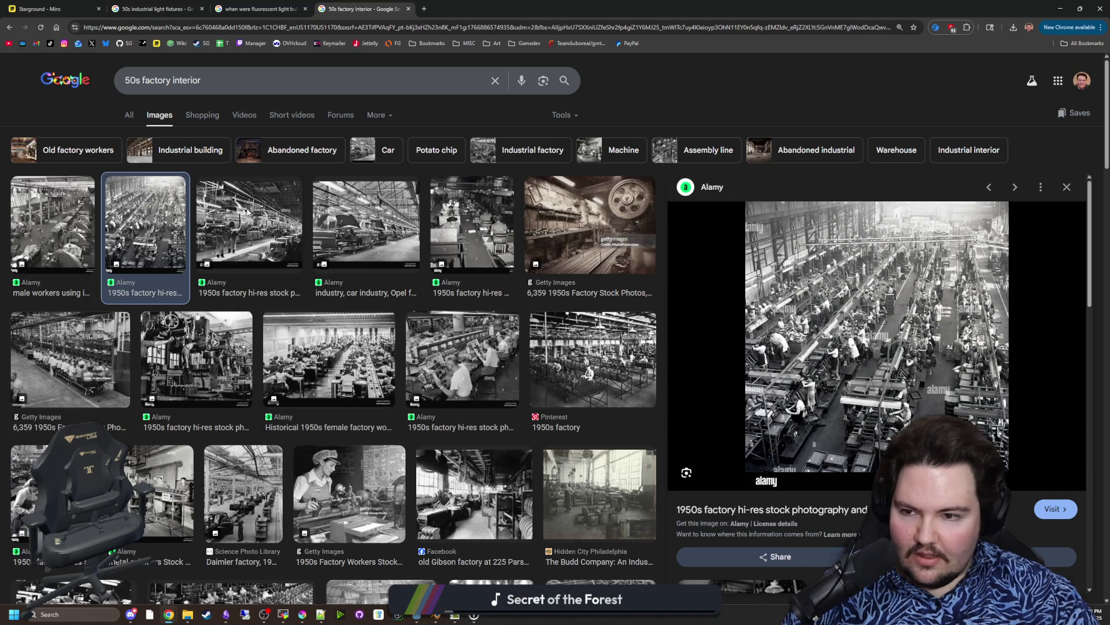
pyautogui.click(229, 212)
pyautogui.click(364, 223)
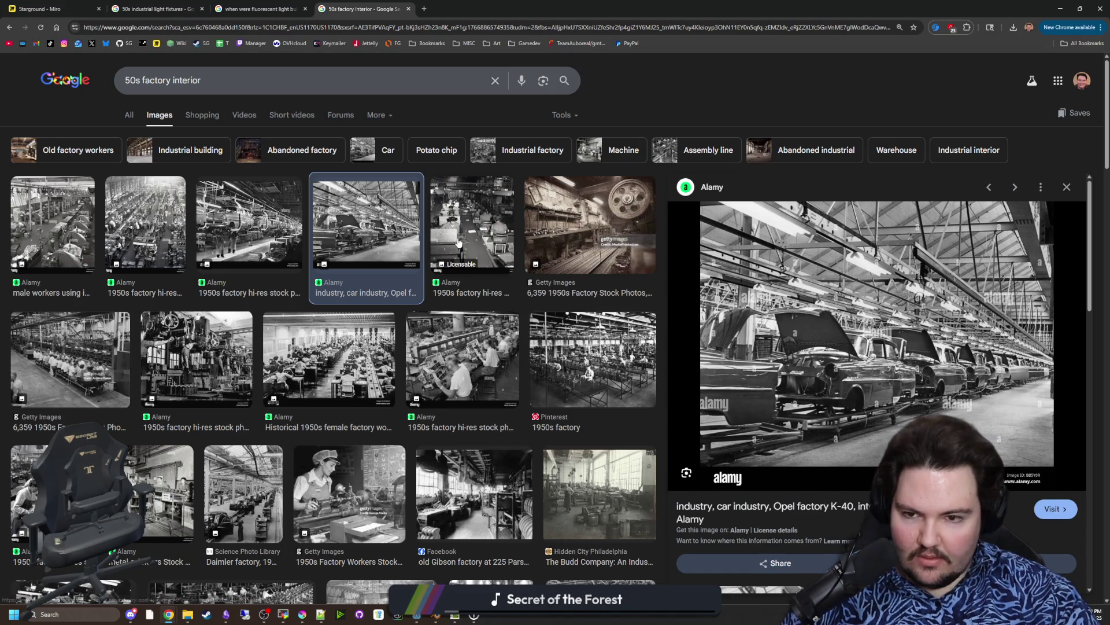
pyautogui.press('Right')
pyautogui.press('Right')
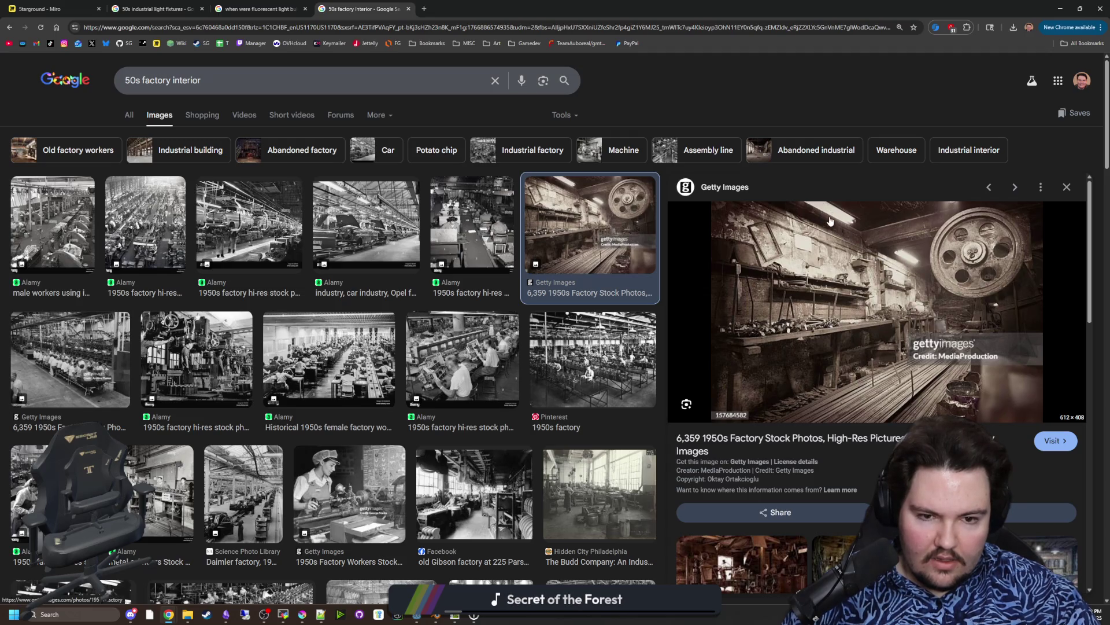
# Step: Preview the second-row Getty, Alamy machinery, factory workers and Pinterest 1950s factory photos
pyautogui.click(113, 364)
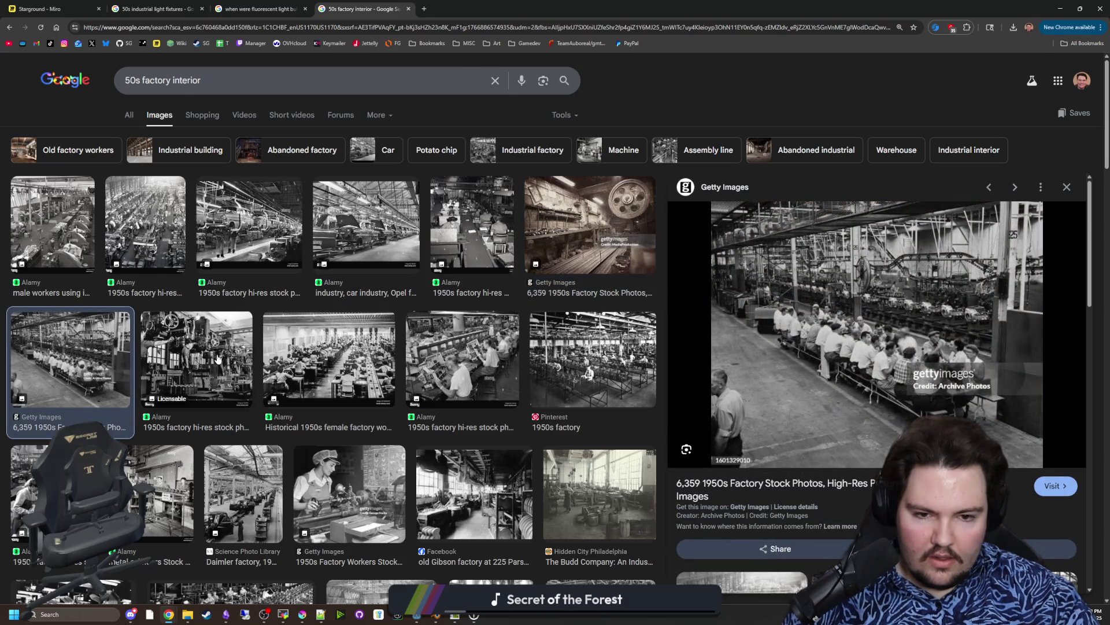
pyautogui.click(218, 358)
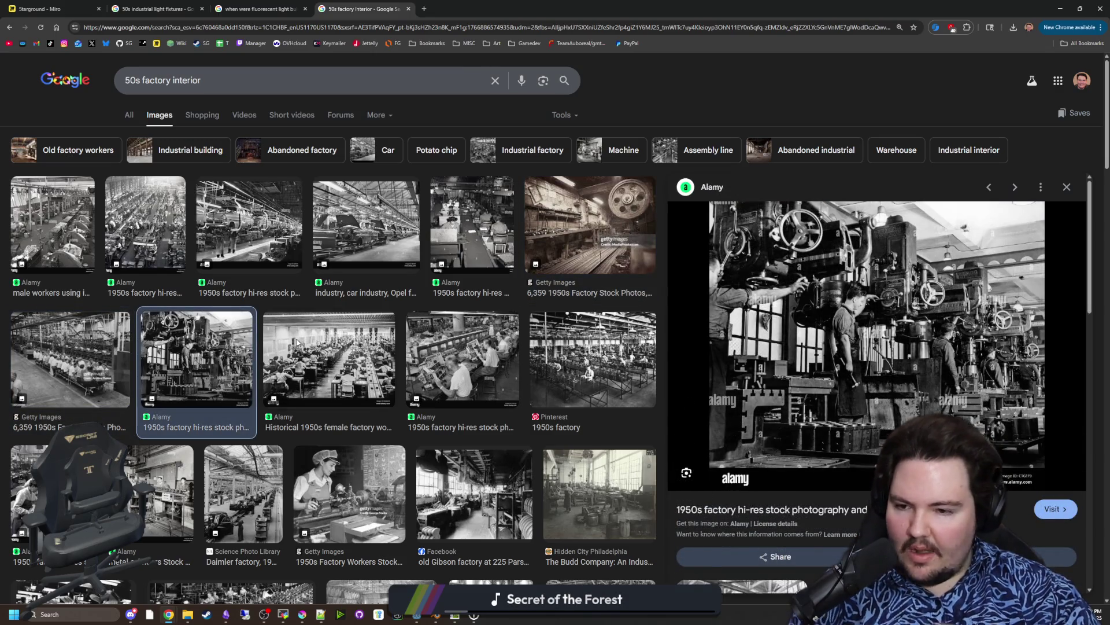
pyautogui.click(297, 342)
pyautogui.click(441, 354)
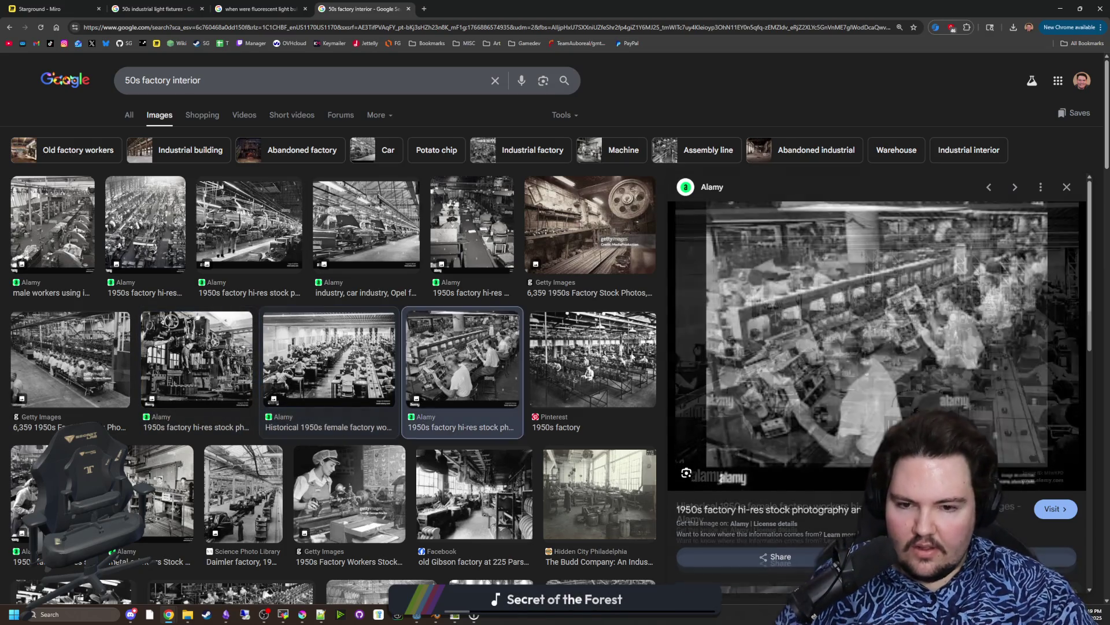
pyautogui.click(633, 351)
pyautogui.scroll(-1, 598, 411)
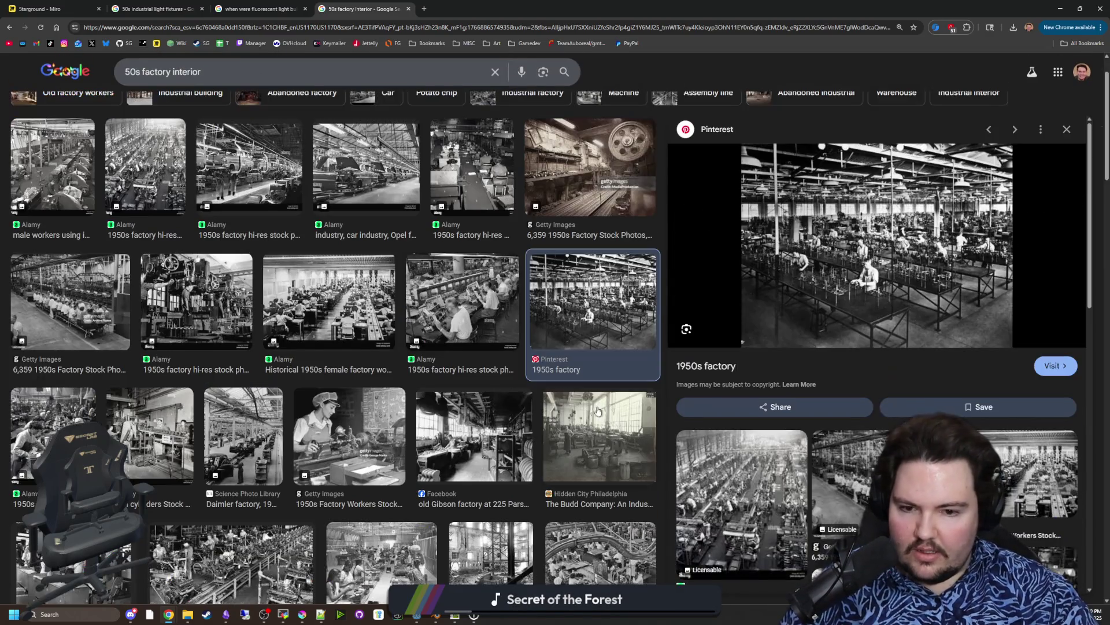
# Step: Preview the Budd Company, Gibson, Daimler, workers-at-bench and stocking factory photos
pyautogui.click(588, 415)
pyautogui.click(501, 428)
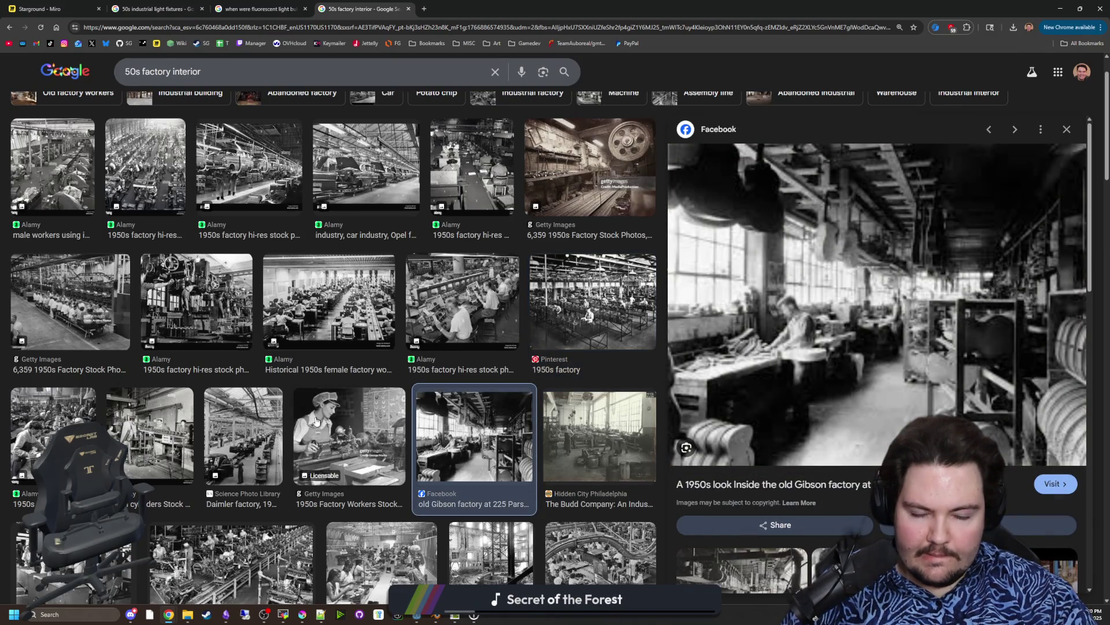
pyautogui.click(254, 430)
pyautogui.click(164, 431)
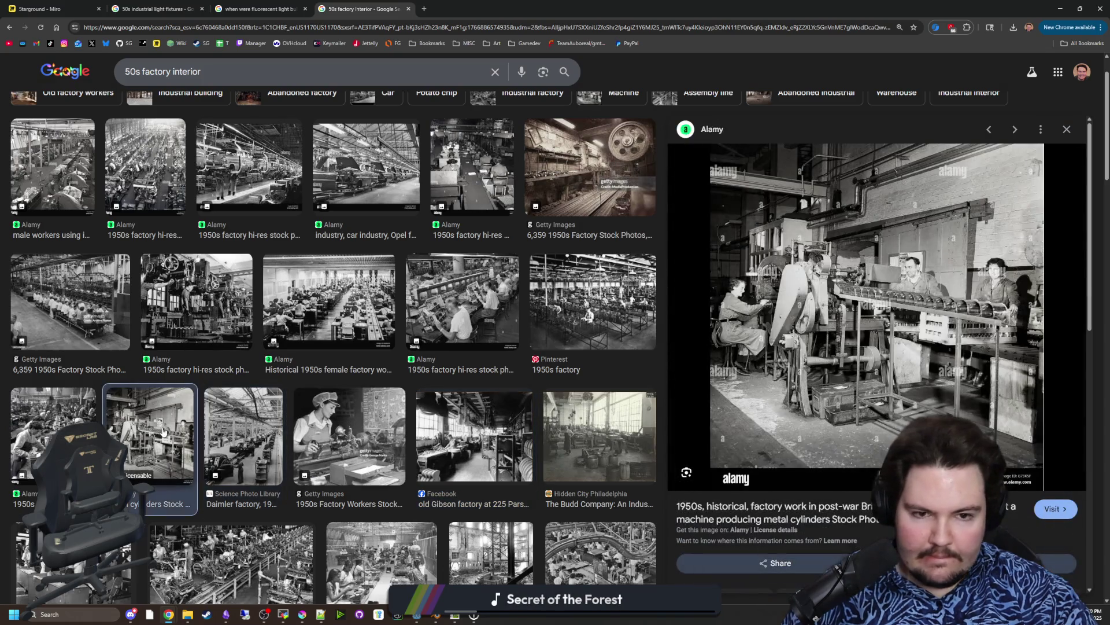
pyautogui.click(81, 431)
pyautogui.scroll(-2, 131, 430)
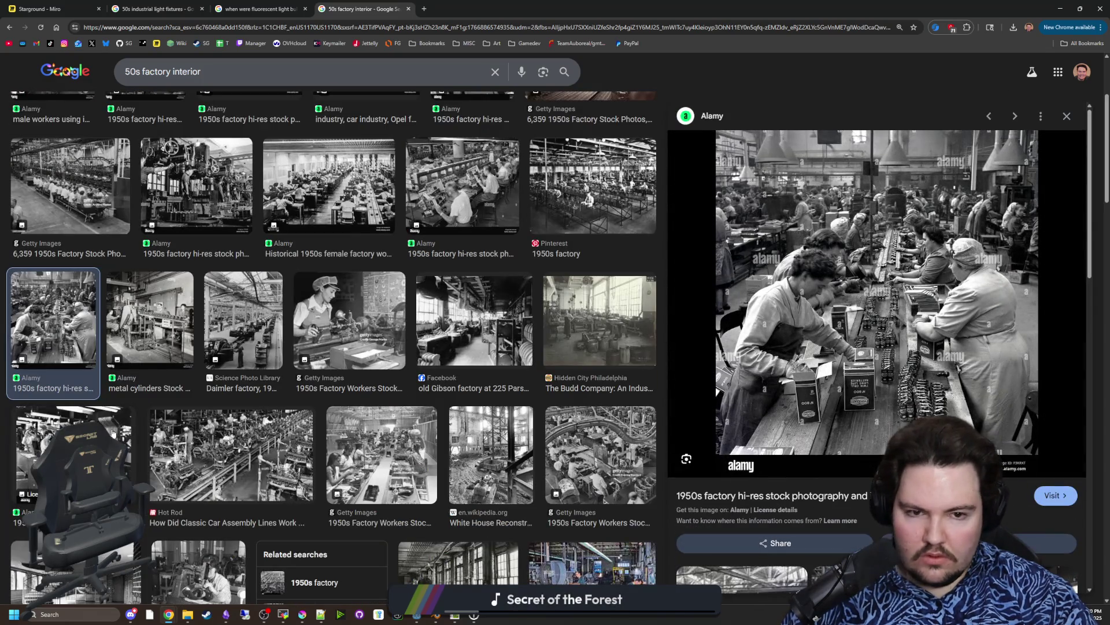
pyautogui.click(113, 433)
pyautogui.click(75, 305)
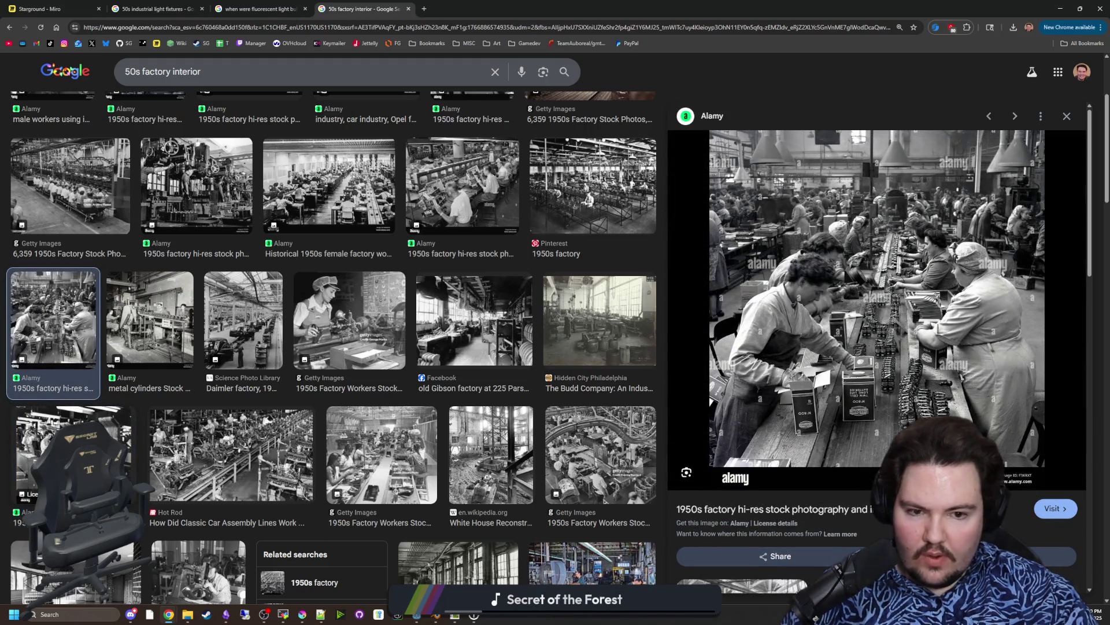
pyautogui.click(76, 451)
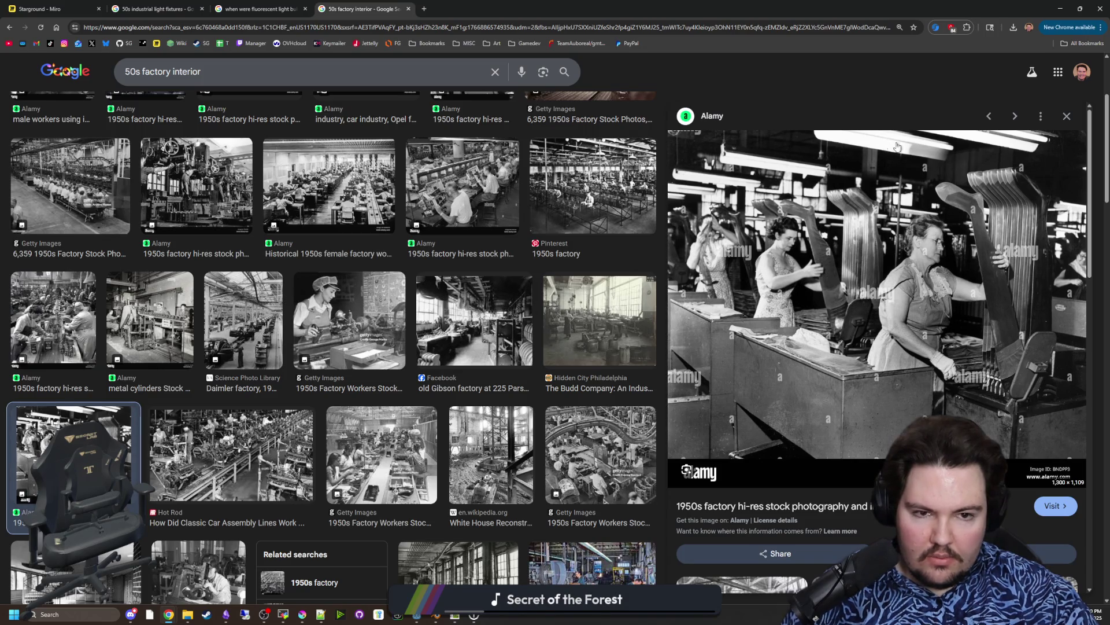
# Step: Preview the Getty 1950s Factory Workers and White House Reconstruction photos, then browse more results
pyautogui.scroll(-2, 238, 483)
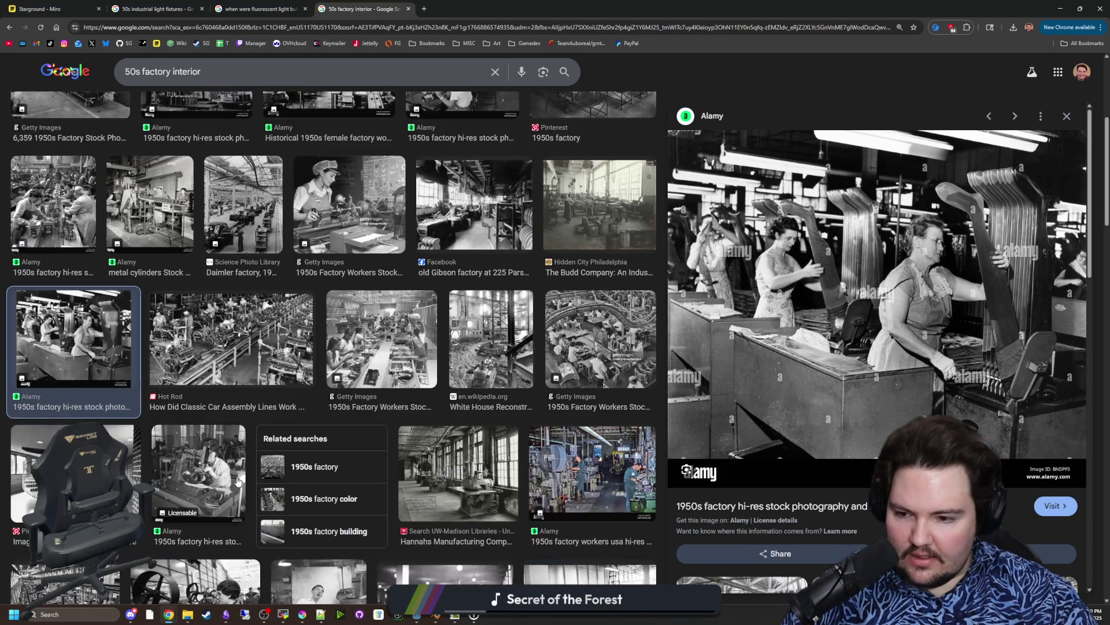
pyautogui.click(379, 344)
pyautogui.click(506, 340)
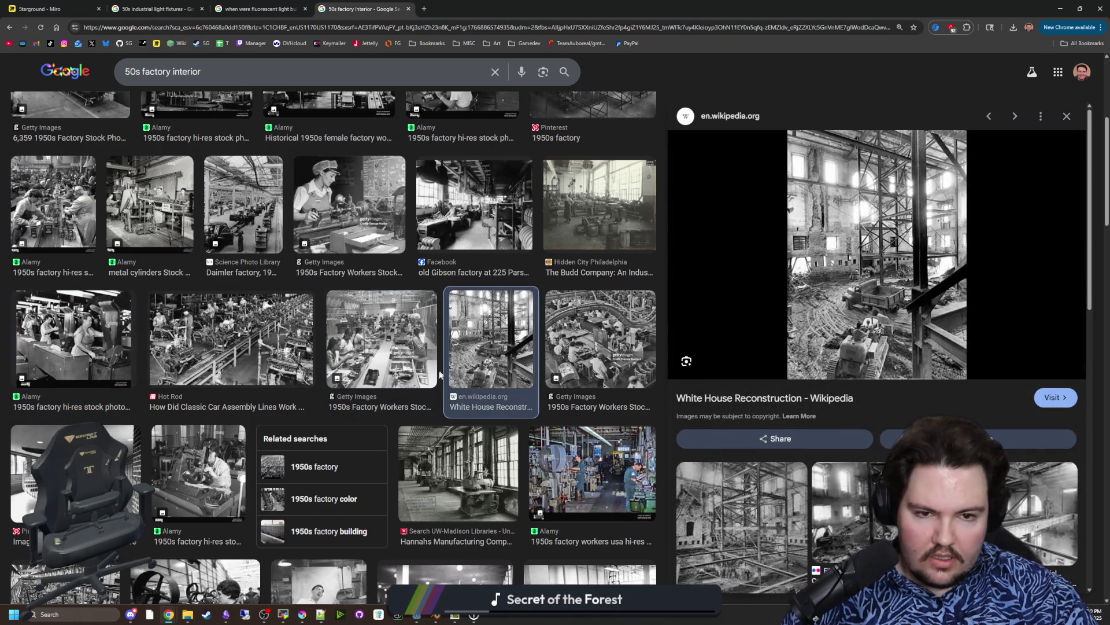
pyautogui.scroll(-4, 428, 376)
pyautogui.scroll(-4, 433, 371)
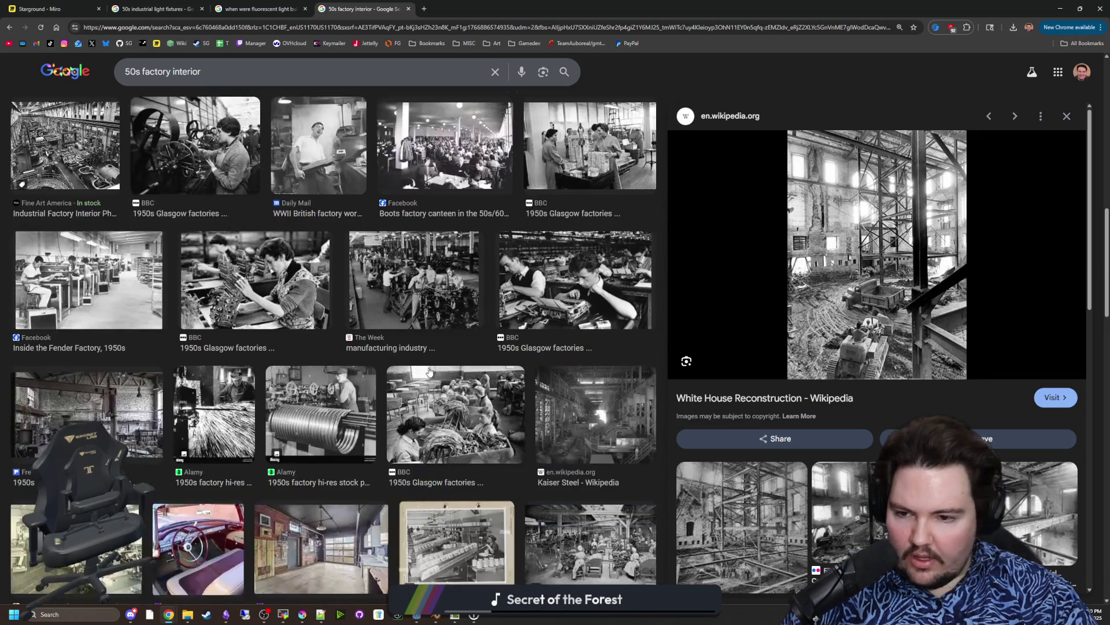
pyautogui.scroll(-4, 468, 170)
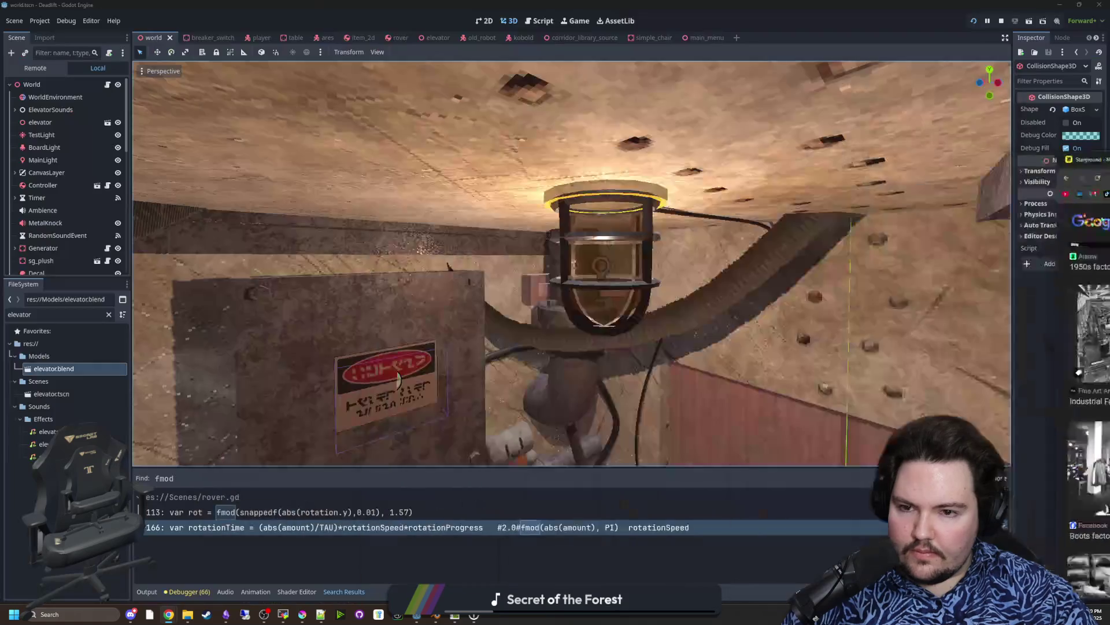
# Step: Fly the Godot viewport from the ceiling lamp to look through the doorway at the rover
pyautogui.hotkey('alt', 'Tab')
pyautogui.moveTo(707, 307)
pyautogui.mouseDown()
pyautogui.moveTo(550, 243)
pyautogui.moveTo(520, 266)
pyautogui.moveTo(497, 209)
pyautogui.mouseUp()
pyautogui.moveTo(616, 297); pyautogui.dragTo(535, 370)
# Step: Maximize the Blender window and add a mesh cube to the empty scene
pyautogui.click(448, 617)
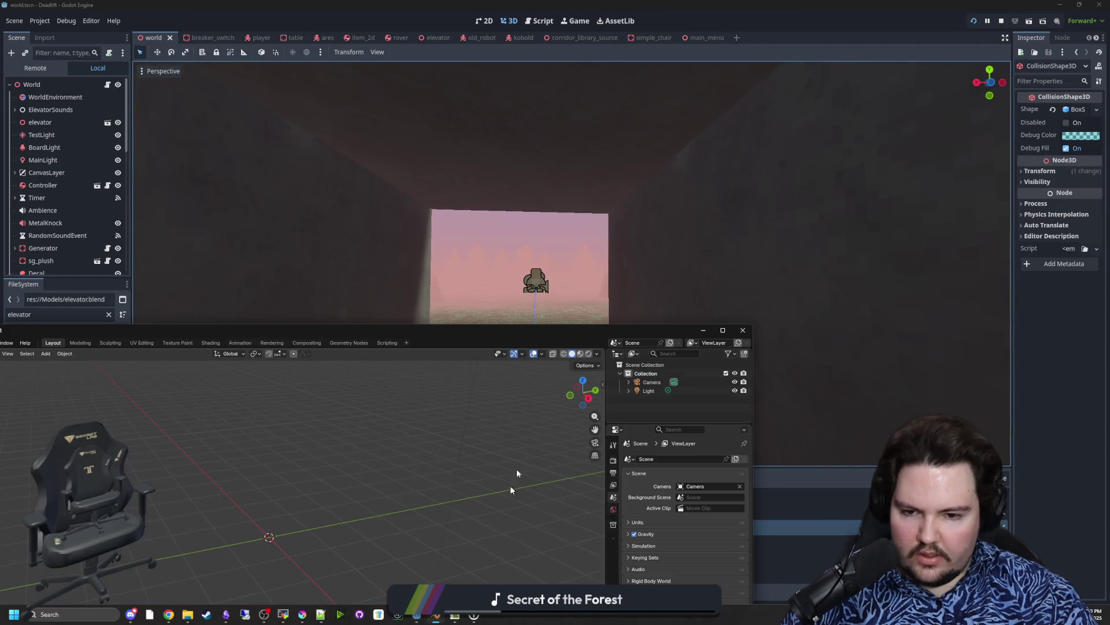
pyautogui.doubleClick(435, 333)
pyautogui.moveTo(407, 317); pyautogui.dragTo(480, 327)
pyautogui.hotkey('shift', 'a')
pyautogui.click(551, 333)
pyautogui.moveTo(556, 331)
pyautogui.mouseDown()
pyautogui.moveTo(534, 247)
pyautogui.moveTo(405, 174)
pyautogui.mouseUp()
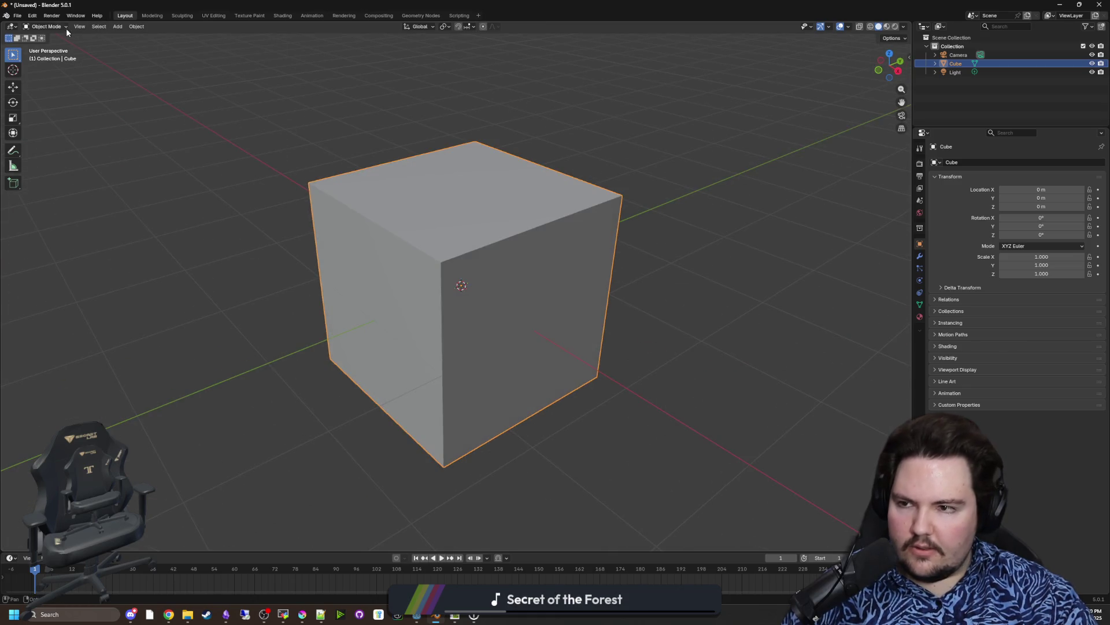
# Step: Flatten the cube by lowering its top face along Z in Edit Mode
pyautogui.press('Tab')
pyautogui.press('3')
pyautogui.press('g')
pyautogui.press('z')
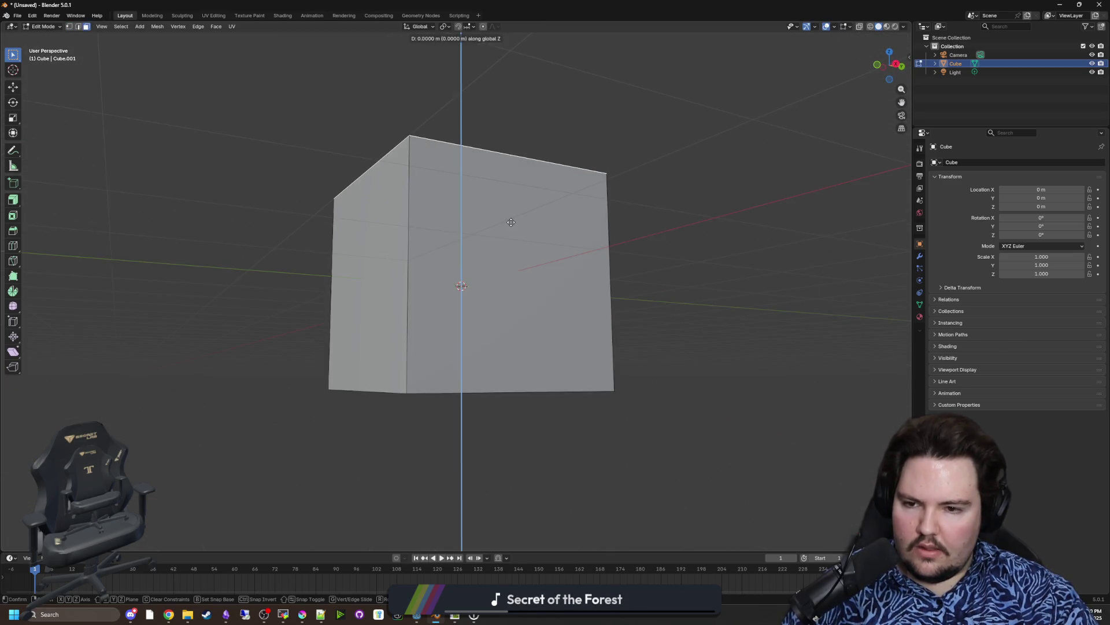
pyautogui.click(488, 322)
pyautogui.moveTo(488, 322); pyautogui.dragTo(445, 378)
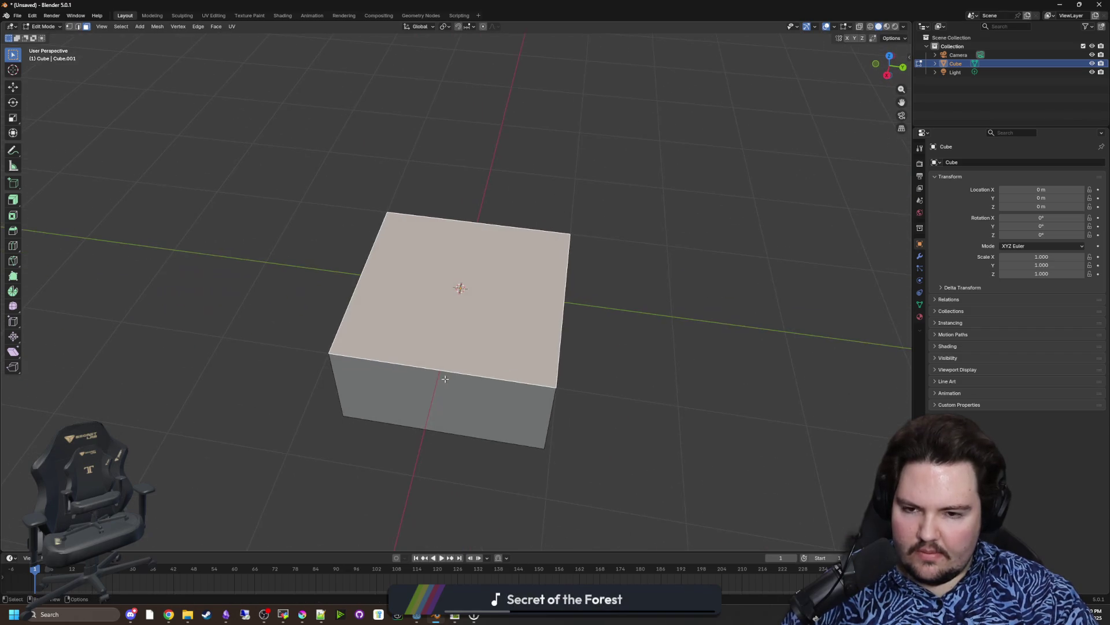
# Step: Scale the object along Y to 0.300 to thin the block
pyautogui.press('Tab')
pyautogui.press('s')
pyautogui.press('y')
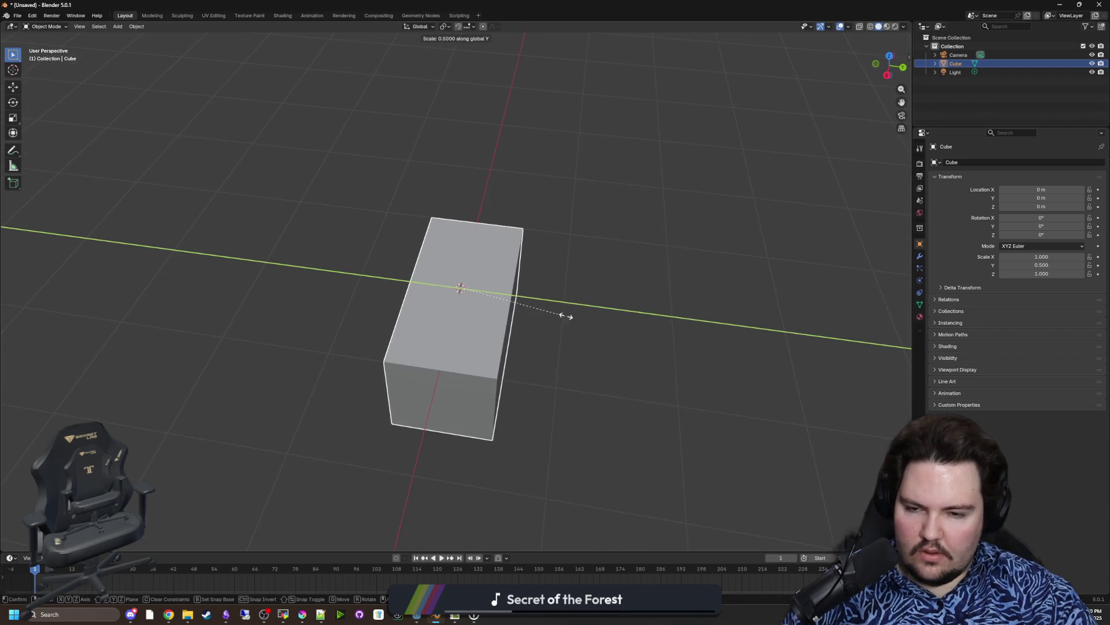
pyautogui.click(526, 318)
pyautogui.moveTo(526, 318)
pyautogui.mouseDown()
pyautogui.moveTo(661, 376)
pyautogui.moveTo(538, 349)
pyautogui.moveTo(532, 314)
pyautogui.mouseUp()
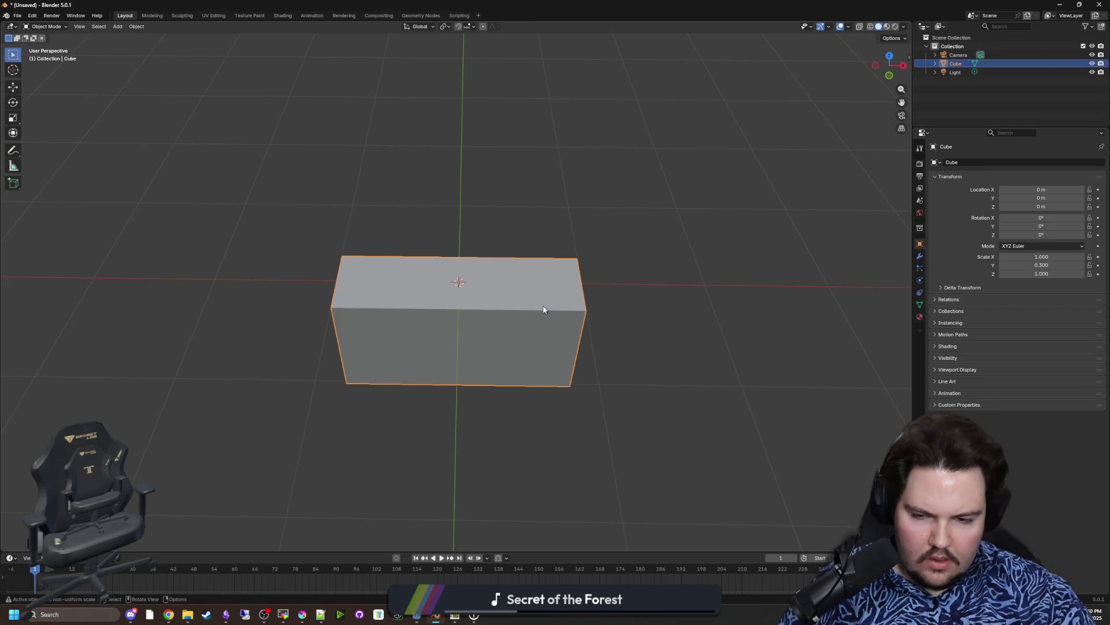
pyautogui.scroll(1, 538, 315)
# Step: Narrow the block to X scale 0.540, then select its bottom face in Edit Mode
pyautogui.press('s')
pyautogui.press('x')
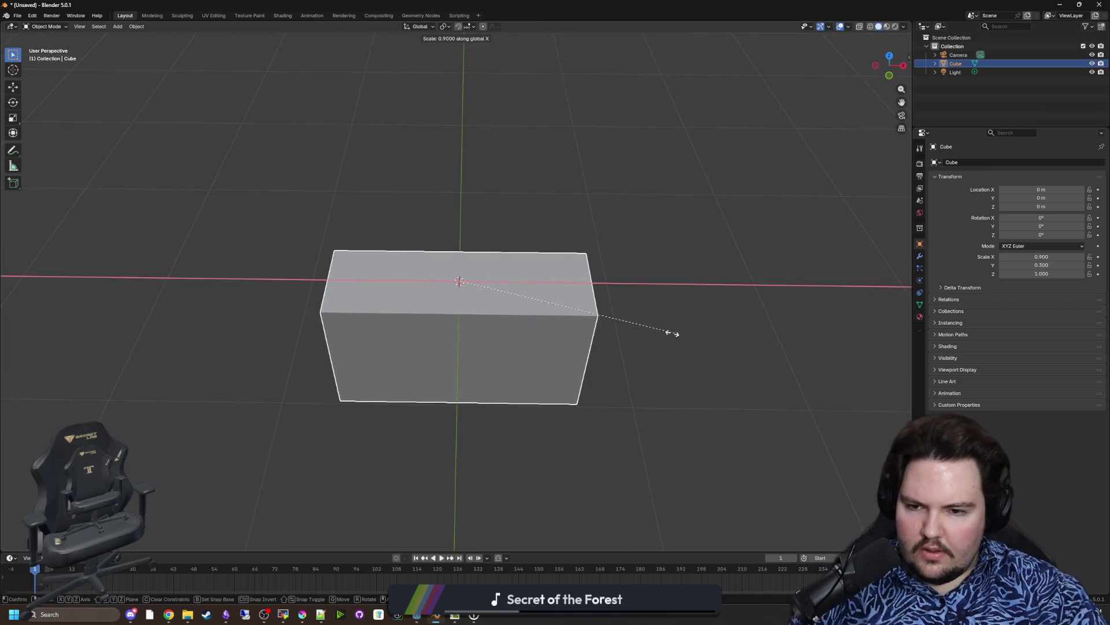
pyautogui.click(613, 317)
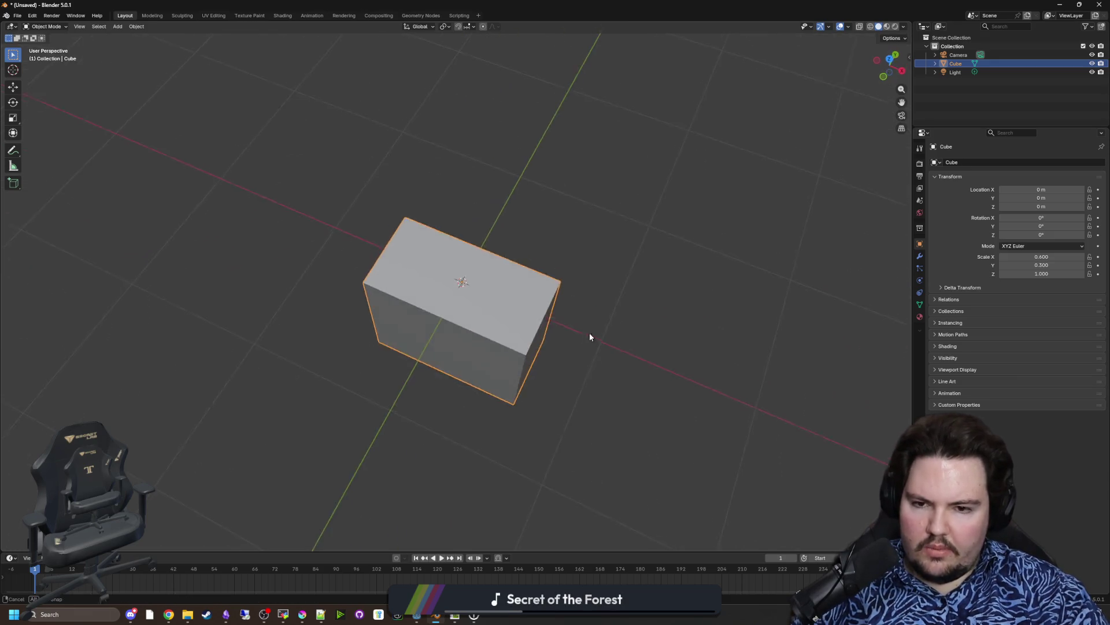
pyautogui.press('s')
pyautogui.press('x')
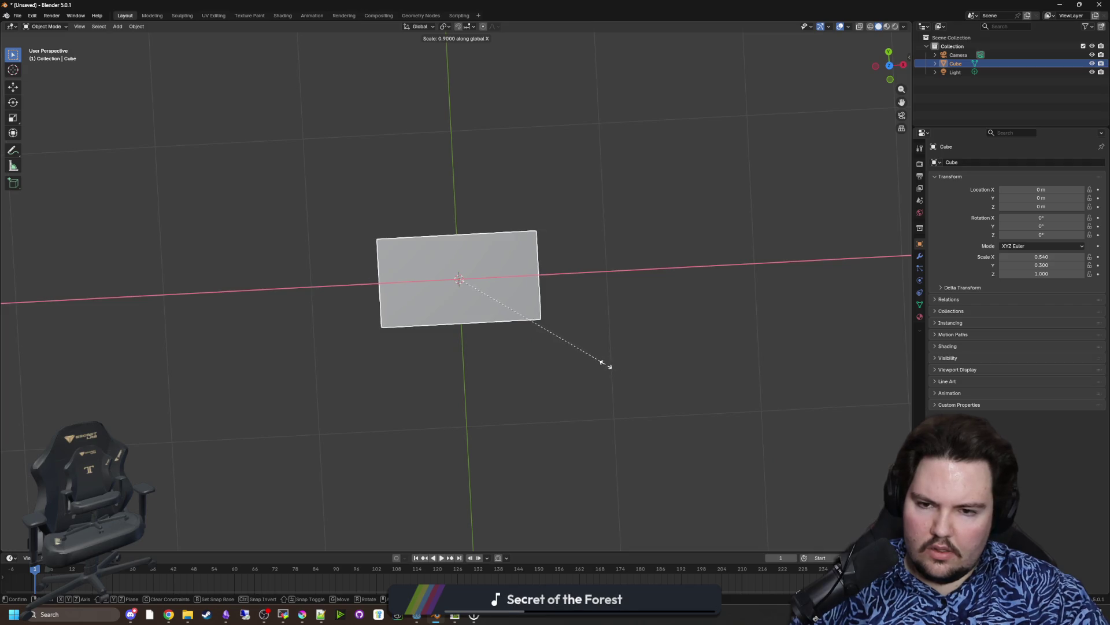
pyautogui.click(606, 365)
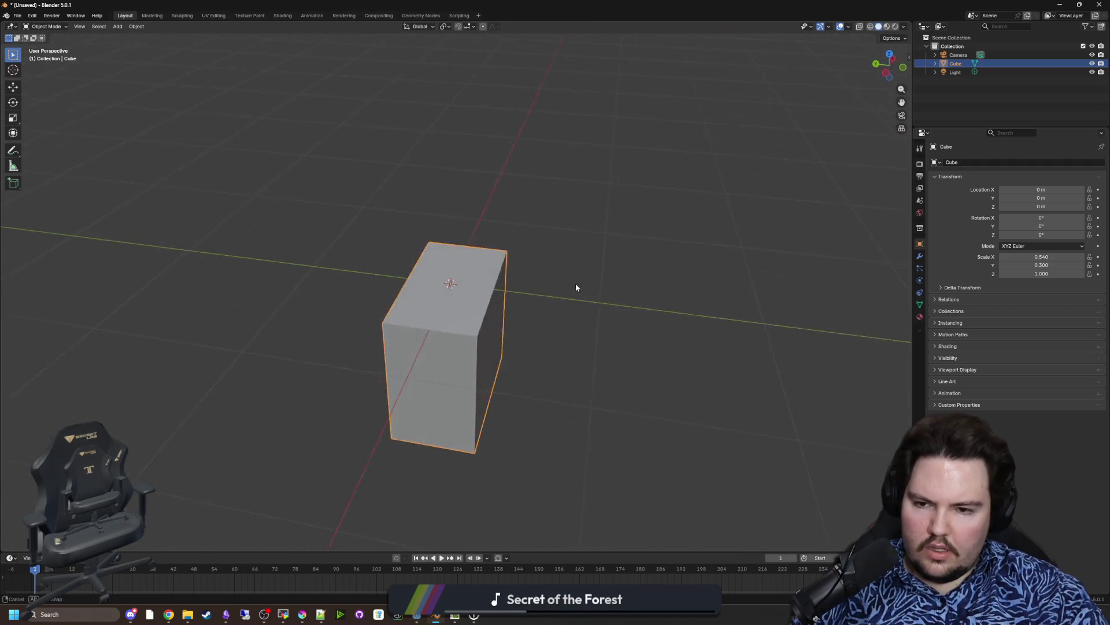
pyautogui.press('Tab')
pyautogui.click(453, 409)
# Step: Move the block's bottom face along Z to thin it into a slab
pyautogui.press('g')
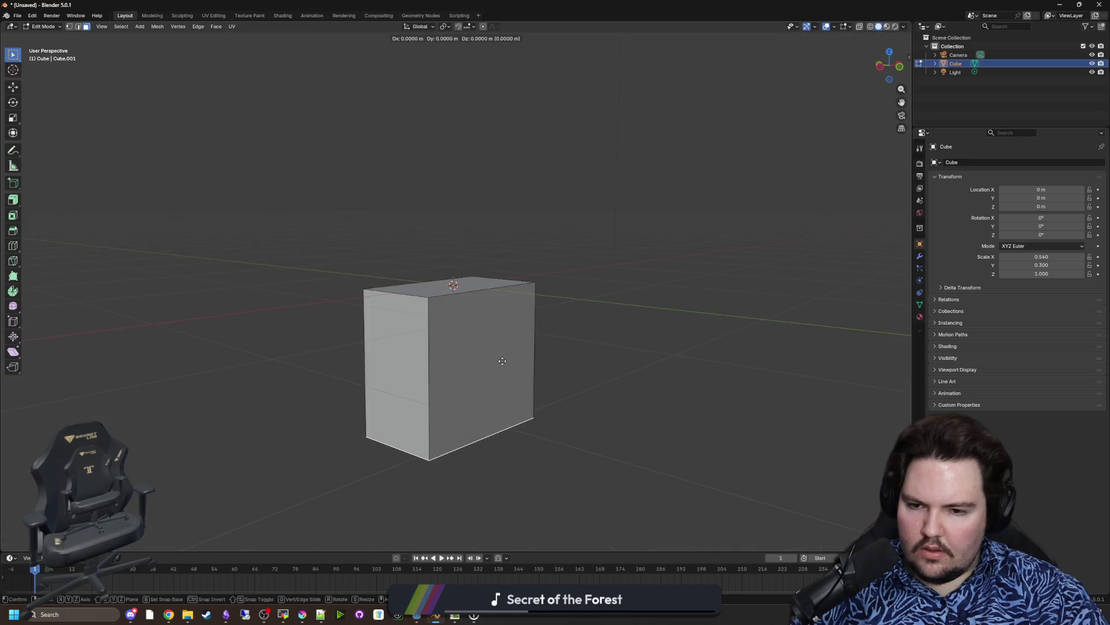
pyautogui.press('z')
pyautogui.click(504, 238)
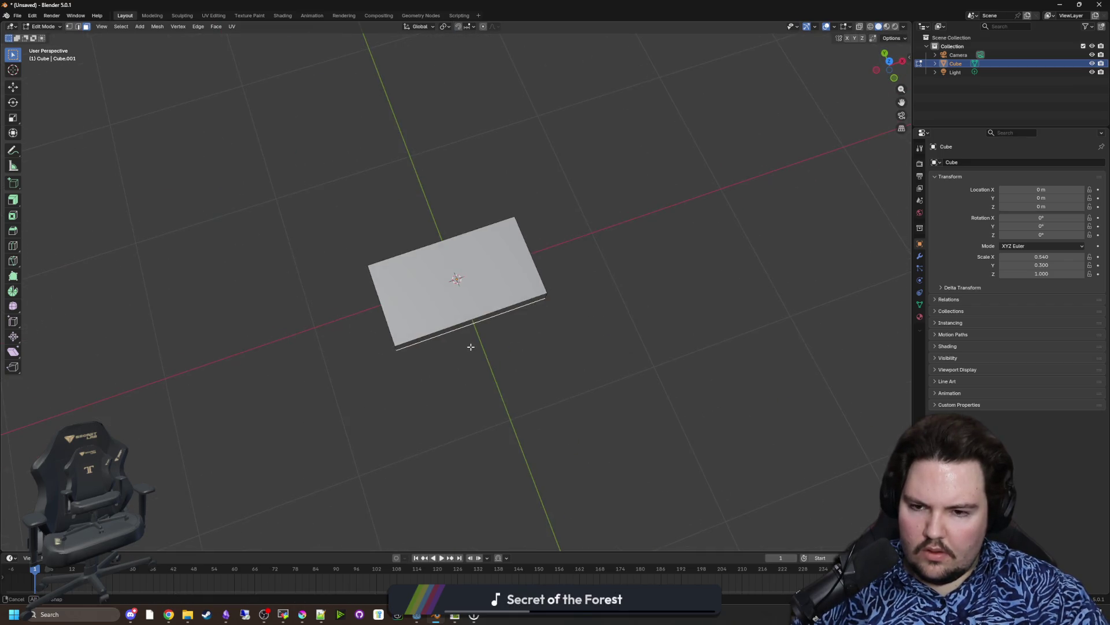
pyautogui.scroll(3, 575, 416)
pyautogui.moveTo(580, 385); pyautogui.dragTo(566, 319)
pyautogui.moveTo(575, 435)
pyautogui.mouseDown()
pyautogui.moveTo(550, 318)
pyautogui.moveTo(627, 417)
pyautogui.moveTo(624, 387)
pyautogui.moveTo(542, 389)
pyautogui.moveTo(571, 376)
pyautogui.moveTo(547, 358)
pyautogui.moveTo(546, 312)
pyautogui.mouseUp()
# Step: Inset a border around the slab's front face
pyautogui.click(18, 216)
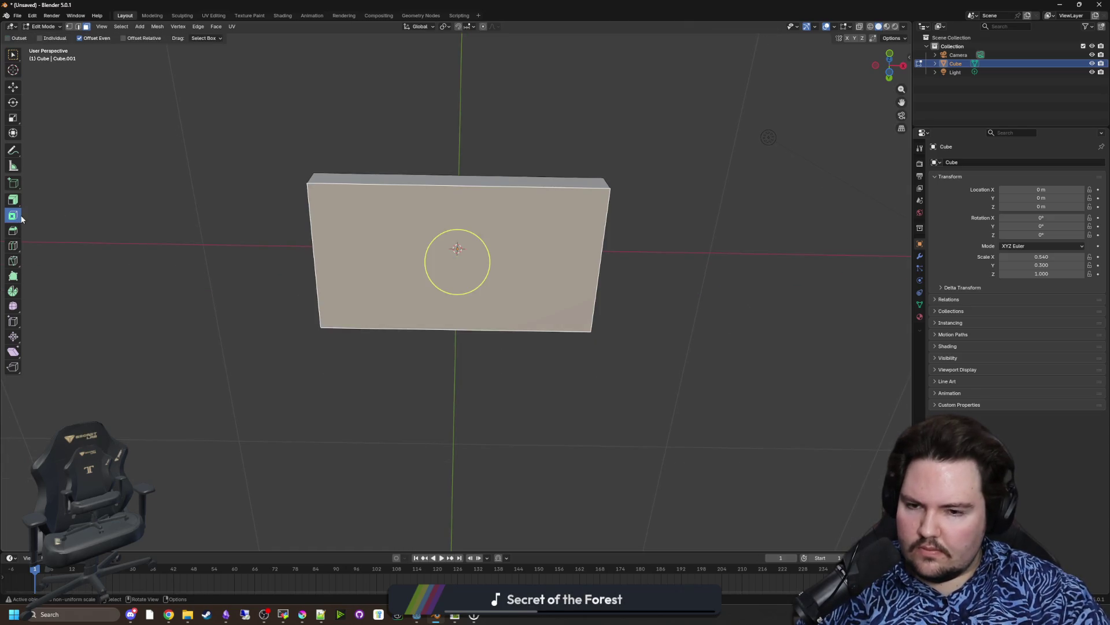
pyautogui.scroll(1, 495, 249)
pyautogui.moveTo(489, 251)
pyautogui.mouseDown()
pyautogui.moveTo(463, 249)
pyautogui.moveTo(213, 361)
pyautogui.mouseUp()
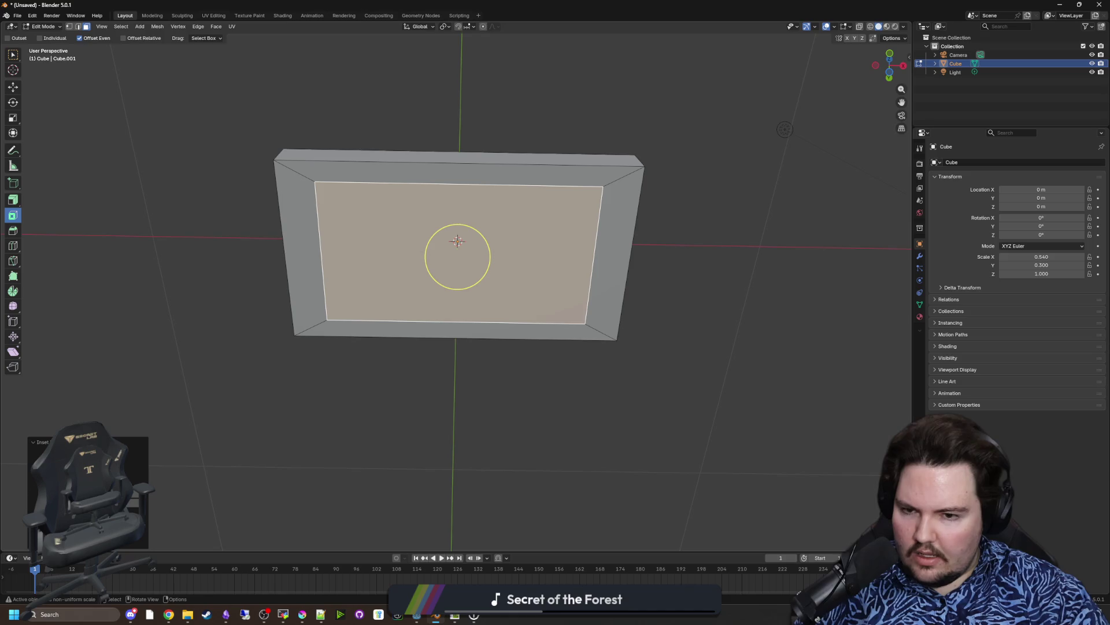
# Step: Apply all of the slab's transforms in Object Mode so its scale reads 1
pyautogui.press('Tab')
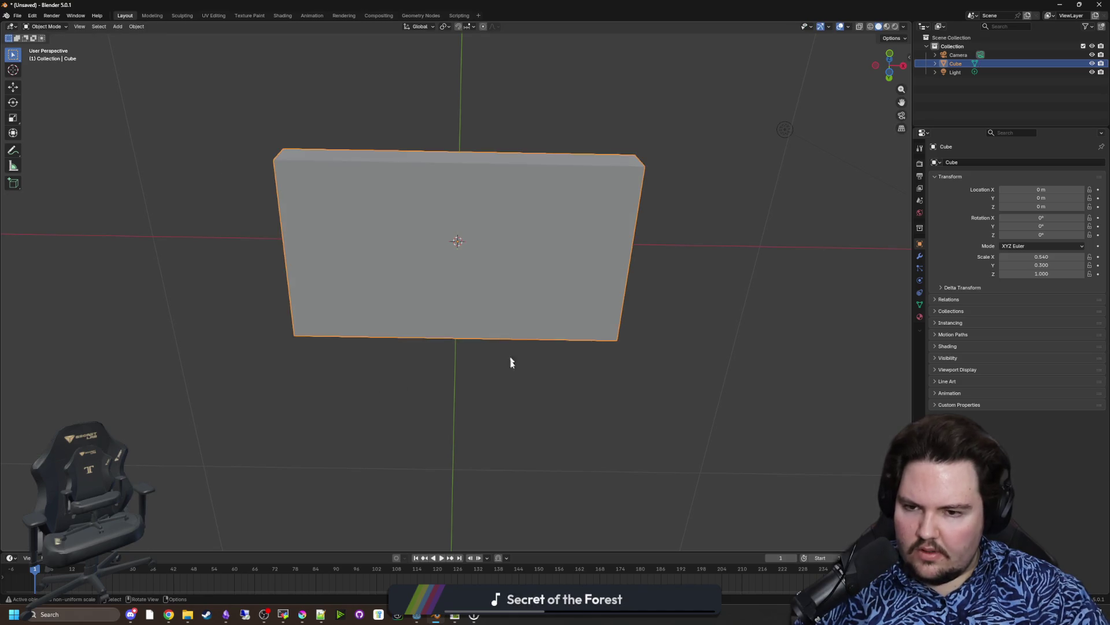
pyautogui.press('Tab')
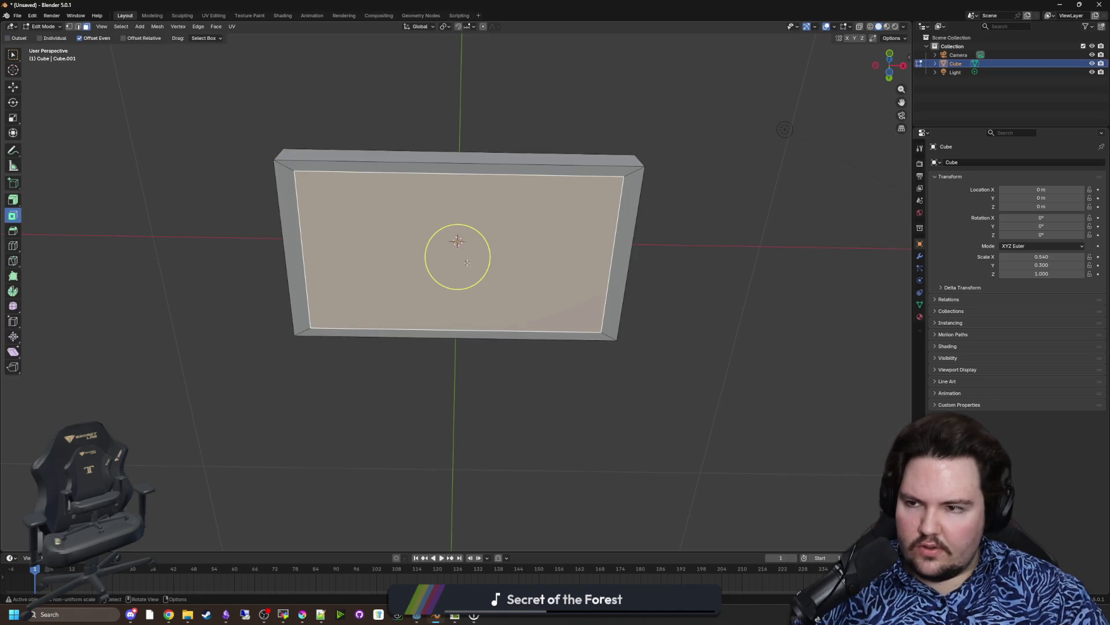
pyautogui.press('Tab')
pyautogui.press('Tab')
pyautogui.press('Tab')
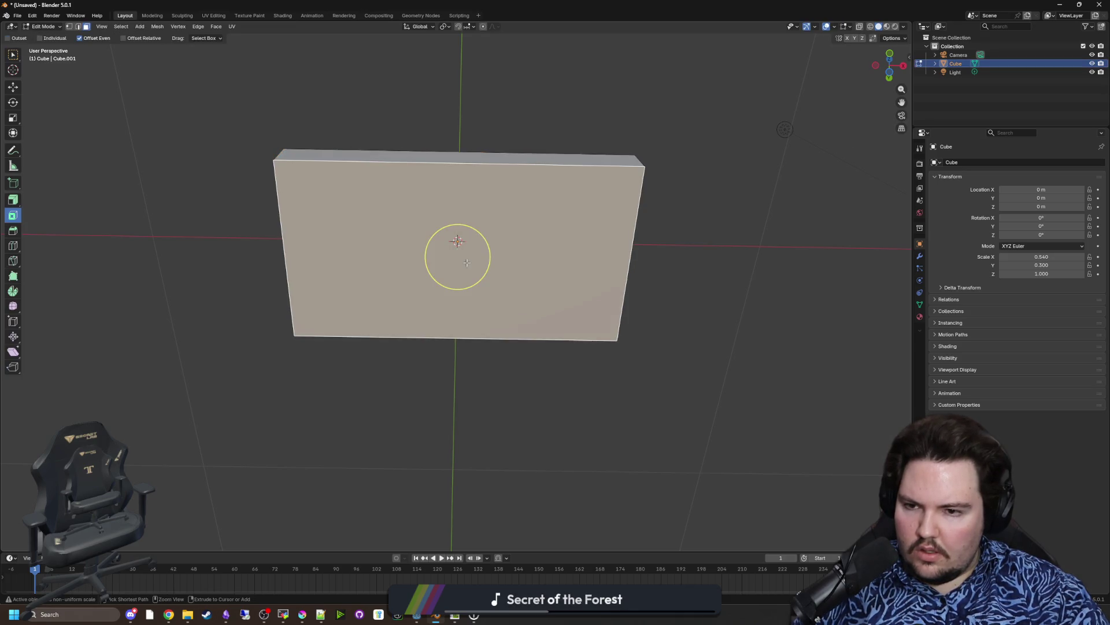
pyautogui.hotkey('ctrl', 'a')
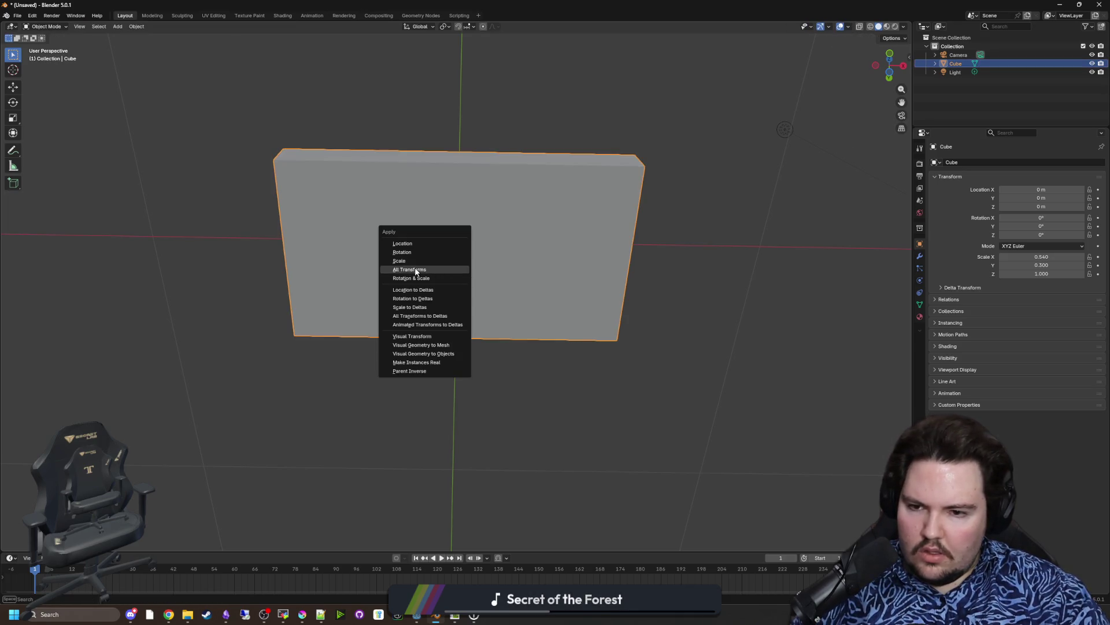
pyautogui.click(442, 273)
pyautogui.moveTo(493, 282); pyautogui.dragTo(478, 324)
# Step: Inset the selected face with a wider border and extrude it downward
pyautogui.press('Tab')
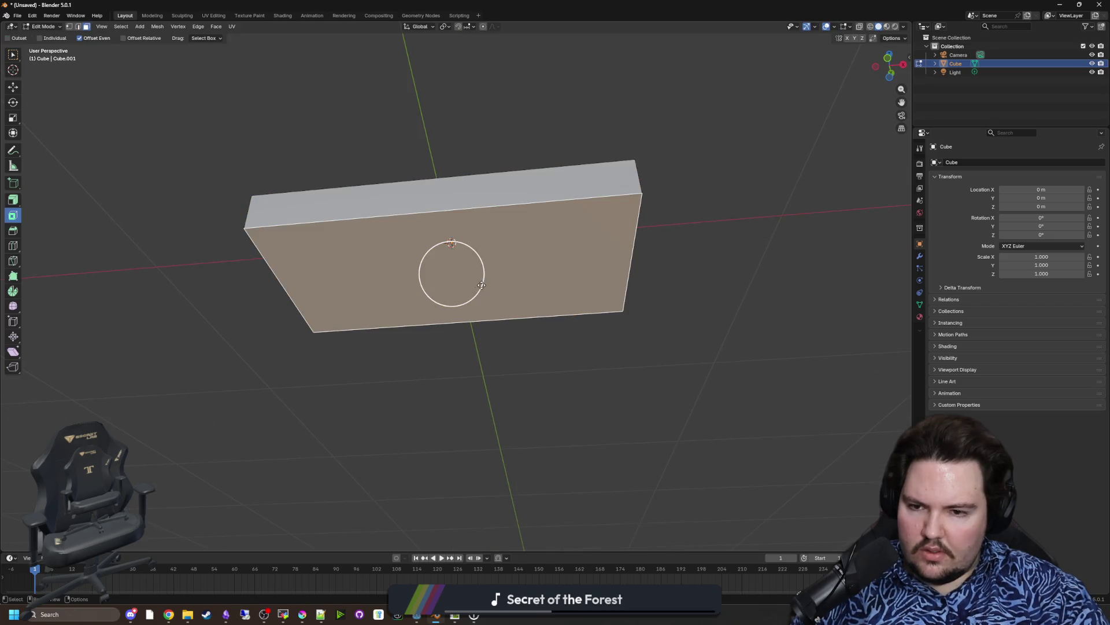
pyautogui.moveTo(481, 285); pyautogui.dragTo(331, 403)
pyautogui.press('i')
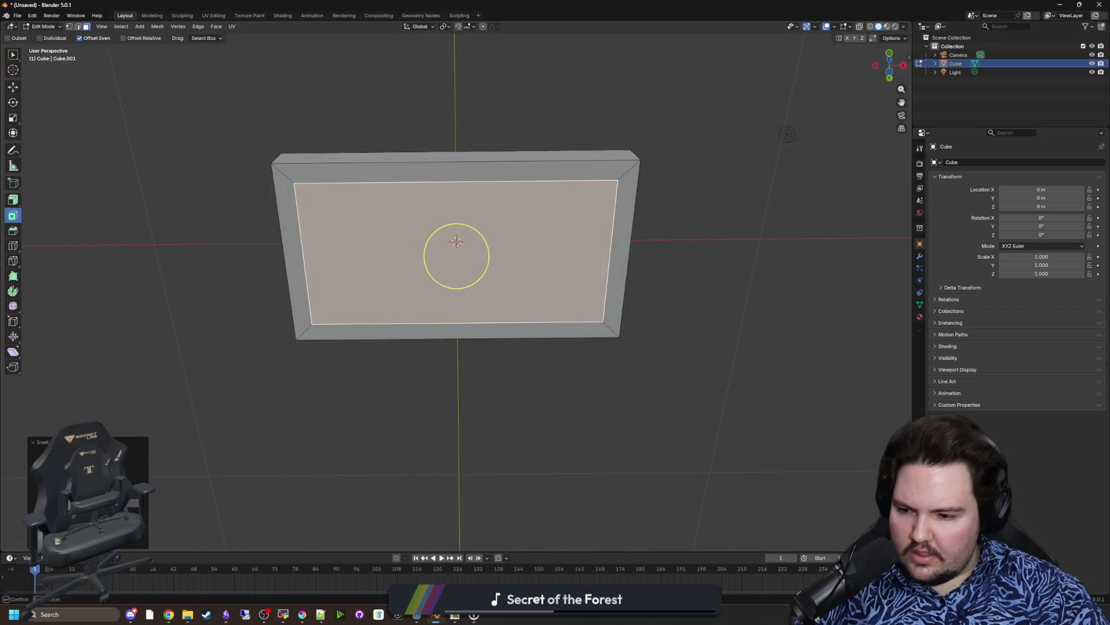
pyautogui.press('Return')
pyautogui.moveTo(455, 287); pyautogui.dragTo(459, 334)
pyautogui.press('e')
pyautogui.click(455, 375)
# Step: Inset the extruded face a second time
pyautogui.press('i')
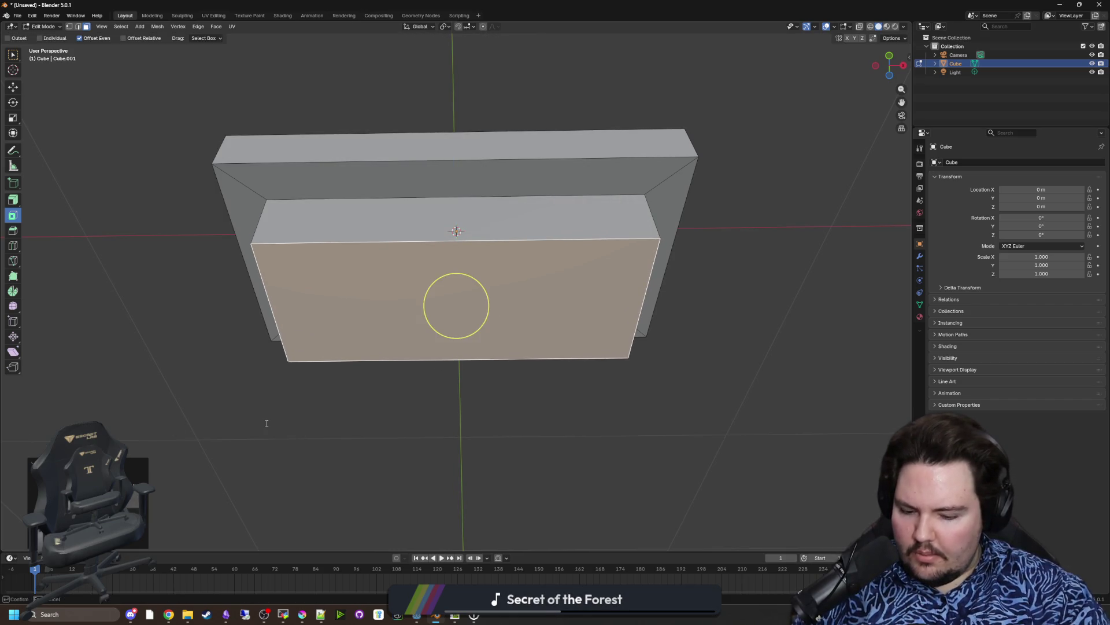
pyautogui.click(267, 423)
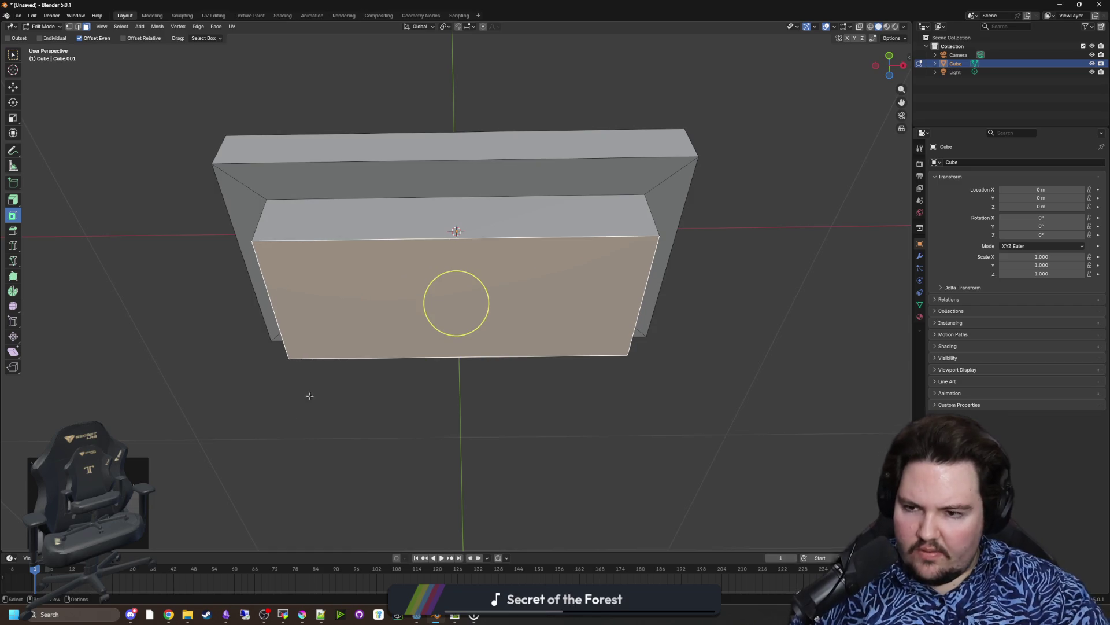
pyautogui.moveTo(310, 395); pyautogui.dragTo(332, 405)
pyautogui.click(12, 232)
# Step: Bevel the extruded block's edges and return to Object Mode
pyautogui.moveTo(476, 364); pyautogui.dragTo(481, 403)
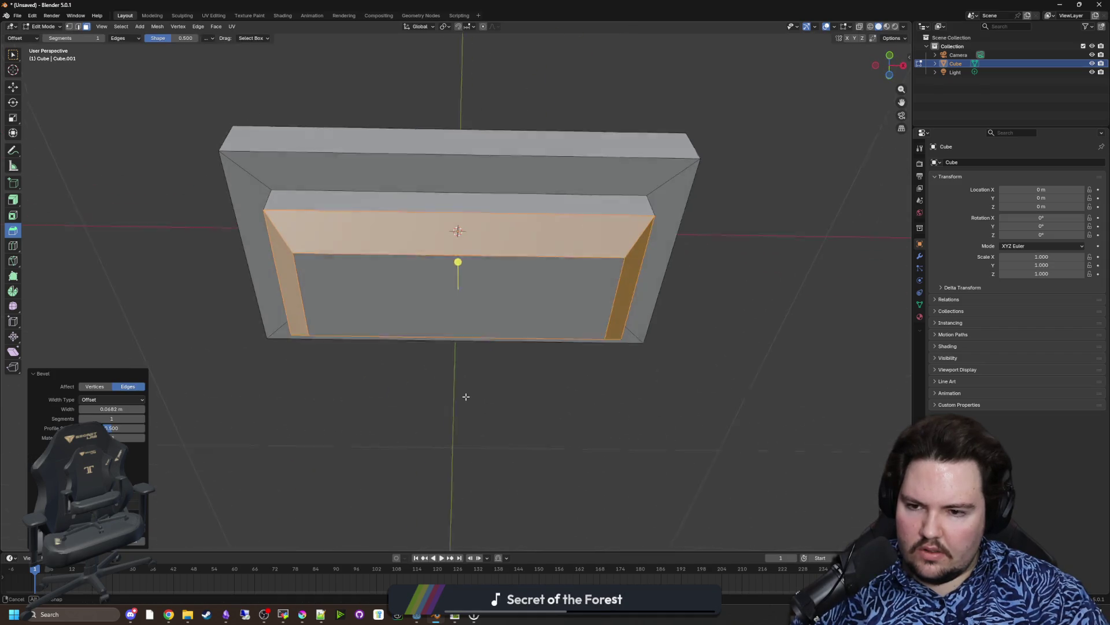
pyautogui.press('Tab')
pyautogui.scroll(-4, 494, 387)
pyautogui.moveTo(373, 383)
pyautogui.mouseDown()
pyautogui.moveTo(597, 445)
pyautogui.moveTo(460, 465)
pyautogui.moveTo(361, 399)
pyautogui.moveTo(395, 385)
pyautogui.mouseUp()
pyautogui.scroll(5, 360, 395)
pyautogui.scroll(-3, 394, 372)
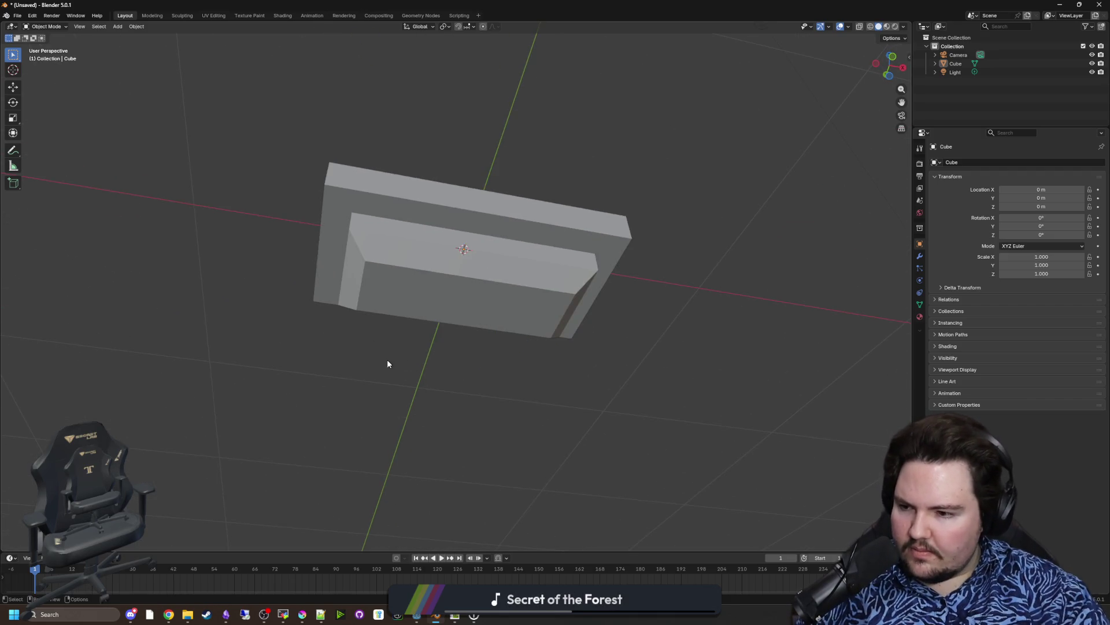
pyautogui.scroll(2, 387, 363)
pyautogui.moveTo(387, 363); pyautogui.dragTo(363, 394)
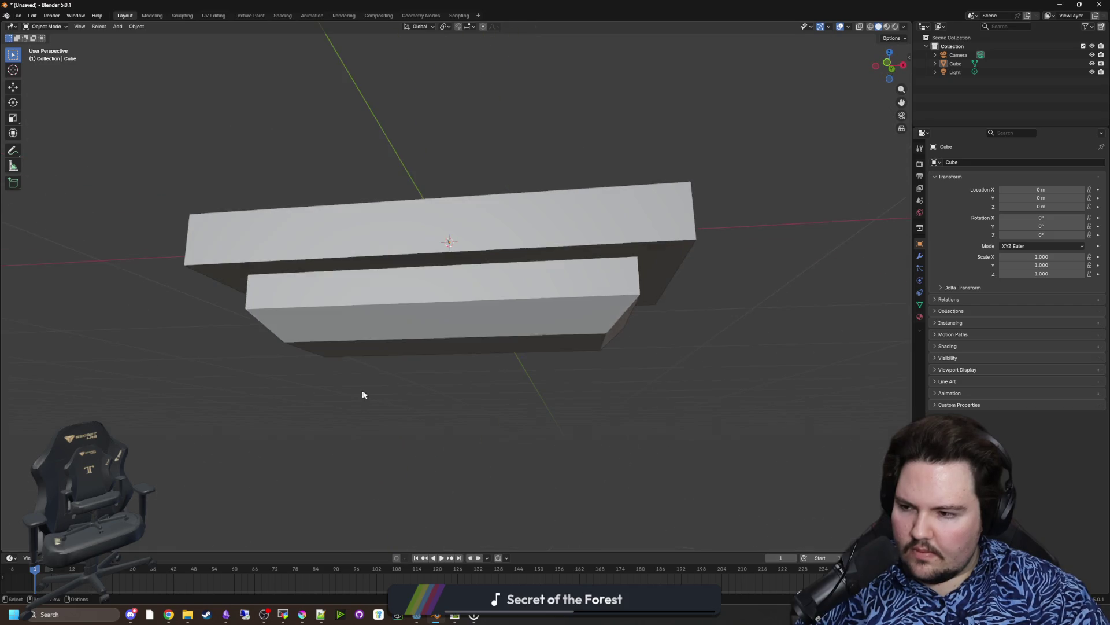
pyautogui.moveTo(509, 367)
pyautogui.mouseDown()
pyautogui.moveTo(522, 352)
pyautogui.moveTo(466, 320)
pyautogui.moveTo(479, 255)
pyautogui.moveTo(549, 277)
pyautogui.moveTo(588, 315)
pyautogui.moveTo(686, 342)
pyautogui.moveTo(612, 342)
pyautogui.moveTo(598, 310)
pyautogui.moveTo(336, 249)
pyautogui.moveTo(323, 260)
pyautogui.moveTo(382, 295)
pyautogui.mouseUp()
# Step: Undo the extrusion and the front-face inset on the fixture
pyautogui.click(336, 248)
pyautogui.press('Tab')
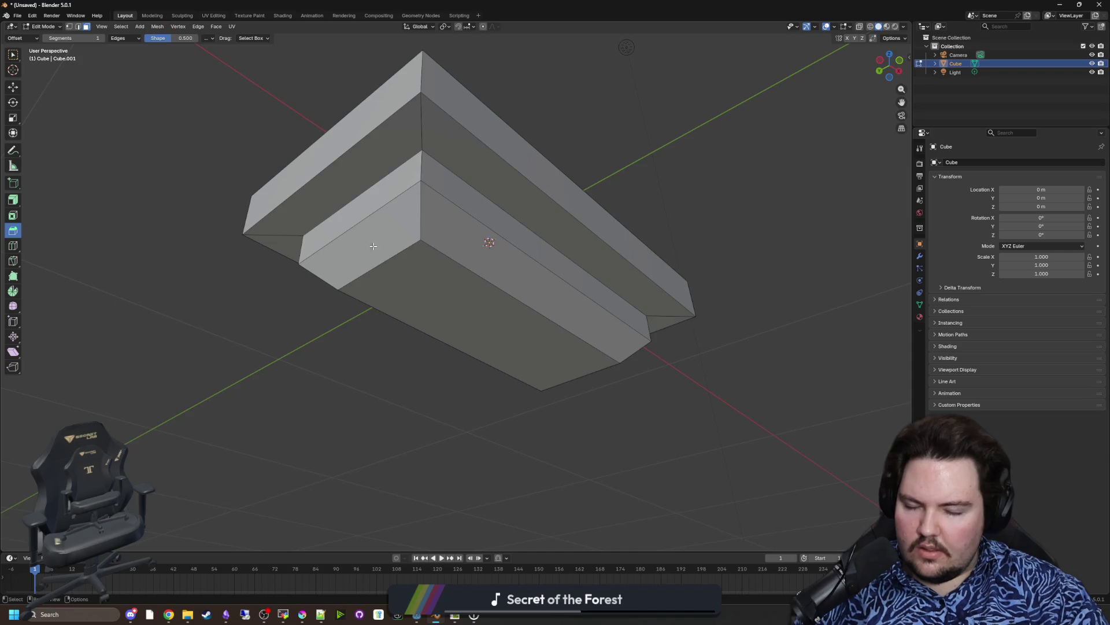
pyautogui.moveTo(373, 246); pyautogui.dragTo(160, 249)
pyautogui.hotkey('ctrl', 'z')
pyautogui.hotkey('ctrl', 'z')
pyautogui.hotkey('ctrl', 'z')
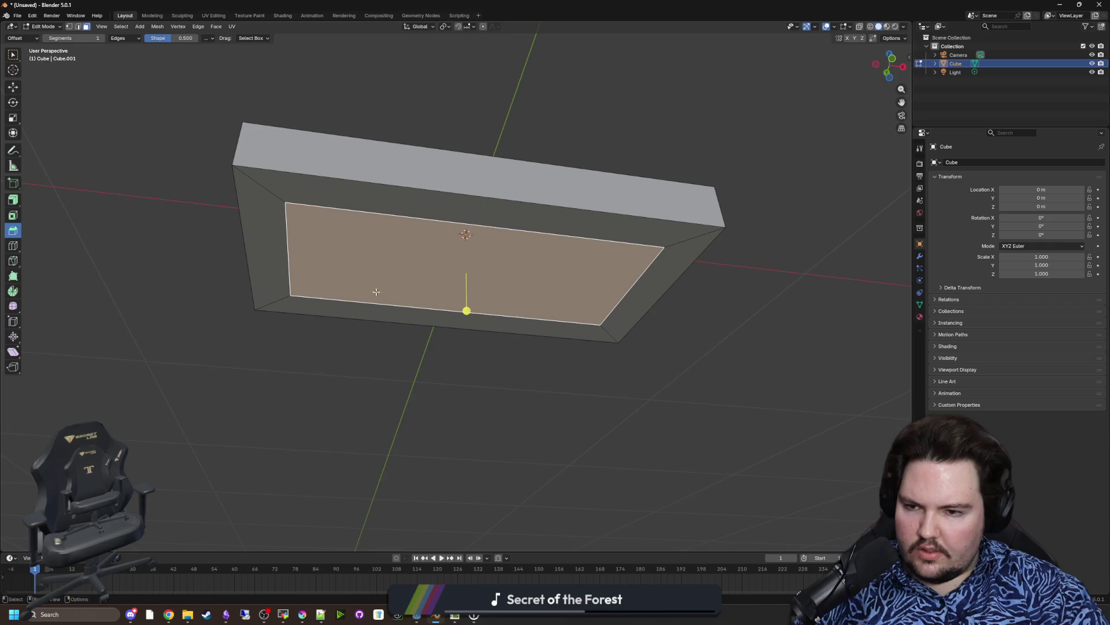
pyautogui.moveTo(376, 291); pyautogui.dragTo(367, 280)
pyautogui.hotkey('ctrl', 'z')
# Step: Drop the bevel, leave the plain slab in Object Mode, and bring up the Add menu
pyautogui.click(463, 278)
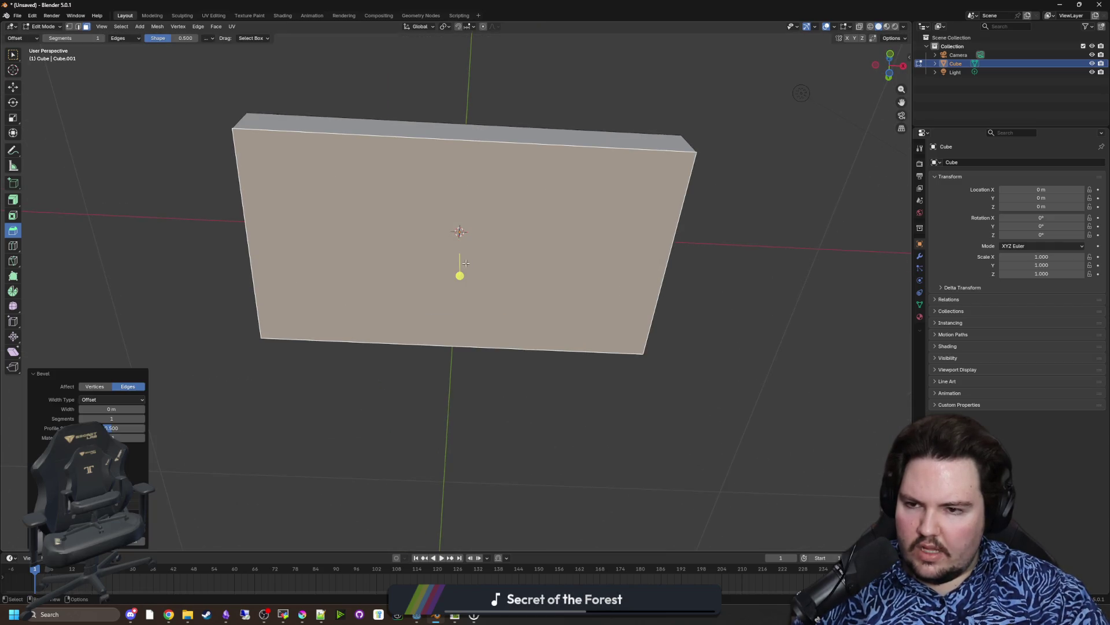
pyautogui.scroll(-4, 397, 342)
pyautogui.press('Tab')
pyautogui.moveTo(490, 315)
pyautogui.mouseDown()
pyautogui.moveTo(495, 244)
pyautogui.moveTo(503, 265)
pyautogui.moveTo(595, 307)
pyautogui.moveTo(496, 413)
pyautogui.mouseUp()
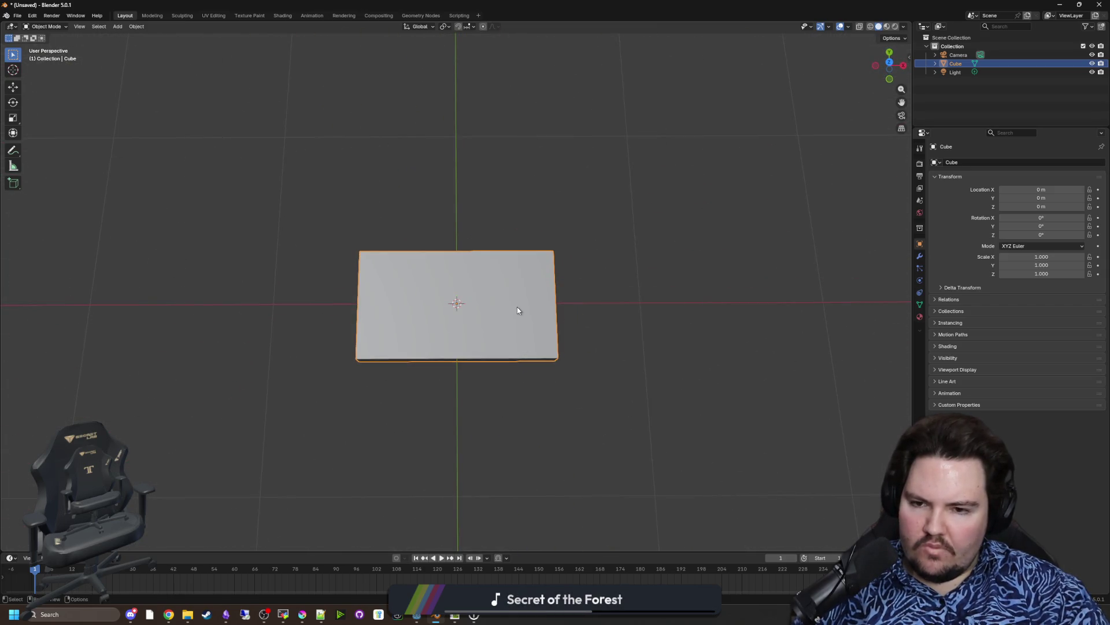
pyautogui.moveTo(492, 327)
pyautogui.mouseDown()
pyautogui.moveTo(503, 317)
pyautogui.moveTo(498, 235)
pyautogui.mouseUp()
pyautogui.hotkey('shift', 'a')
# Step: Add a new cube and move it along the X axis
pyautogui.moveTo(497, 232)
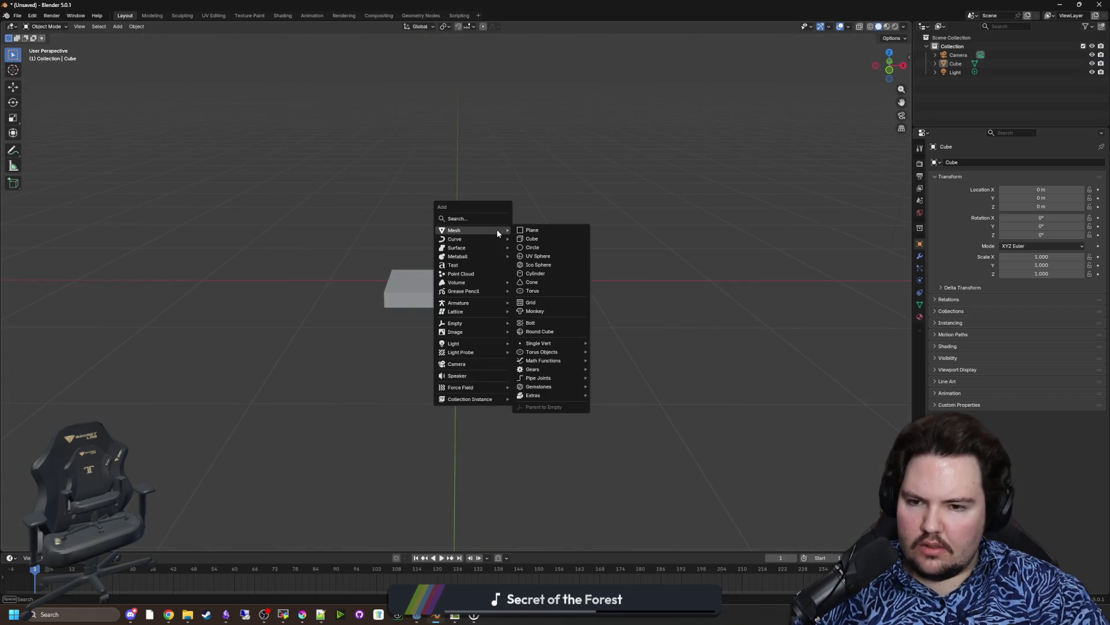
pyautogui.click(531, 239)
pyautogui.scroll(-3, 549, 283)
pyautogui.moveTo(565, 315); pyautogui.dragTo(662, 334)
pyautogui.press('g')
pyautogui.press('x')
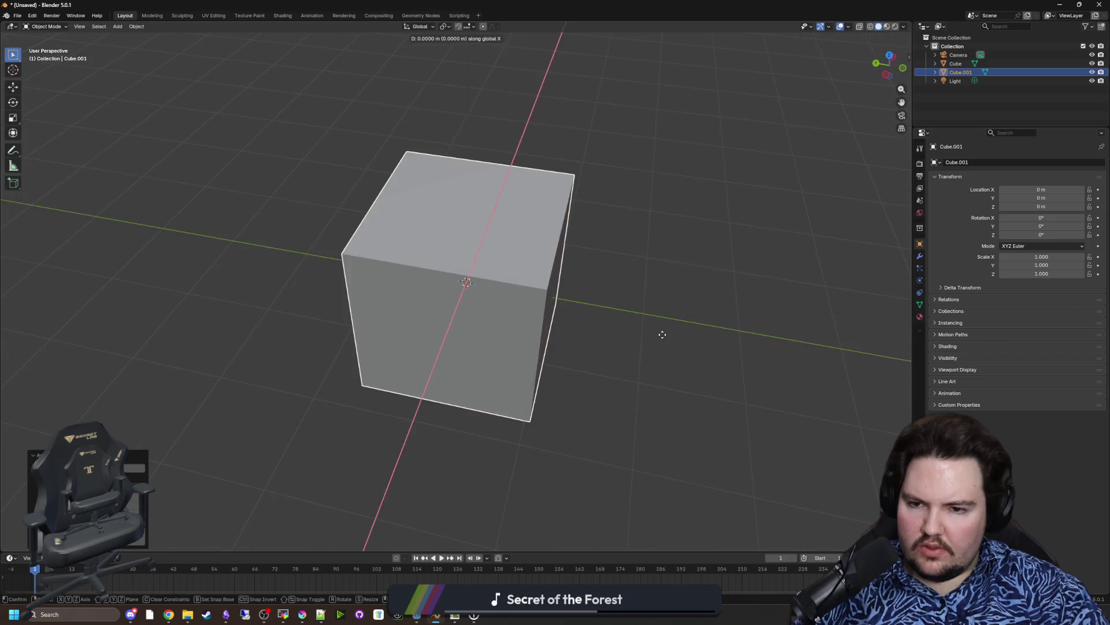
pyautogui.click(523, 298)
pyautogui.moveTo(568, 310)
pyautogui.mouseDown()
pyautogui.moveTo(501, 281)
pyautogui.moveTo(640, 347)
pyautogui.moveTo(493, 290)
pyautogui.moveTo(444, 256)
pyautogui.moveTo(454, 268)
pyautogui.moveTo(299, 309)
pyautogui.mouseUp()
# Step: Scale the slab on Y to 0.600 to make it thinner
pyautogui.click(491, 300)
pyautogui.scroll(3, 490, 300)
pyautogui.press('s')
pyautogui.press('y')
pyautogui.click(588, 345)
# Step: Undo the trial bevel and inset, then apply the slab's scale
pyautogui.press('Tab')
pyautogui.click(444, 256)
pyautogui.scroll(2, 454, 257)
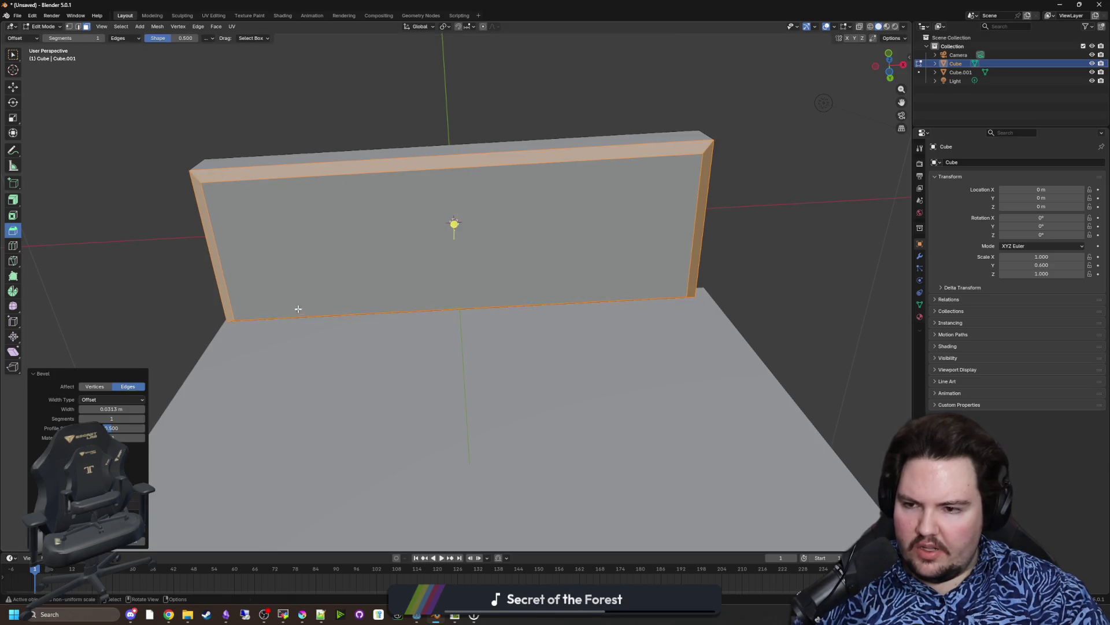
pyautogui.hotkey('ctrl', 'z')
pyautogui.click(12, 215)
pyautogui.moveTo(422, 243); pyautogui.dragTo(442, 243)
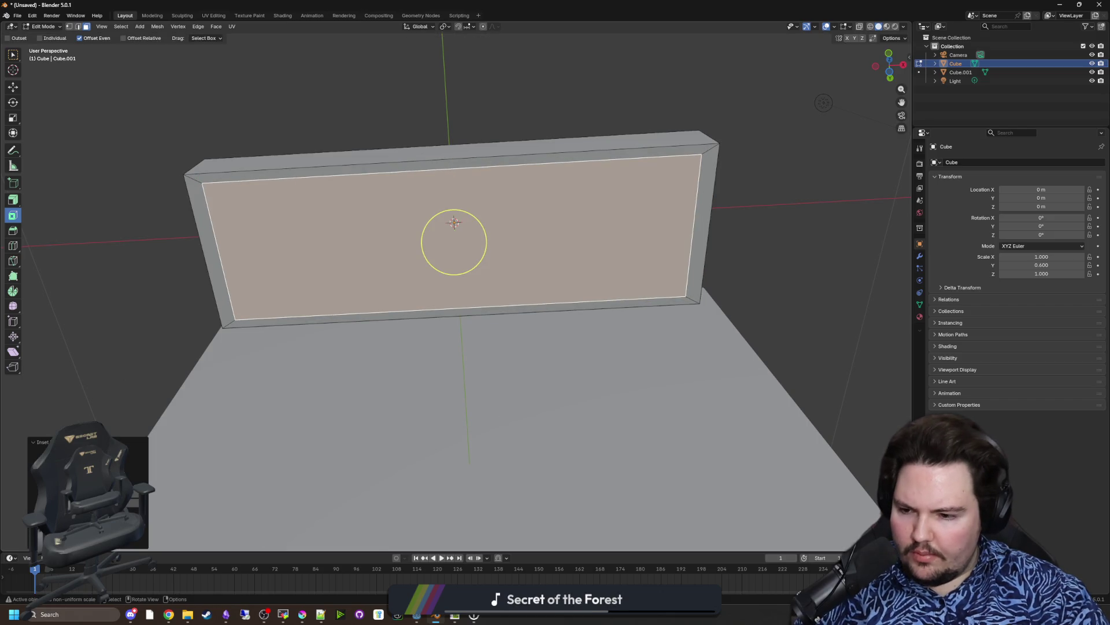
pyautogui.hotkey('ctrl', 'z')
pyautogui.press('Tab')
pyautogui.hotkey('ctrl', 'a')
pyautogui.click(362, 237)
# Step: Inset the slab's front face, leaving a narrow rim frame
pyautogui.press('Tab')
pyautogui.moveTo(442, 235); pyautogui.dragTo(474, 233)
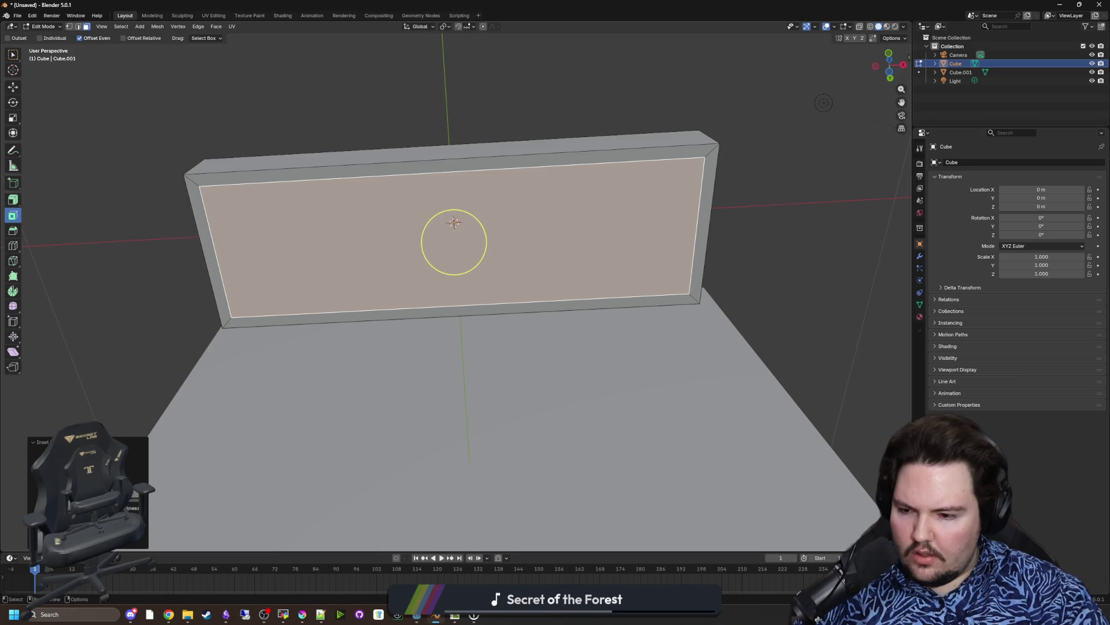
pyautogui.moveTo(133, 506); pyautogui.dragTo(144, 493)
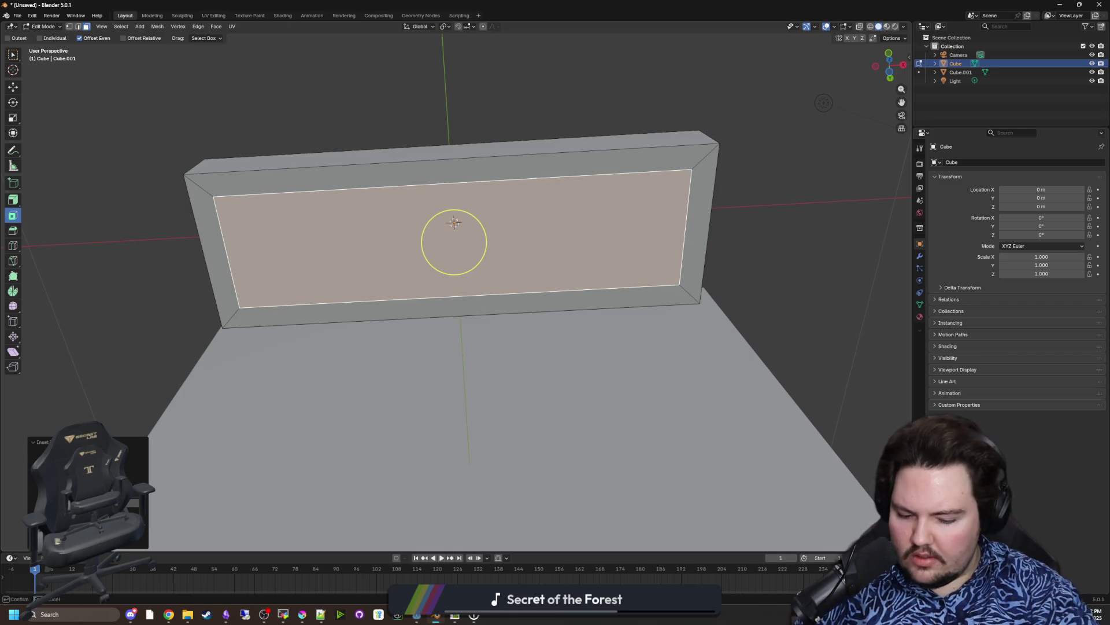
pyautogui.moveTo(480, 231); pyautogui.dragTo(474, 230)
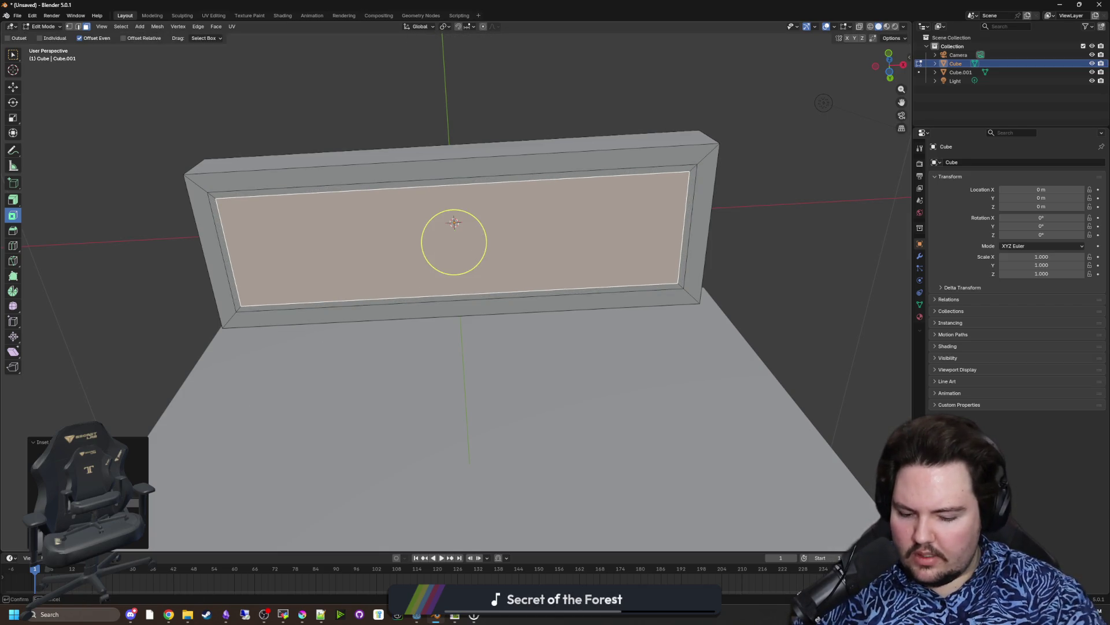
# Step: Move the inner panel along Z so it sits about 0.068 m off the rim
pyautogui.scroll(2, 462, 260)
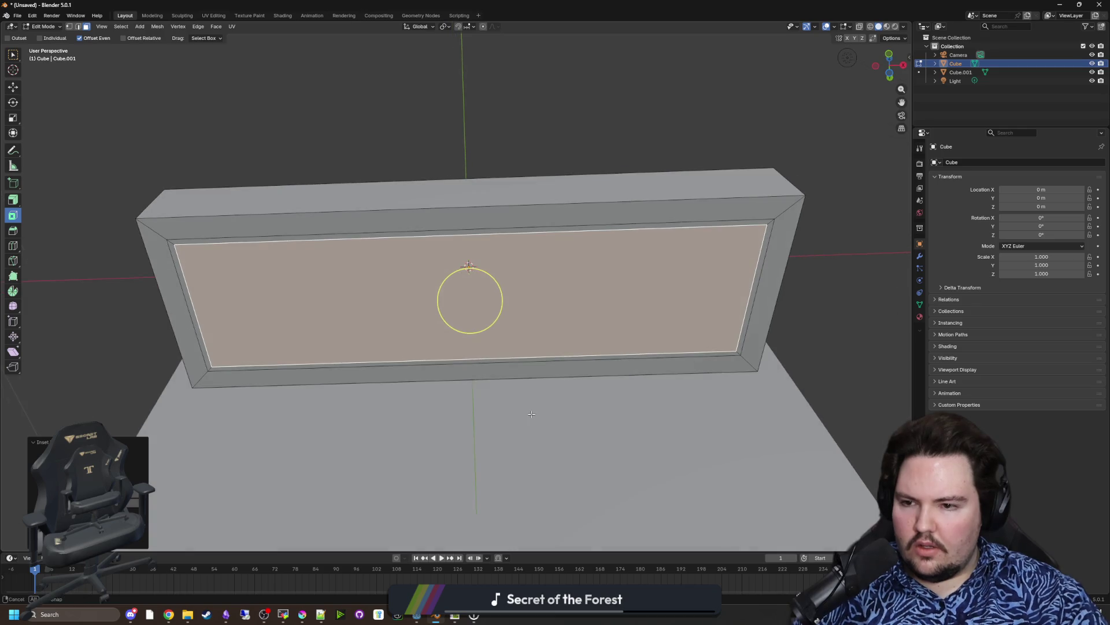
pyautogui.press('g')
pyautogui.press('z')
pyautogui.press('z')
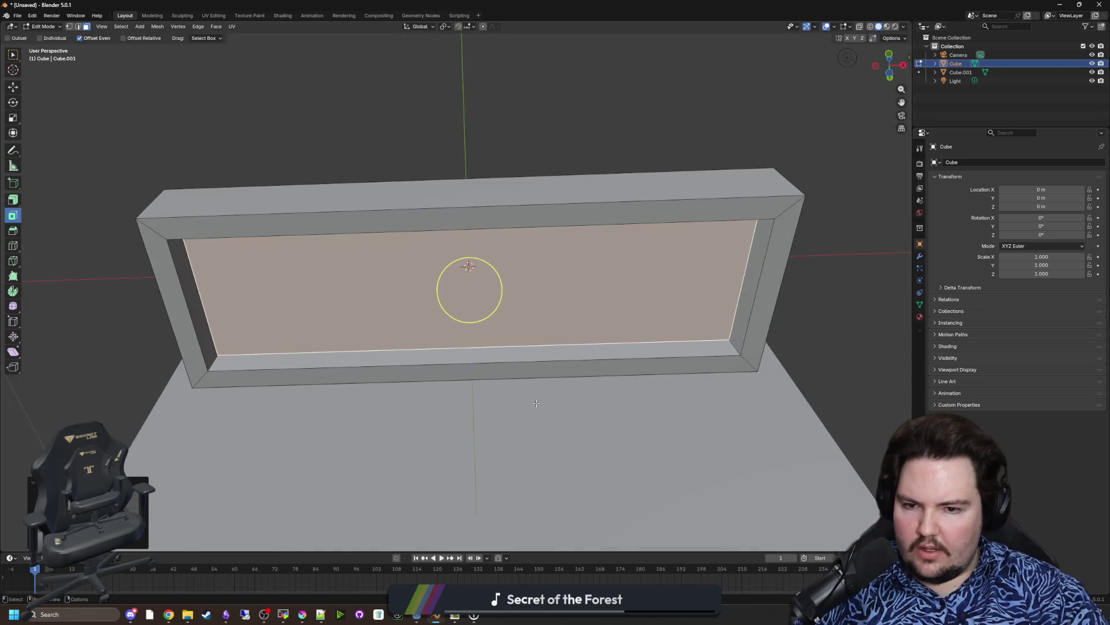
pyautogui.click(548, 372)
pyautogui.moveTo(475, 334); pyautogui.dragTo(446, 406)
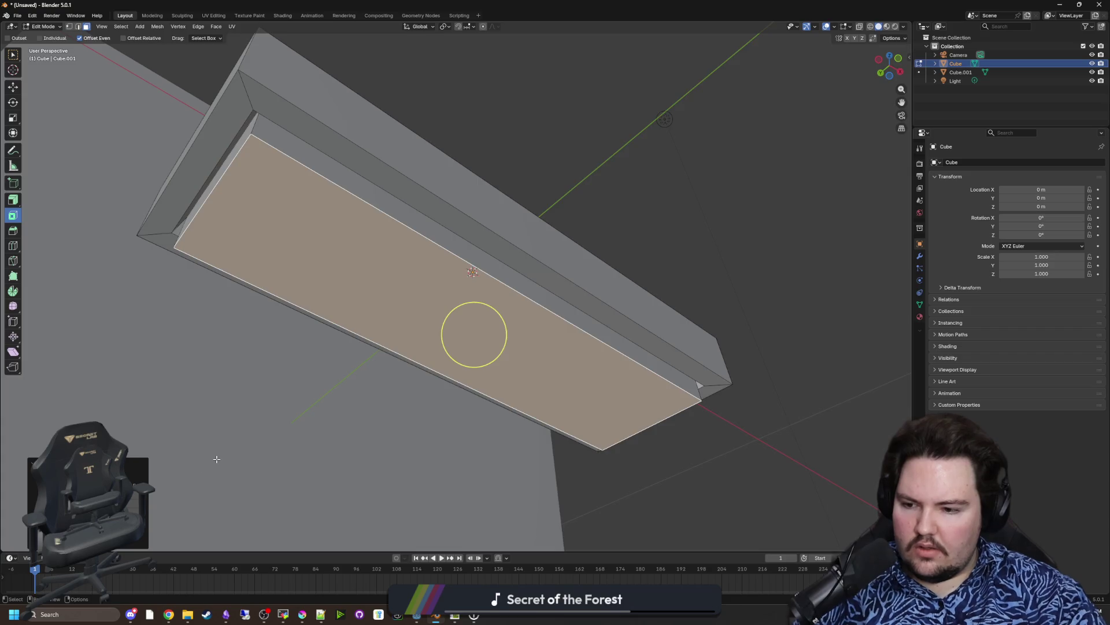
pyautogui.press('KP_1')
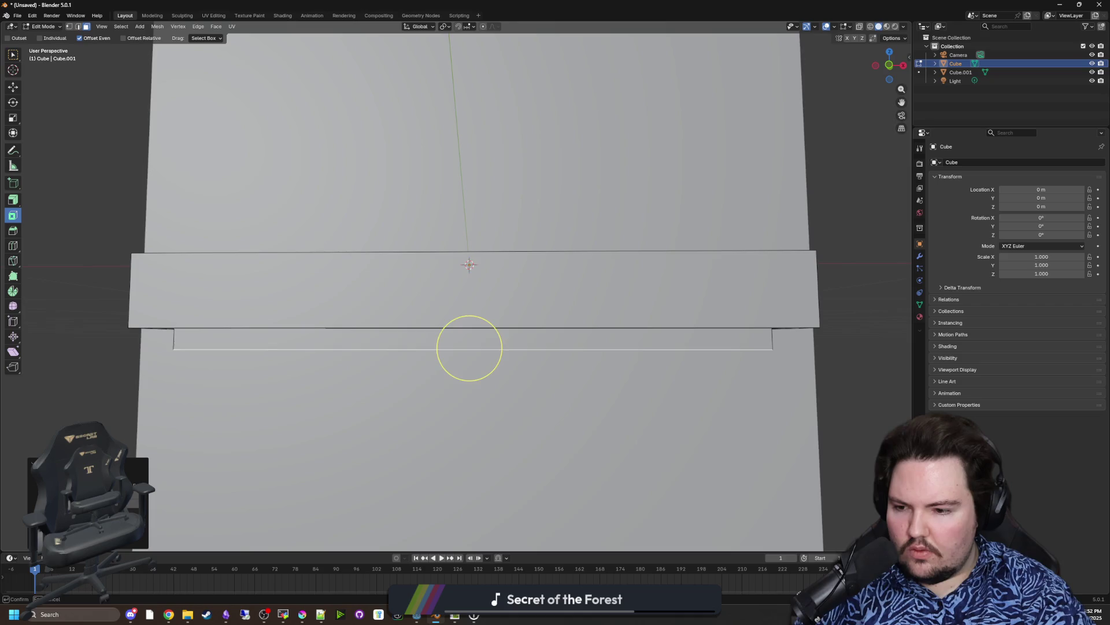
pyautogui.moveTo(315, 289); pyautogui.dragTo(316, 331)
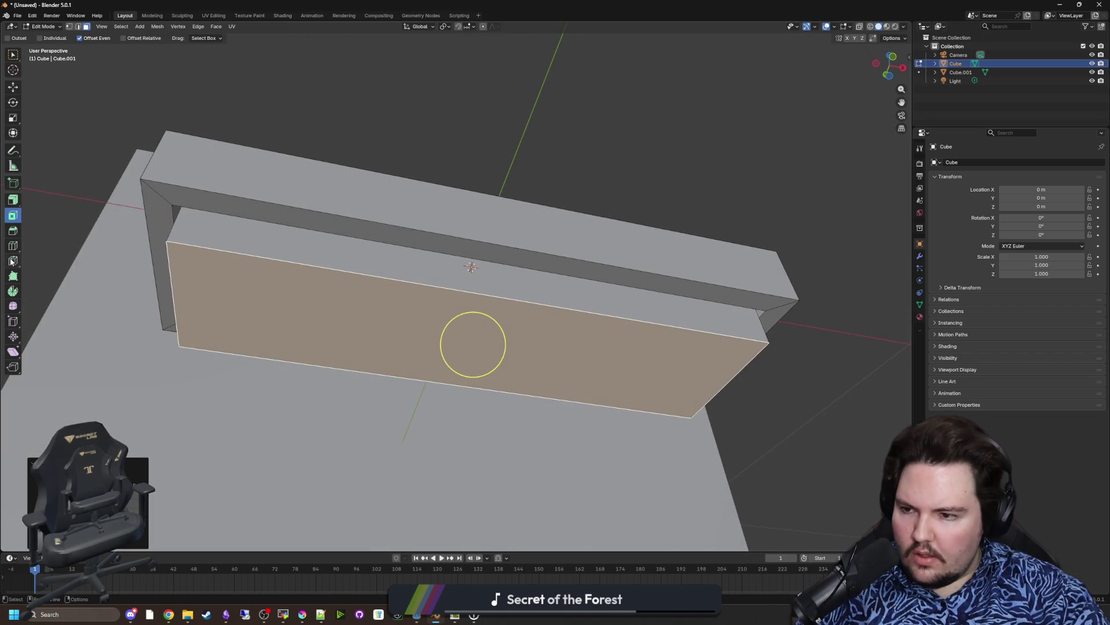
# Step: Bevel the inner panel's edges with 3 segments and 0.117 m width, then select the second cube
pyautogui.click(13, 231)
pyautogui.moveTo(473, 386); pyautogui.dragTo(473, 378)
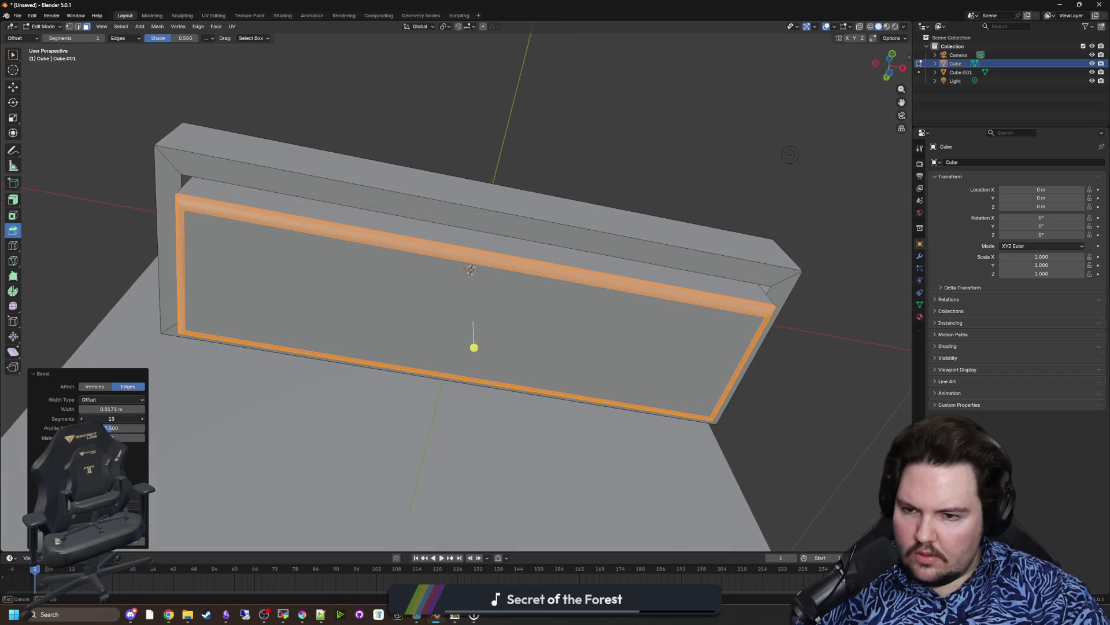
pyautogui.click(119, 419)
pyautogui.write('3')
pyautogui.press('Return')
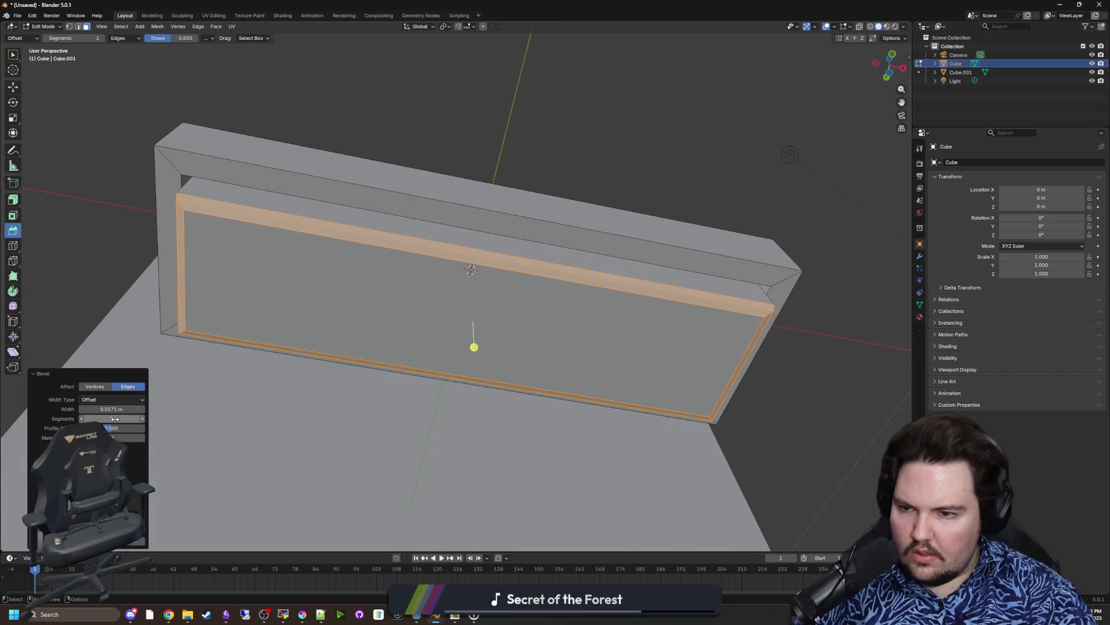
pyautogui.moveTo(142, 409); pyautogui.dragTo(145, 413)
pyautogui.click(144, 410)
pyautogui.click(143, 410)
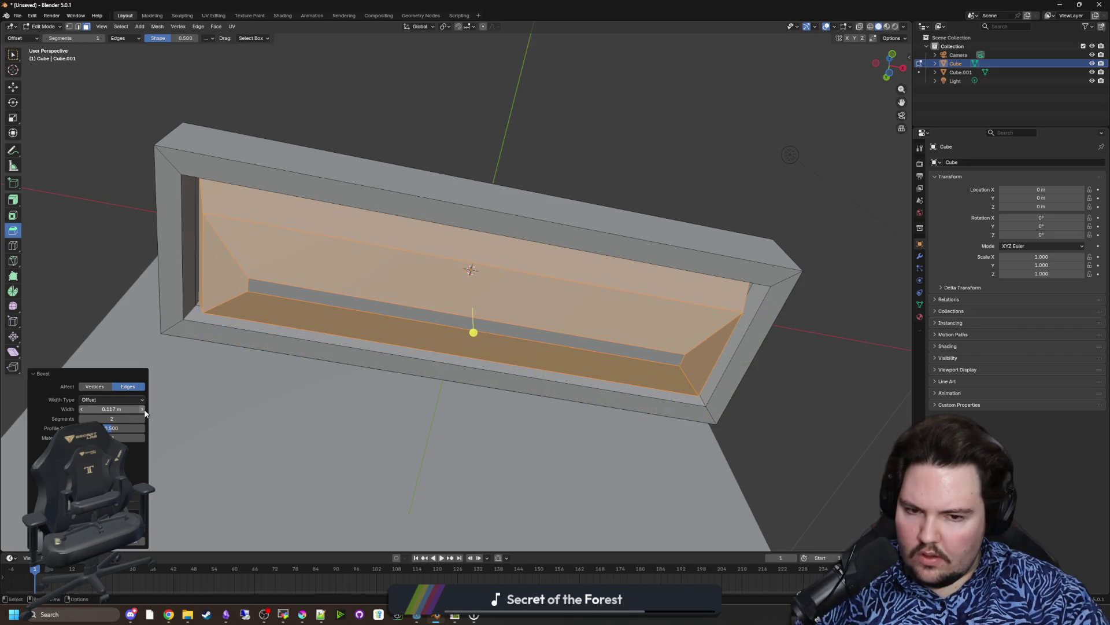
pyautogui.moveTo(82, 412); pyautogui.dragTo(82, 411)
pyautogui.press('Tab')
pyautogui.click(568, 417)
pyautogui.scroll(-5, 568, 417)
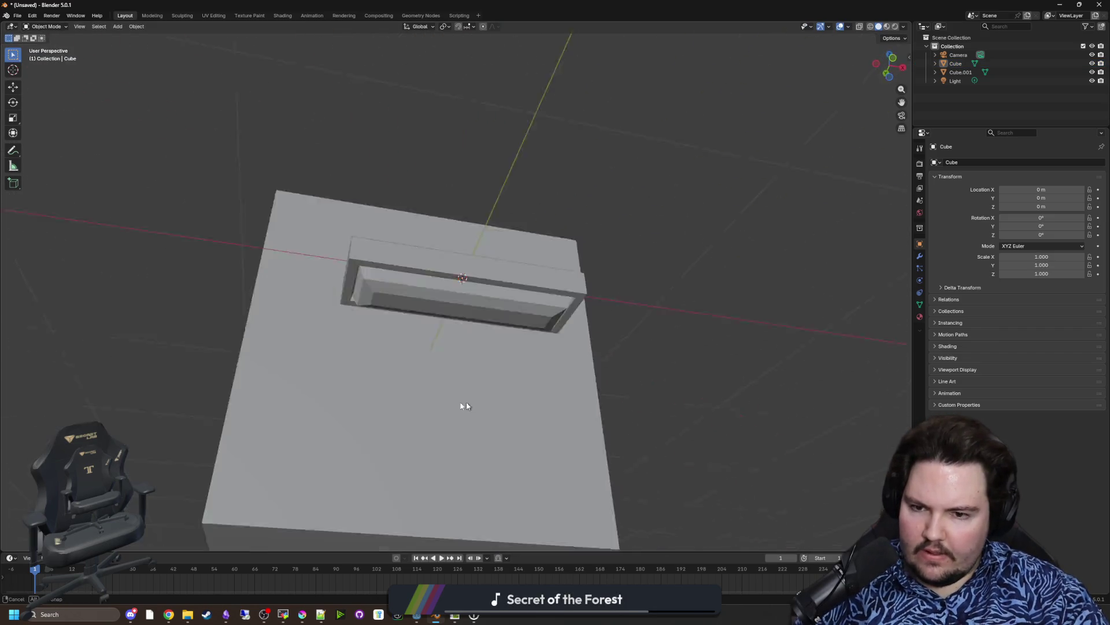
# Step: Delete Cube.001 and add two loop cuts across the frame
pyautogui.press('Delete')
pyautogui.scroll(4, 460, 365)
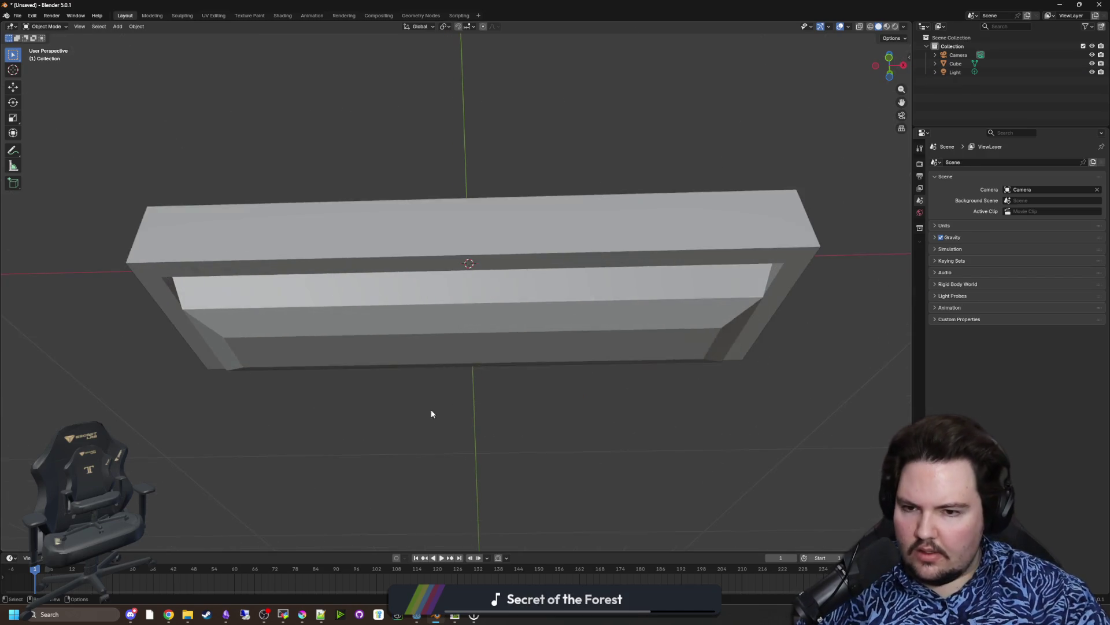
pyautogui.hotkey('shift', 'a')
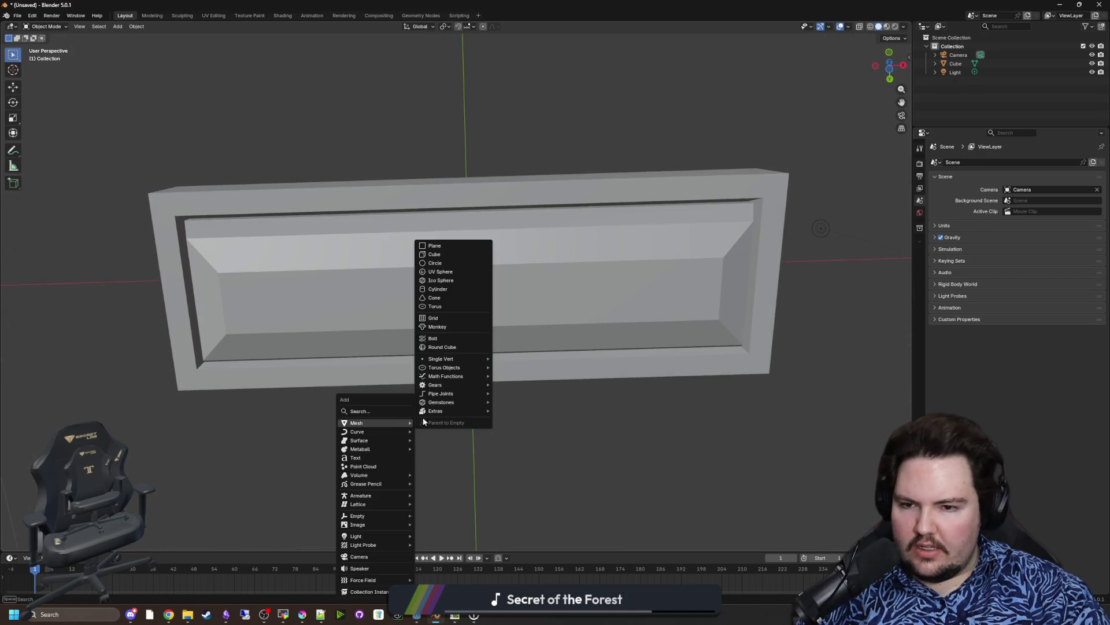
pyautogui.click(312, 295)
pyautogui.press('Tab')
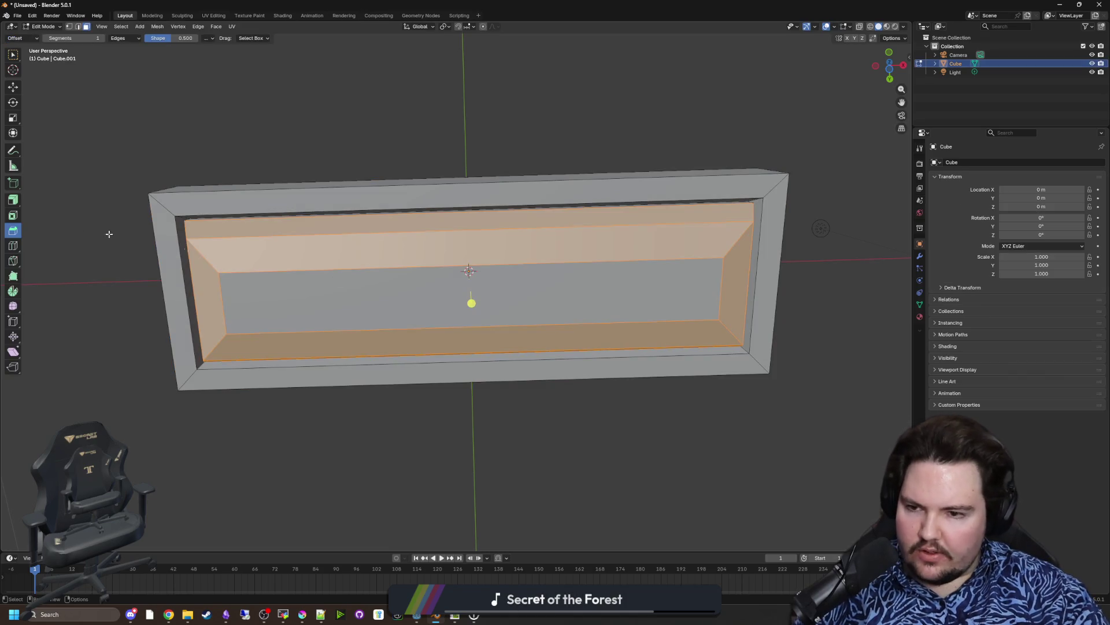
pyautogui.click(18, 247)
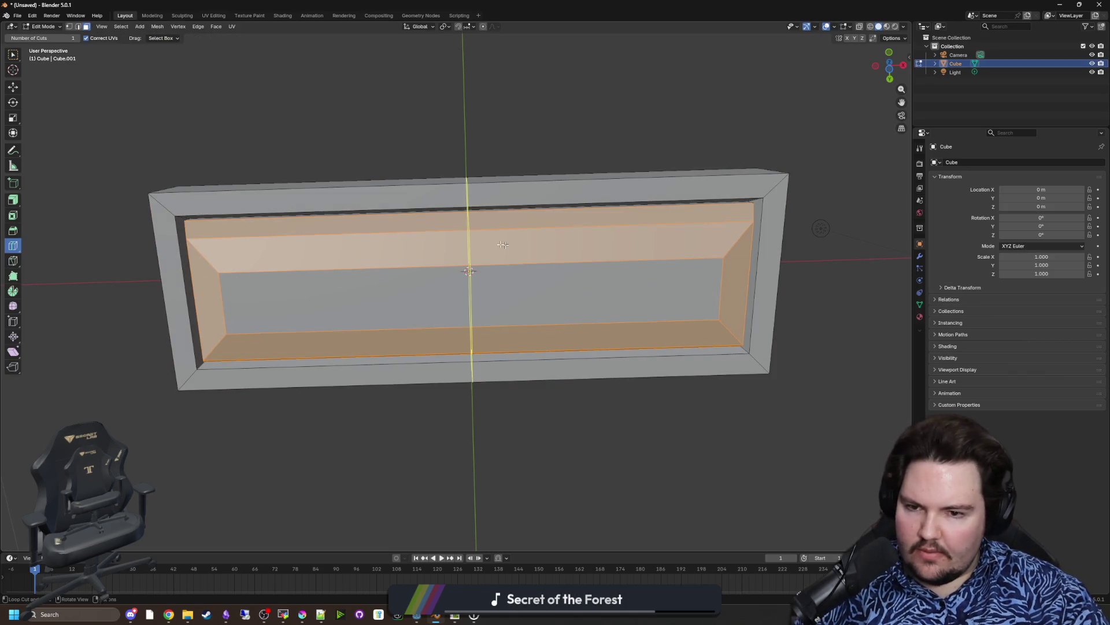
pyautogui.click(439, 237)
pyautogui.hotkey('ctrl', 'z')
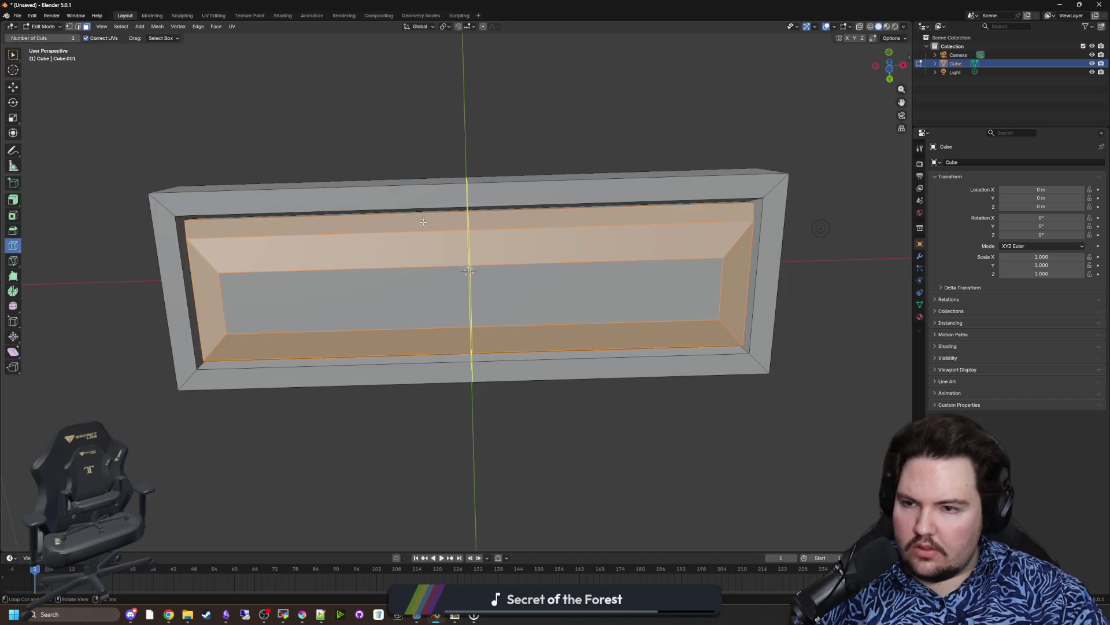
pyautogui.click(423, 221)
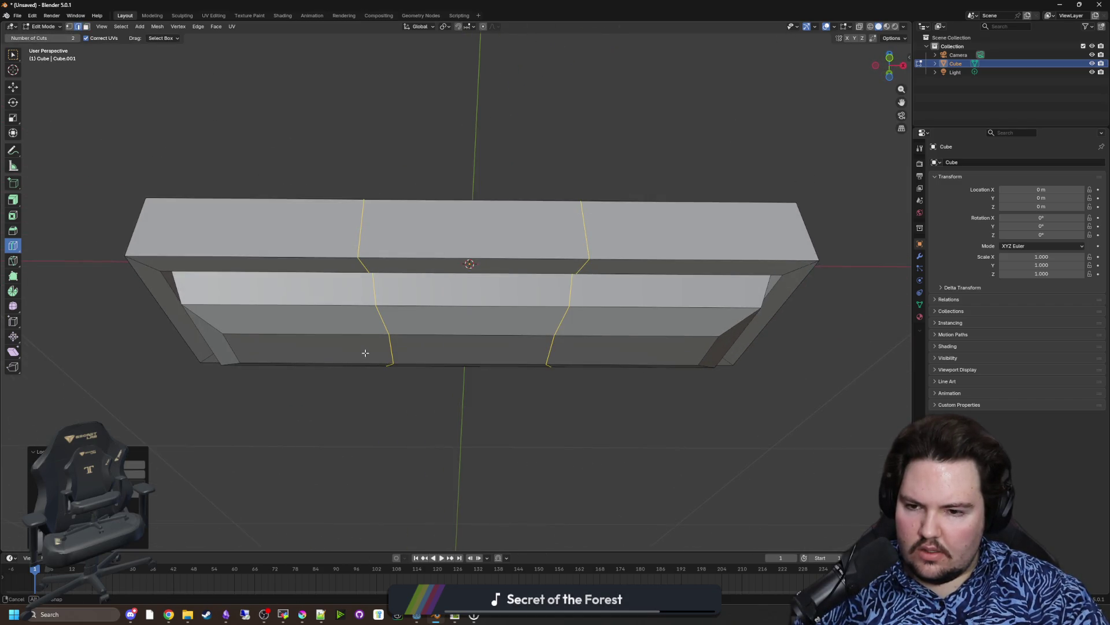
# Step: Select all of the frame's faces and bring up the apply-transforms menu in Object Mode
pyautogui.press('a')
pyautogui.press('Tab')
pyautogui.click(425, 480)
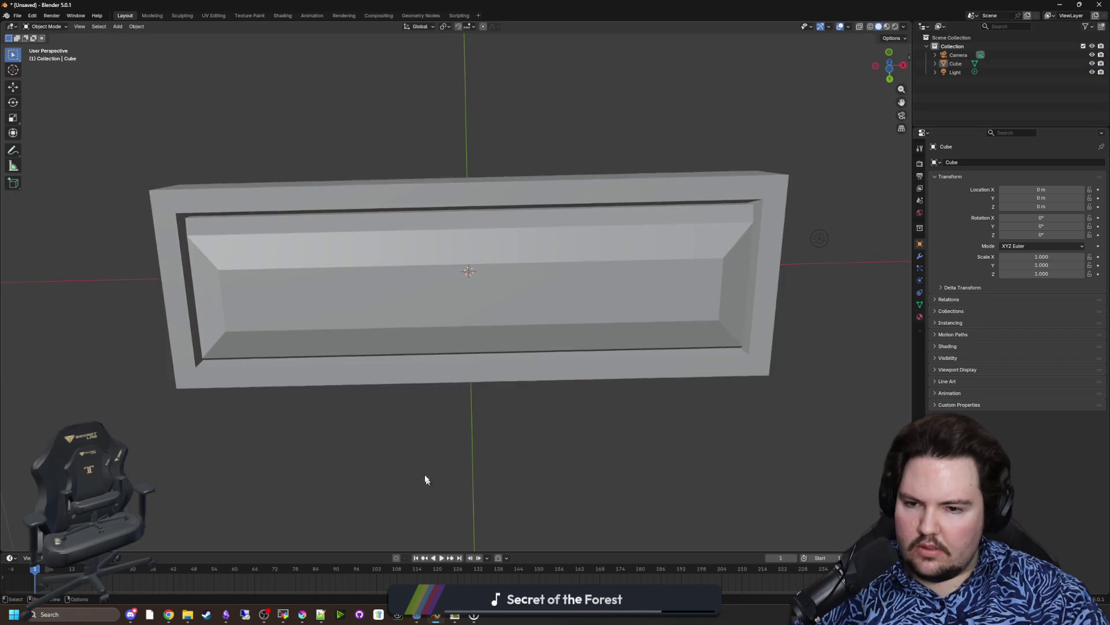
pyautogui.scroll(-3, 425, 480)
pyautogui.hotkey('ctrl', 'a')
pyautogui.press('Tab')
pyautogui.press('Tab')
pyautogui.hotkey('ctrl', 'a')
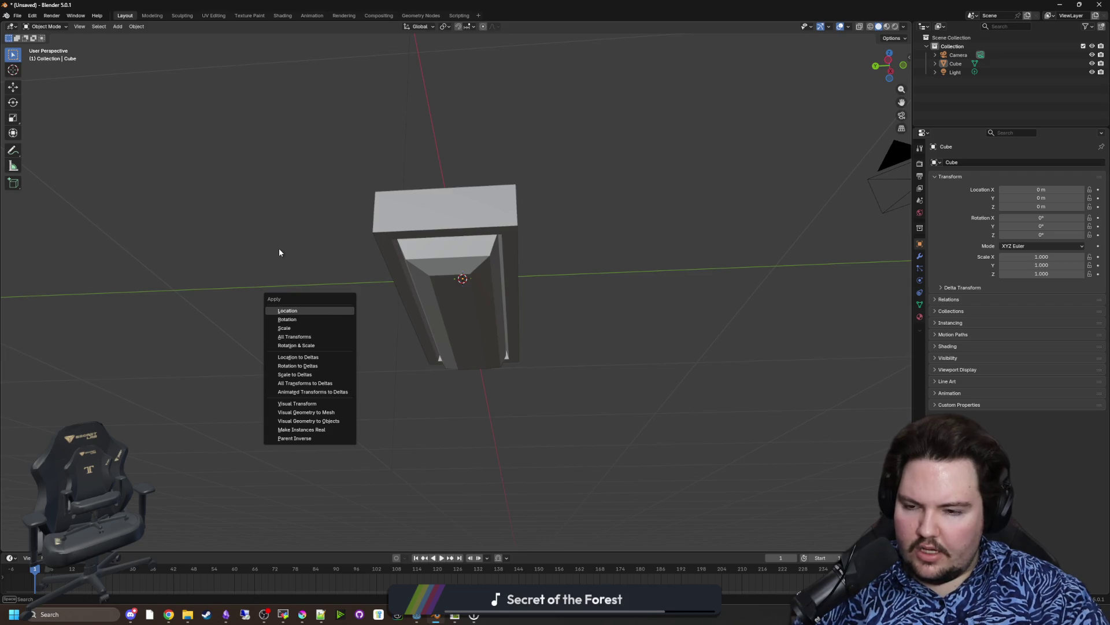
# Step: Add and delete a temporary cube, then add a flat Mesh > Plane
pyautogui.hotkey('shift', 'a')
pyautogui.moveTo(303, 290)
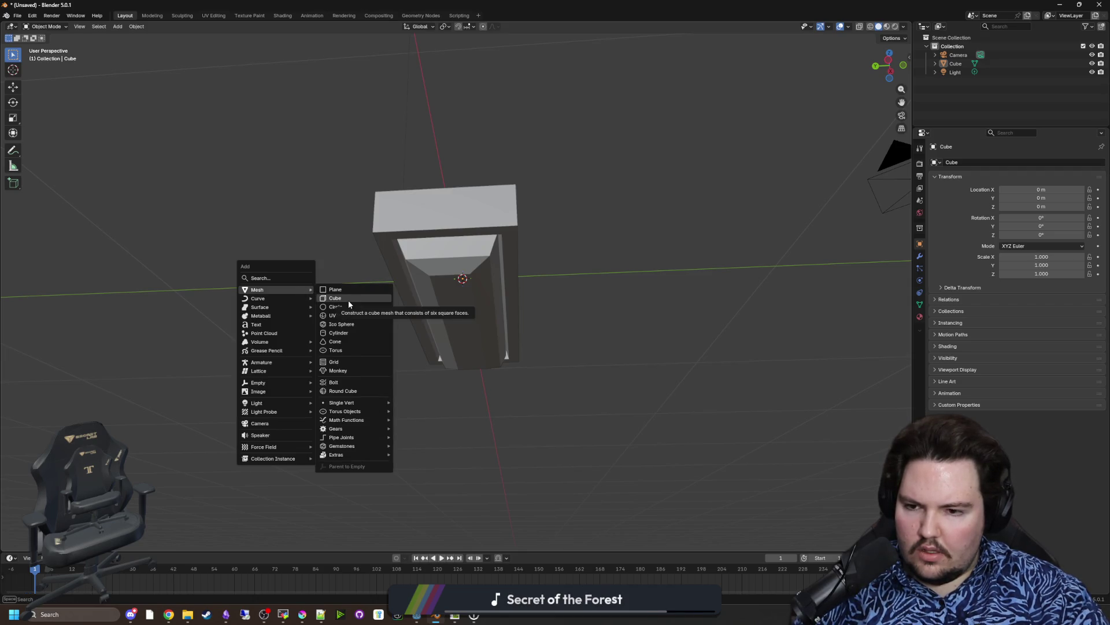
pyautogui.click(348, 300)
pyautogui.press('s')
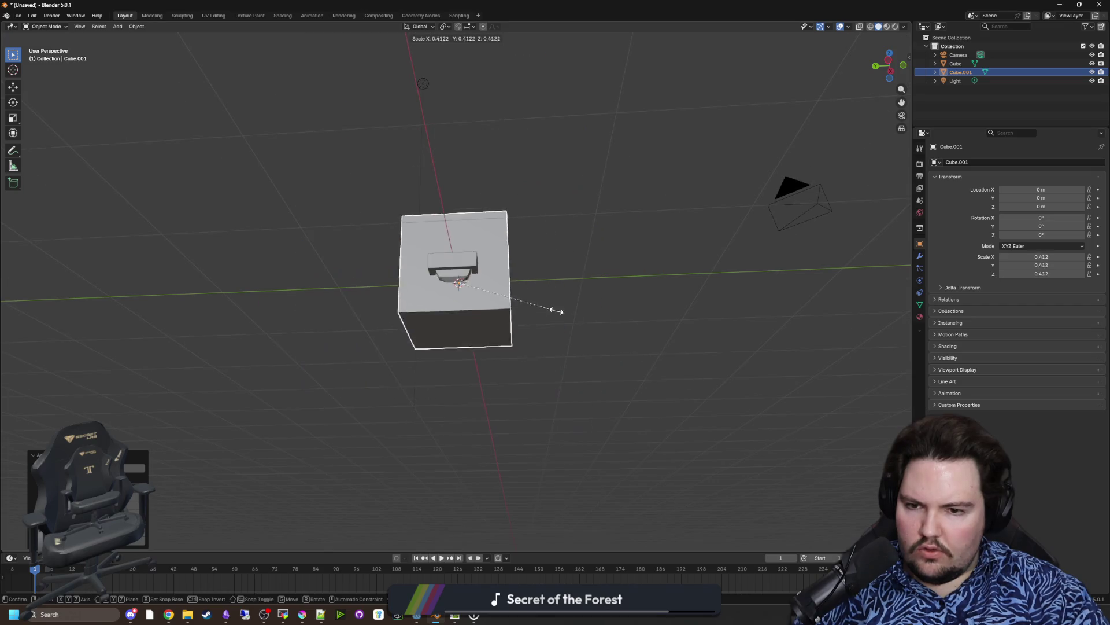
pyautogui.press('Escape')
pyautogui.moveTo(661, 358); pyautogui.dragTo(542, 392)
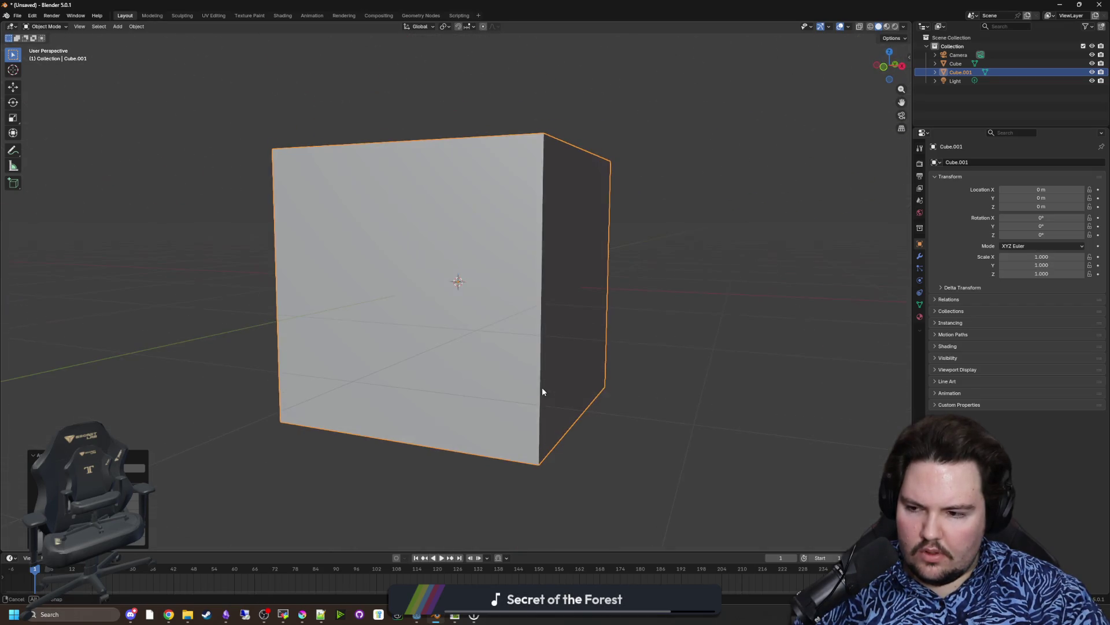
pyautogui.press('Delete')
pyautogui.scroll(5, 602, 397)
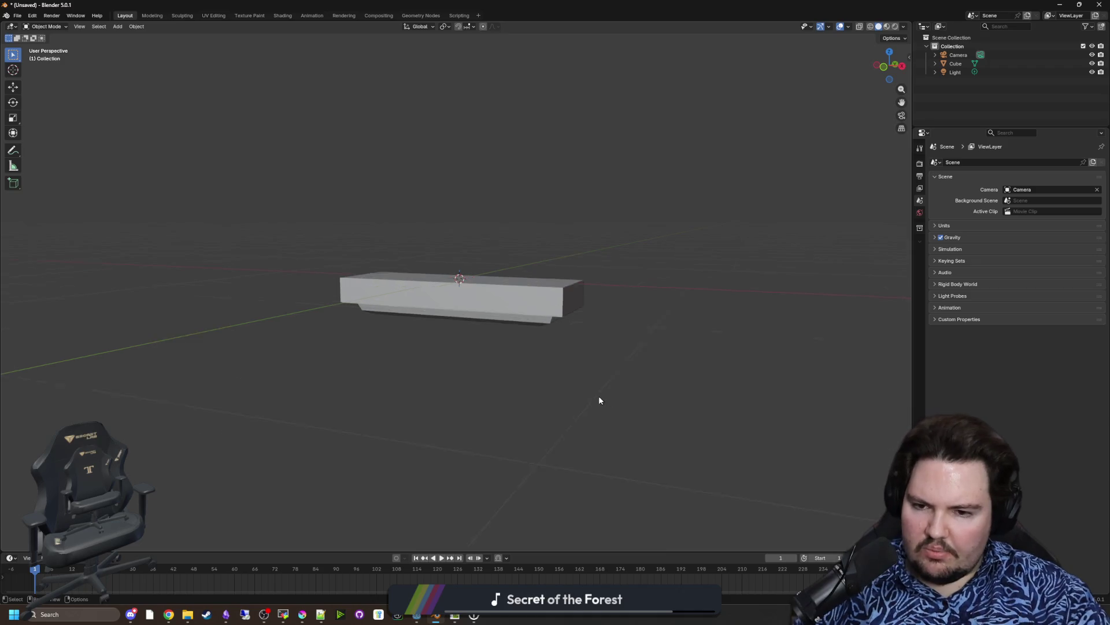
pyautogui.hotkey('shift', 'a')
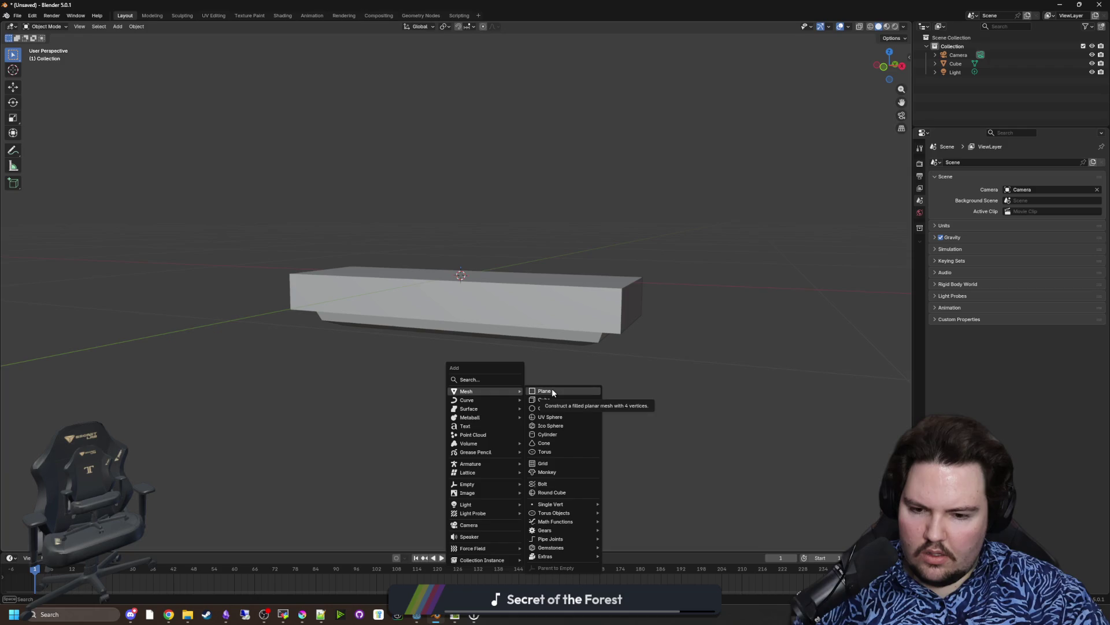
pyautogui.click(552, 391)
# Step: Rotate the plane 90° on Y to stand upright, shrink it, and lower it along Z into the fixture
pyautogui.press('s')
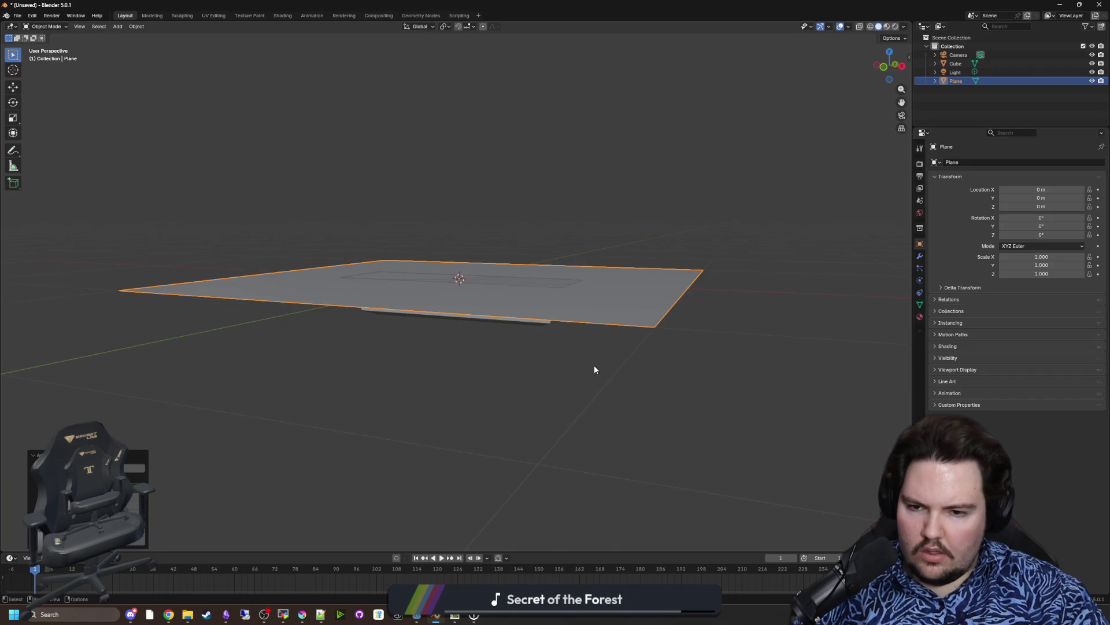
pyautogui.press('r')
pyautogui.press('y')
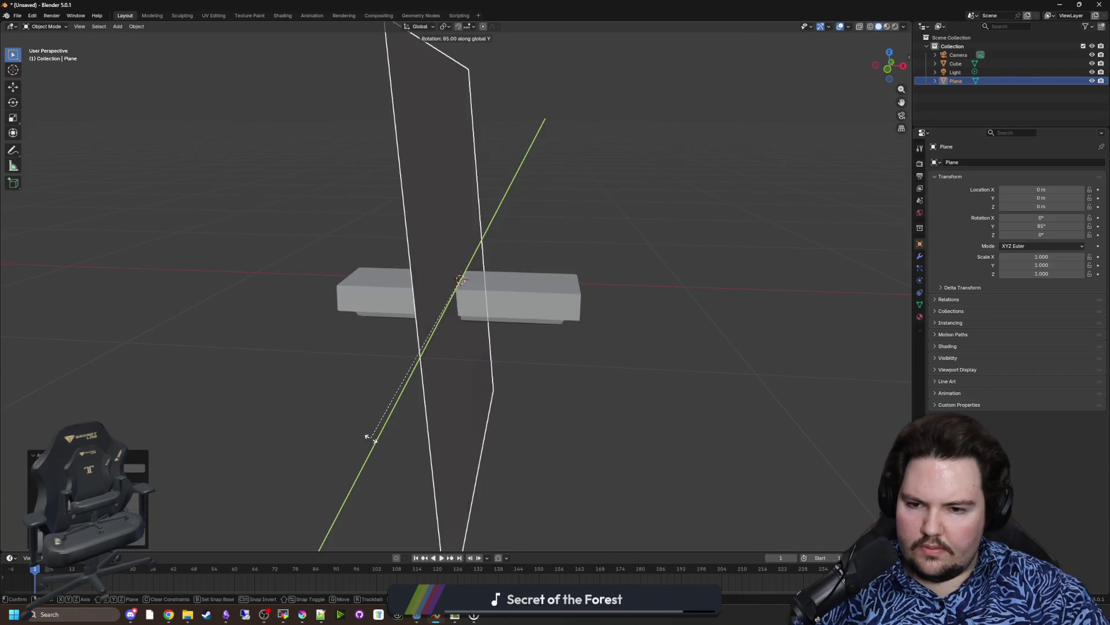
pyautogui.click(367, 421)
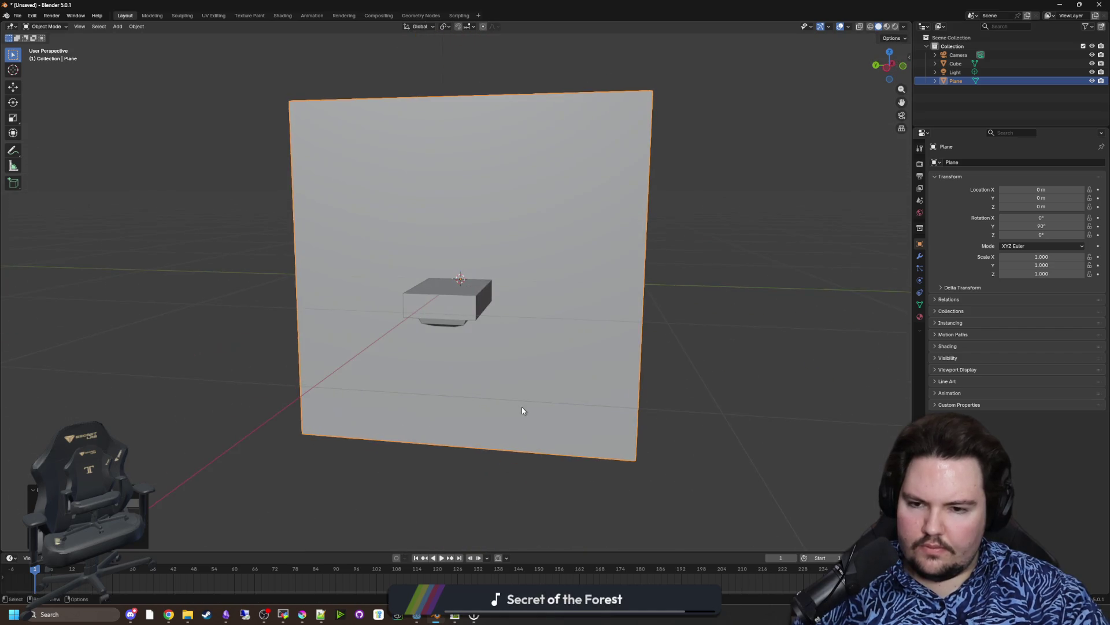
pyautogui.press('s')
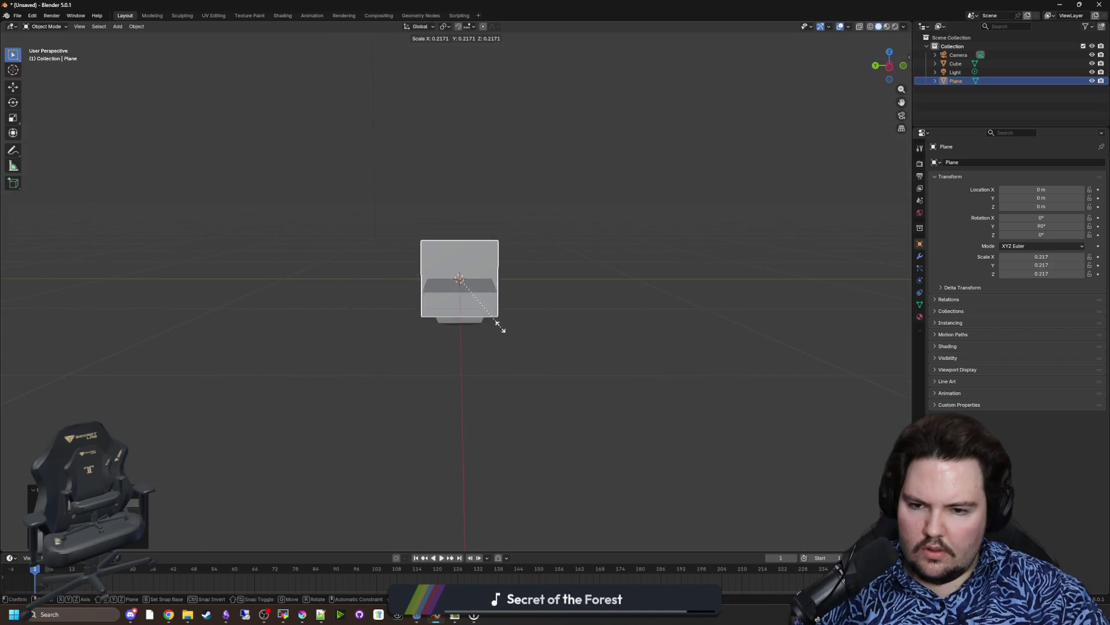
pyautogui.click(485, 322)
pyautogui.scroll(5, 529, 341)
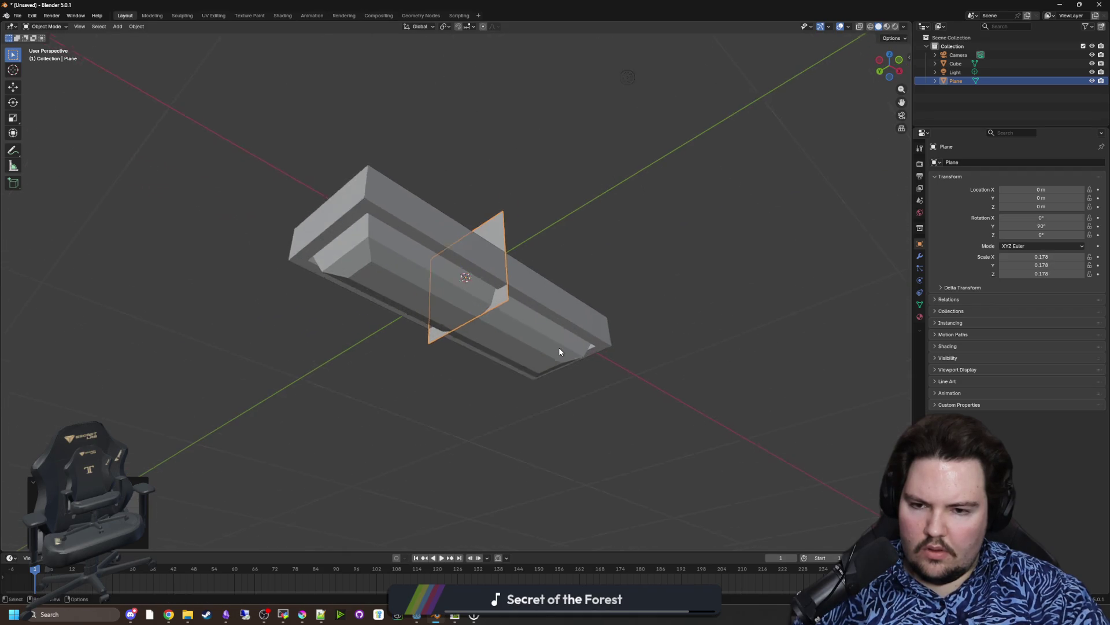
pyautogui.press('s')
pyautogui.click(592, 346)
pyautogui.press('g')
pyautogui.press('z')
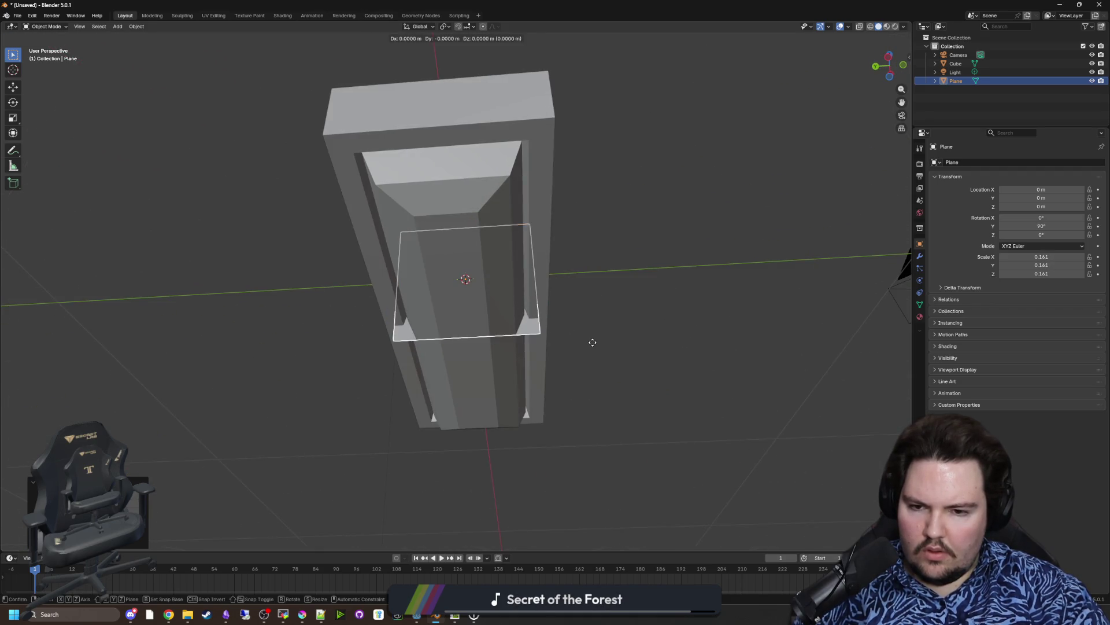
pyautogui.click(565, 357)
# Step: In Edit Mode, loop-cut the plane and bevel its bottom corner, about 0.45 m wide
pyautogui.press('Tab')
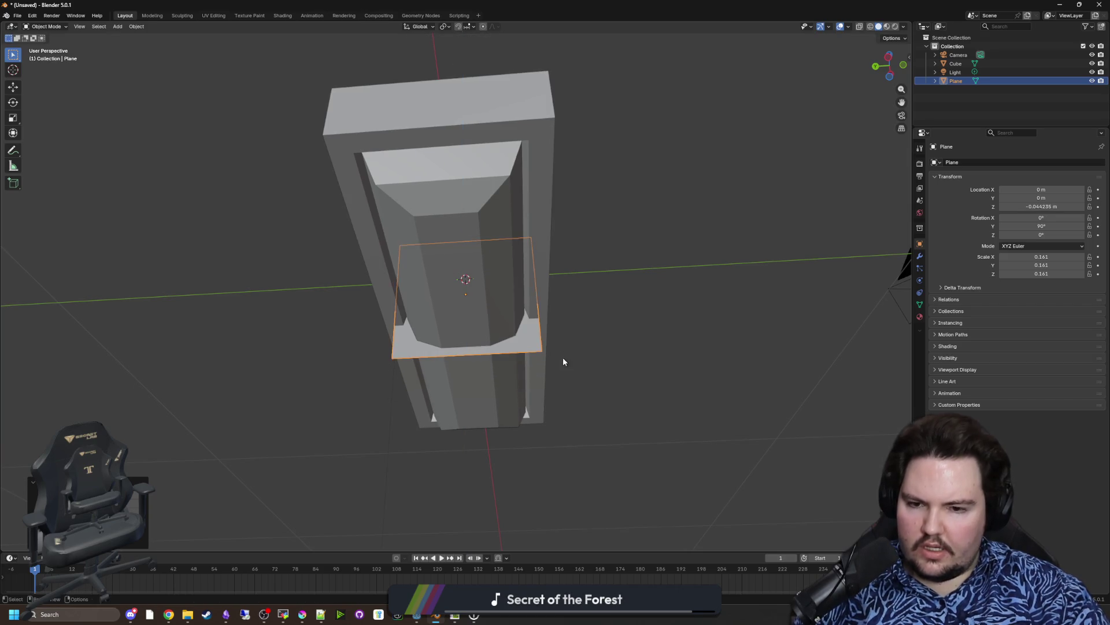
pyautogui.click(547, 354)
pyautogui.click(70, 27)
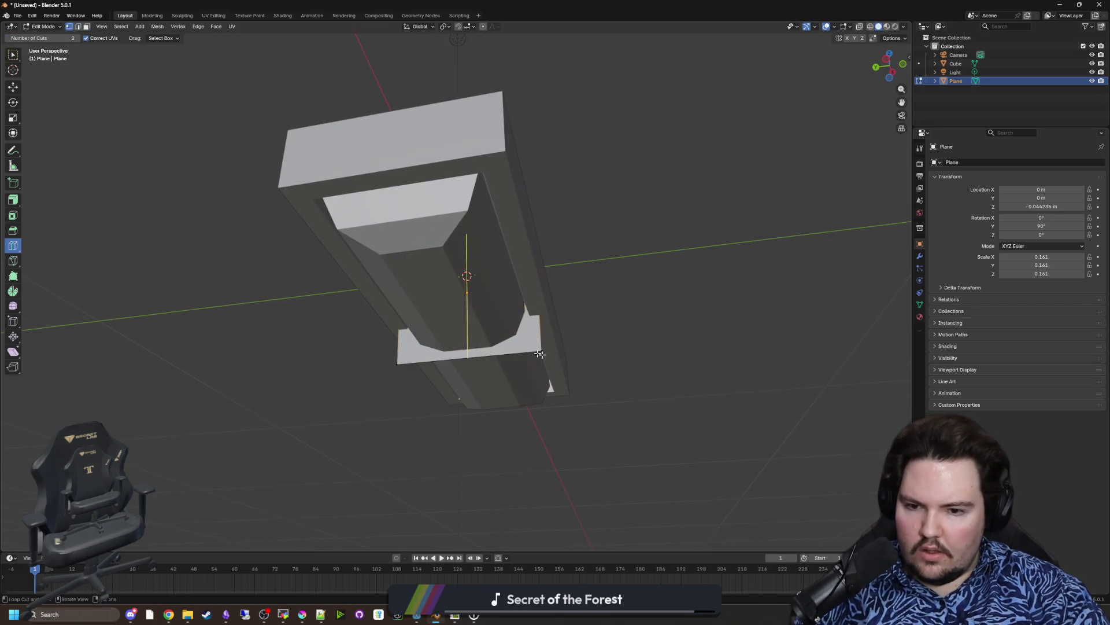
pyautogui.scroll(2, 557, 361)
pyautogui.press('w')
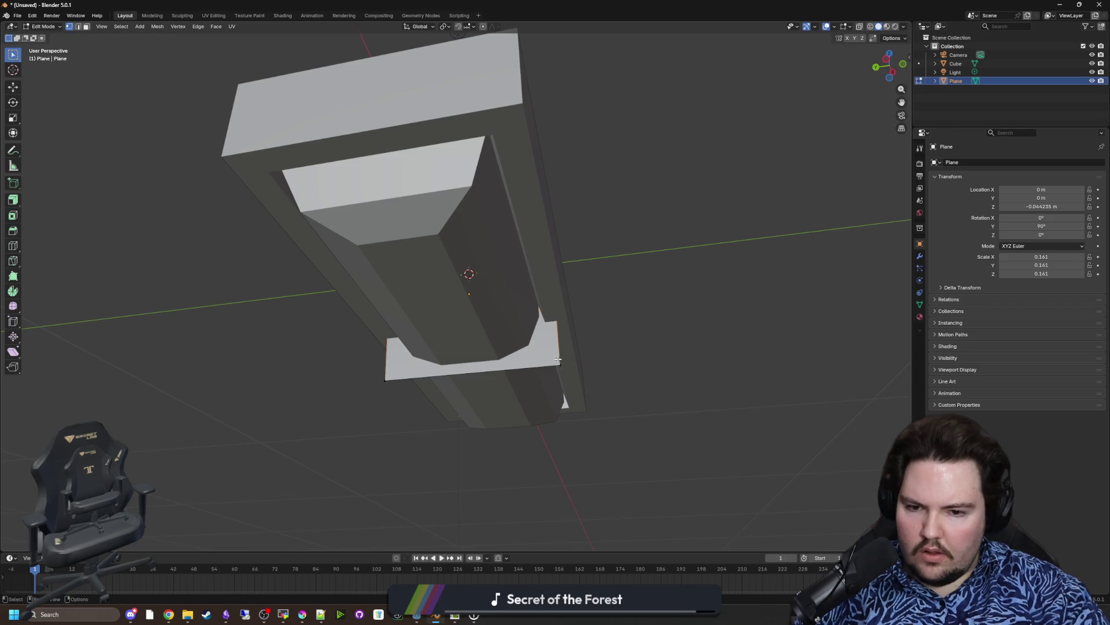
pyautogui.click(16, 228)
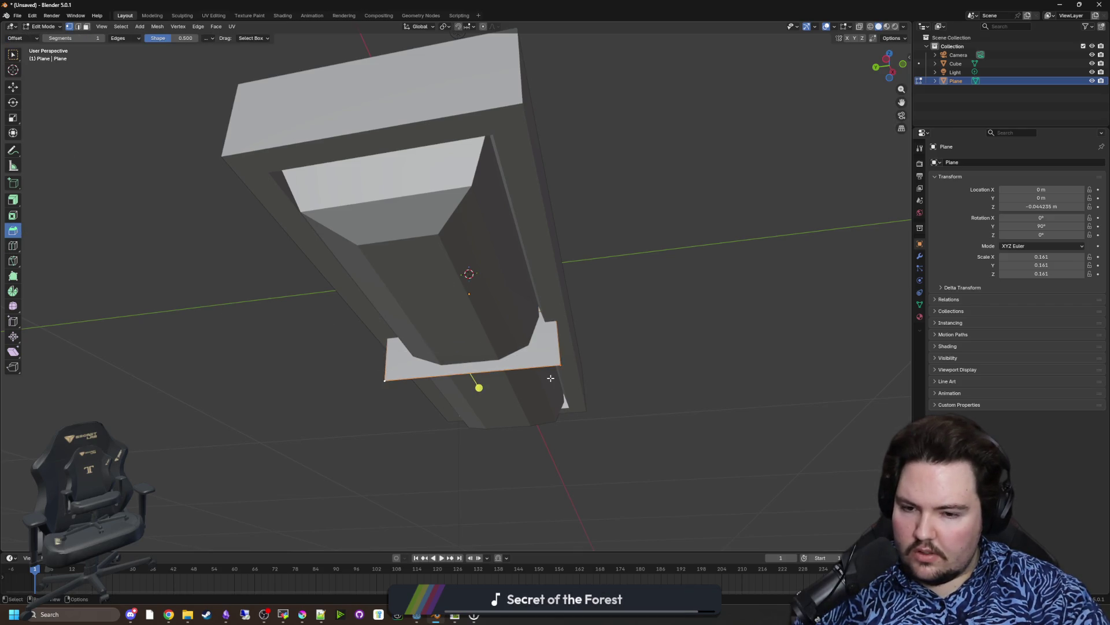
pyautogui.moveTo(478, 387)
pyautogui.mouseDown()
pyautogui.moveTo(495, 409)
pyautogui.moveTo(416, 420)
pyautogui.mouseUp()
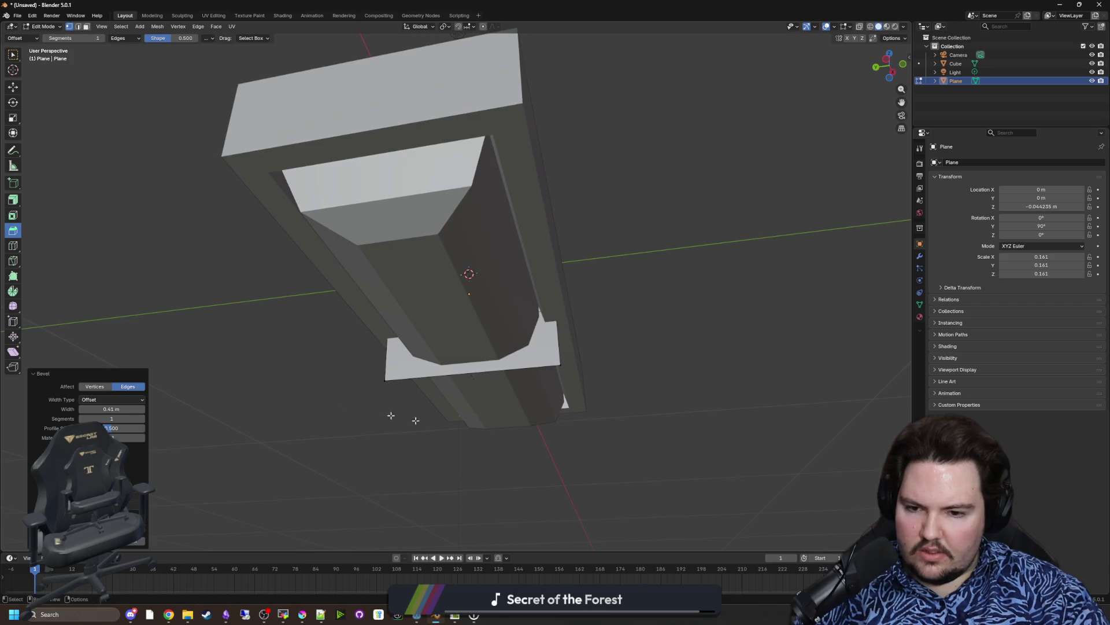
pyautogui.click(96, 387)
pyautogui.moveTo(497, 361)
pyautogui.mouseDown()
pyautogui.moveTo(520, 354)
pyautogui.moveTo(488, 358)
pyautogui.moveTo(512, 355)
pyautogui.moveTo(502, 359)
pyautogui.mouseUp()
pyautogui.moveTo(124, 411); pyautogui.dragTo(121, 411)
pyautogui.moveTo(498, 364)
pyautogui.mouseDown()
pyautogui.moveTo(491, 234)
pyautogui.moveTo(538, 257)
pyautogui.moveTo(537, 269)
pyautogui.mouseUp()
# Step: Delete the unwanted fin vertices and raise the remaining top edge along Z into the housing
pyautogui.press('x')
pyautogui.click(381, 173)
pyautogui.click(507, 238)
pyautogui.moveTo(507, 239); pyautogui.dragTo(542, 353)
pyautogui.press('g')
pyautogui.press('z')
pyautogui.click(520, 308)
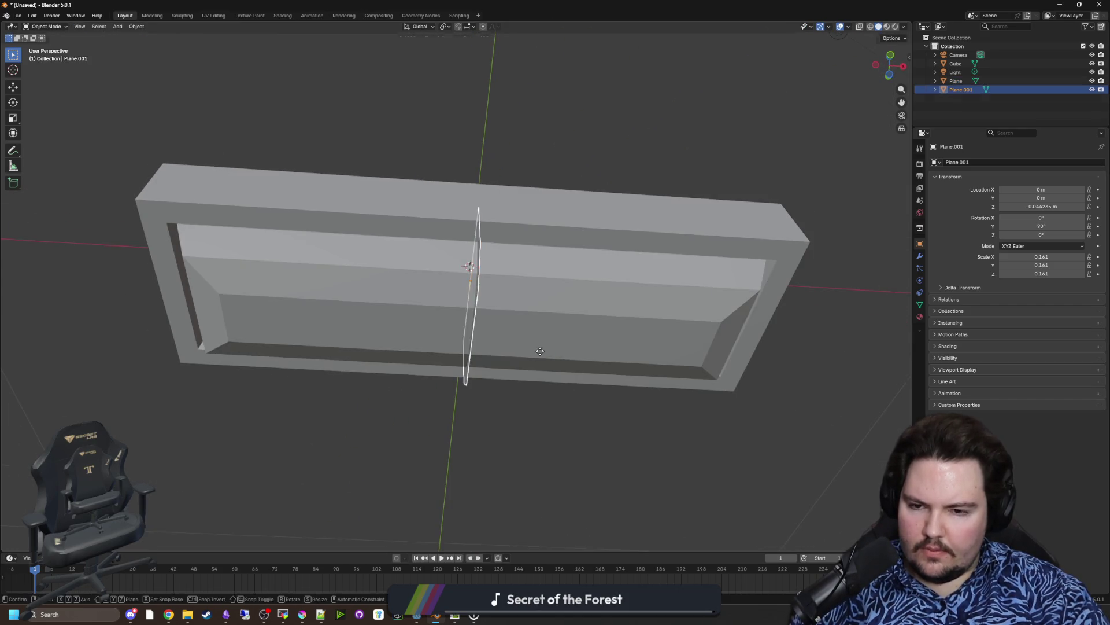
# Step: Duplicate the bracket, shift the copy along X, and add a Mirror modifier to it
pyautogui.press('p')
pyautogui.click(543, 354)
pyautogui.press('Tab')
pyautogui.press('g')
pyautogui.press('x')
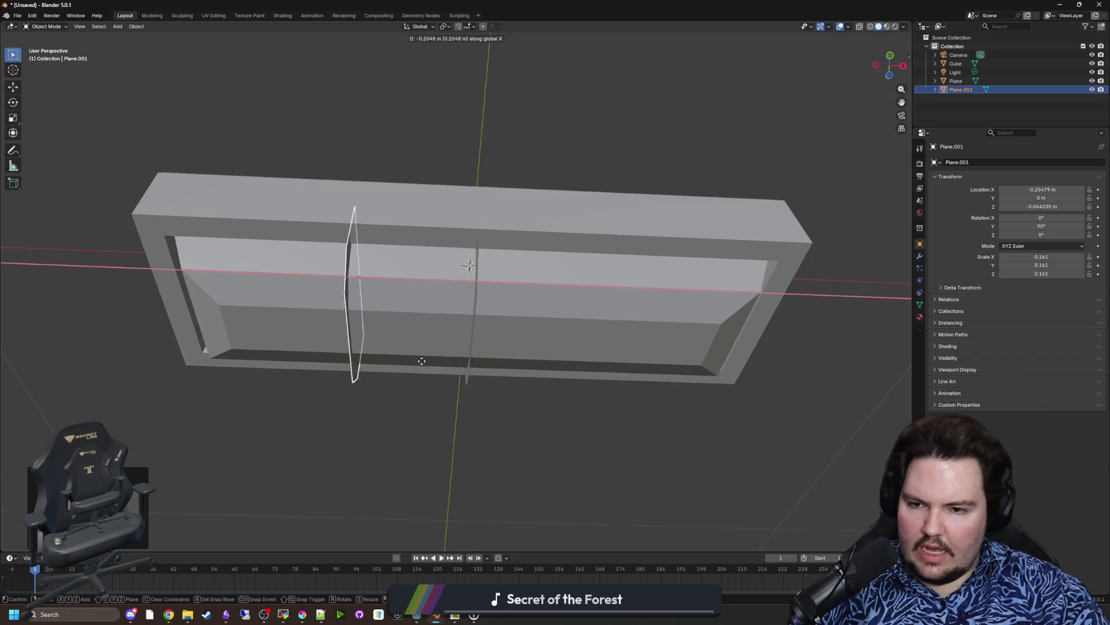
pyautogui.click(868, 281)
pyautogui.click(919, 255)
pyautogui.click(973, 160)
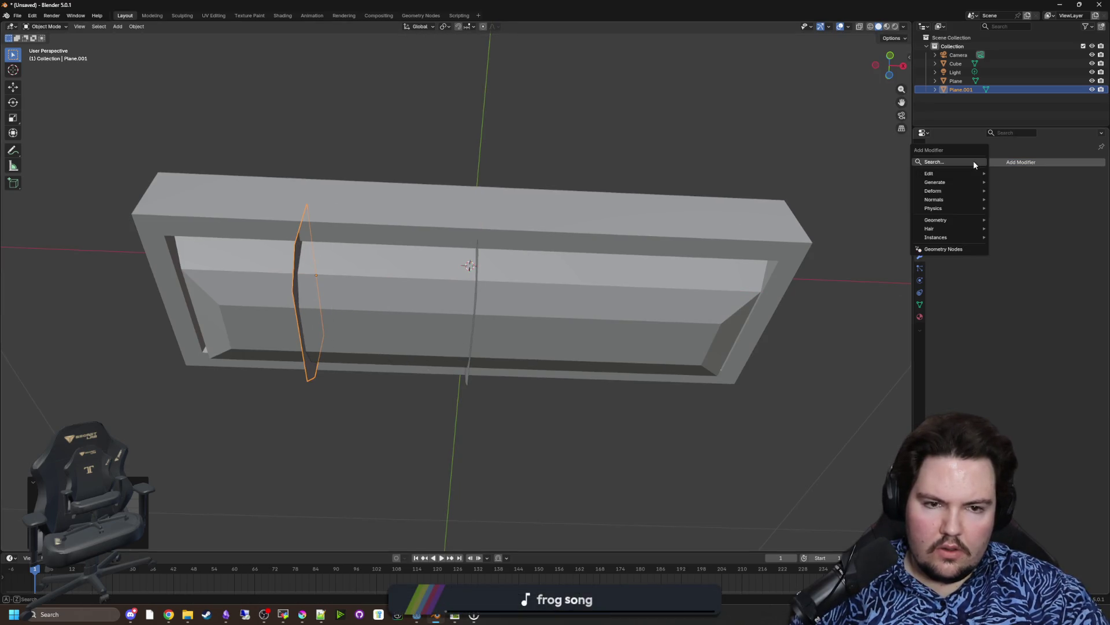
pyautogui.press('Return')
# Step: Reset the copy's origin and set its Mirror modifier to mirror across the Z axis
pyautogui.rightClick(402, 305)
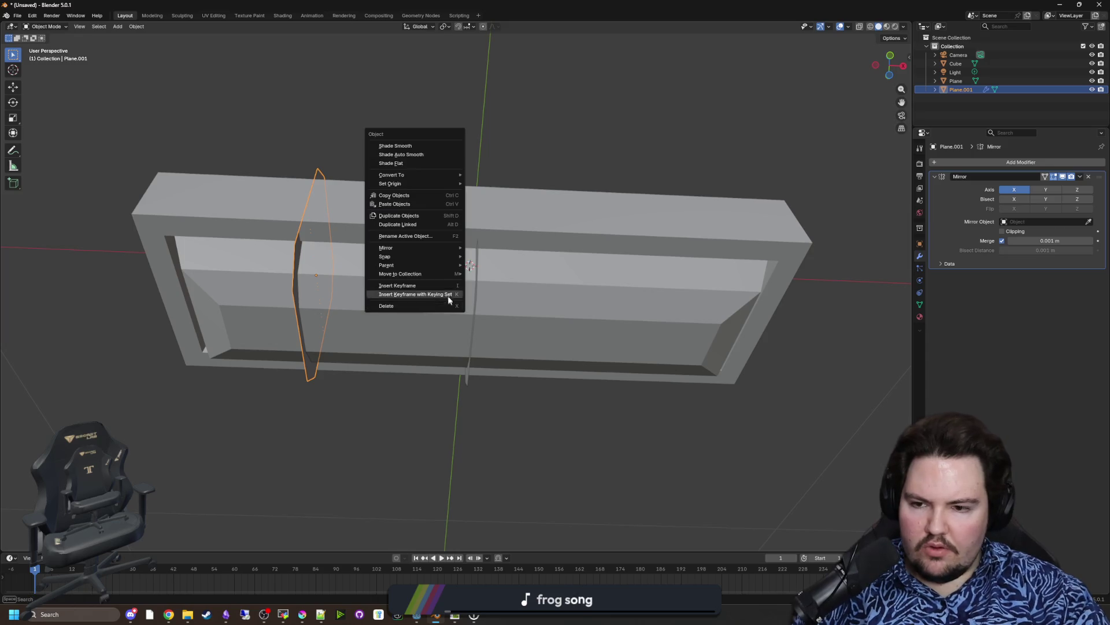
pyautogui.moveTo(421, 179)
pyautogui.click(508, 207)
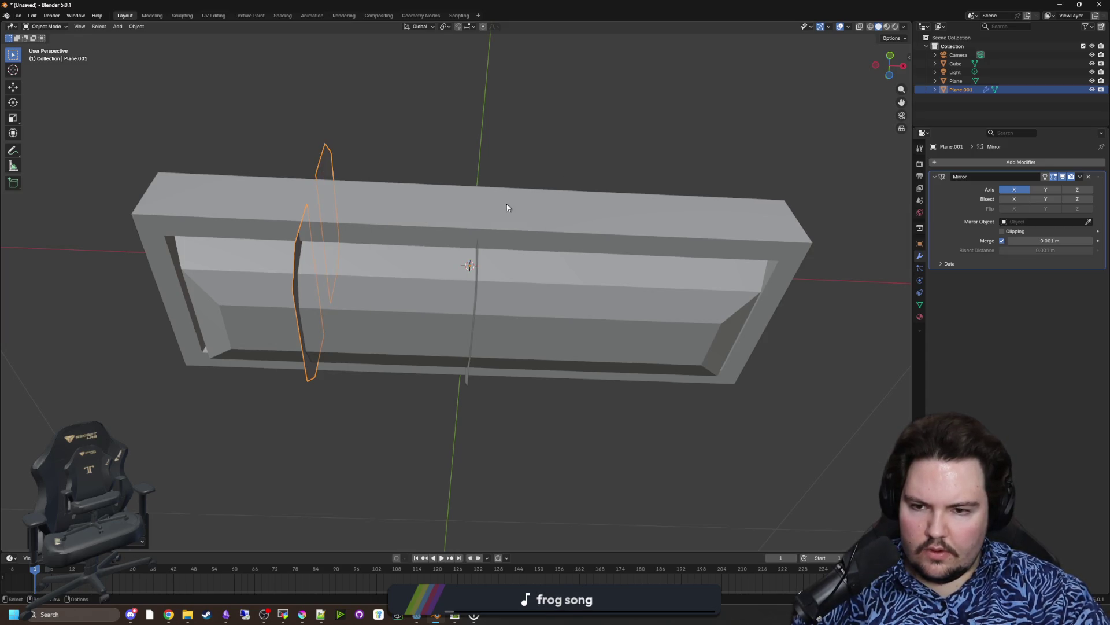
pyautogui.click(1037, 188)
pyautogui.click(1076, 189)
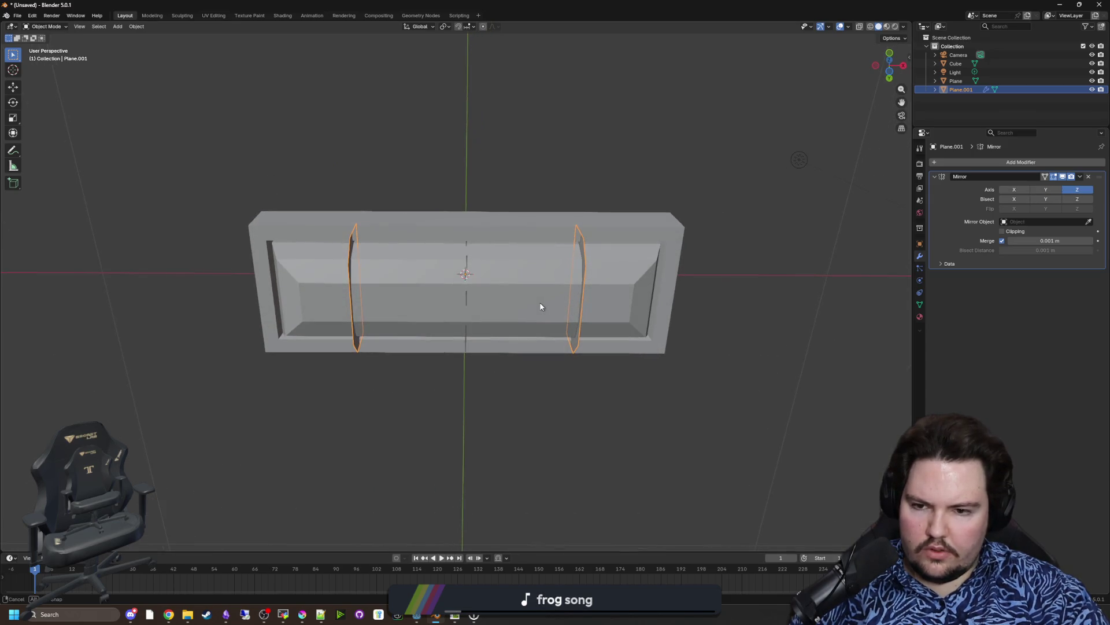
pyautogui.press('Tab')
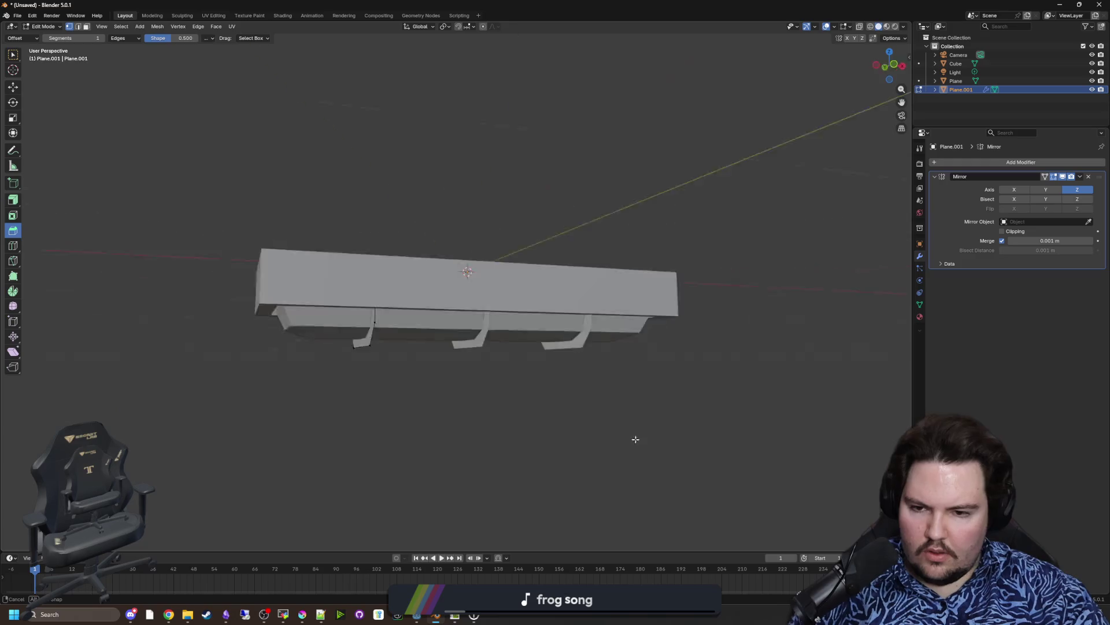
pyautogui.moveTo(615, 410)
pyautogui.mouseDown()
pyautogui.moveTo(526, 404)
pyautogui.moveTo(613, 414)
pyautogui.moveTo(523, 436)
pyautogui.moveTo(598, 415)
pyautogui.moveTo(384, 426)
pyautogui.moveTo(467, 344)
pyautogui.mouseUp()
# Step: Select the middle bracket, housing and side brackets, and apply the Mirror modifier
pyautogui.press('Tab')
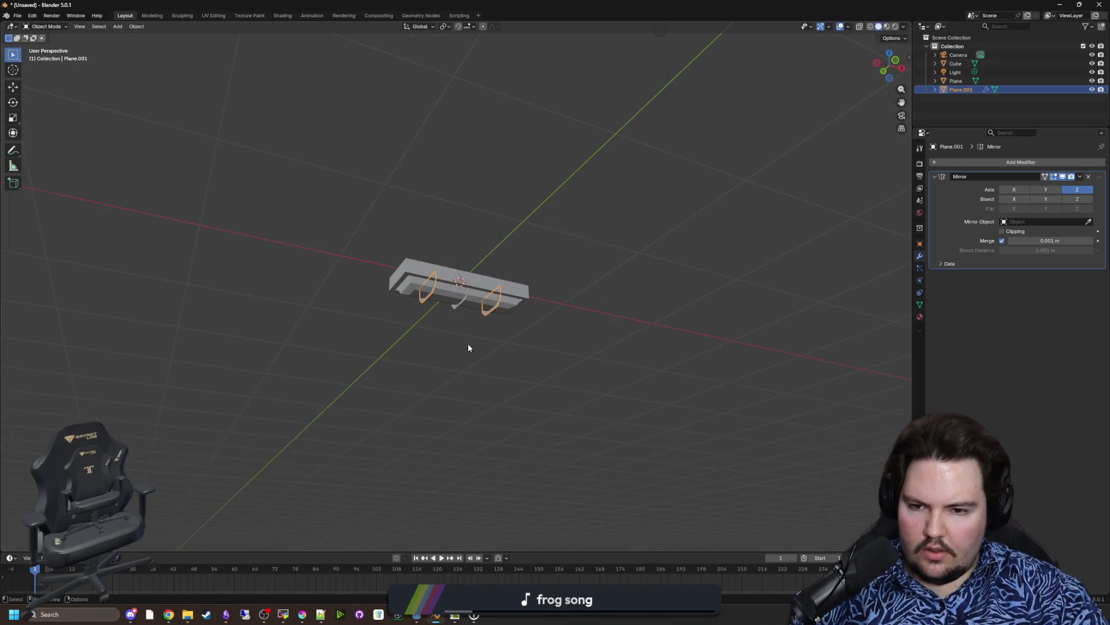
pyautogui.scroll(5, 468, 344)
pyautogui.scroll(2, 515, 352)
pyautogui.click(495, 332)
pyautogui.keyDown('shift'); pyautogui.click(501, 280); pyautogui.keyUp('shift')
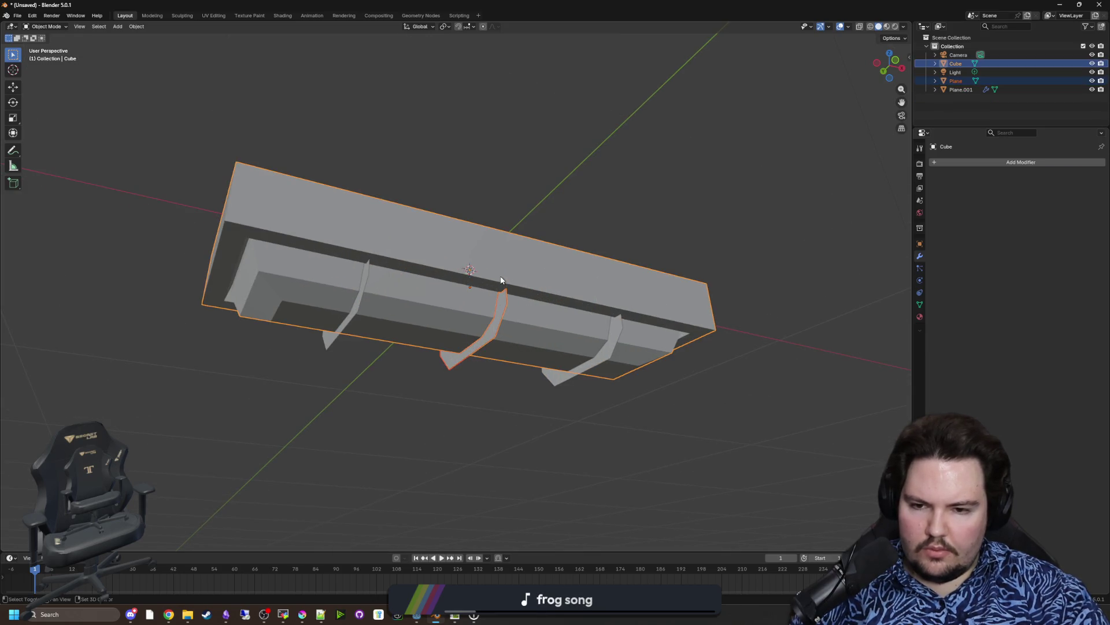
pyautogui.keyDown('shift'); pyautogui.click(363, 282); pyautogui.keyUp('shift')
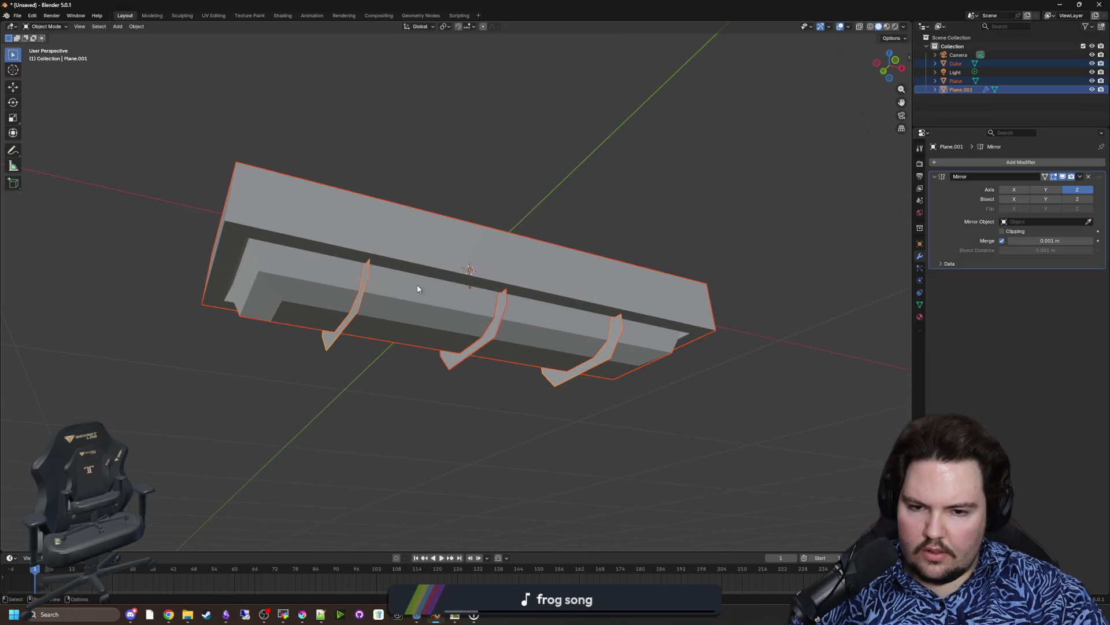
pyautogui.click(1080, 177)
pyautogui.click(1055, 190)
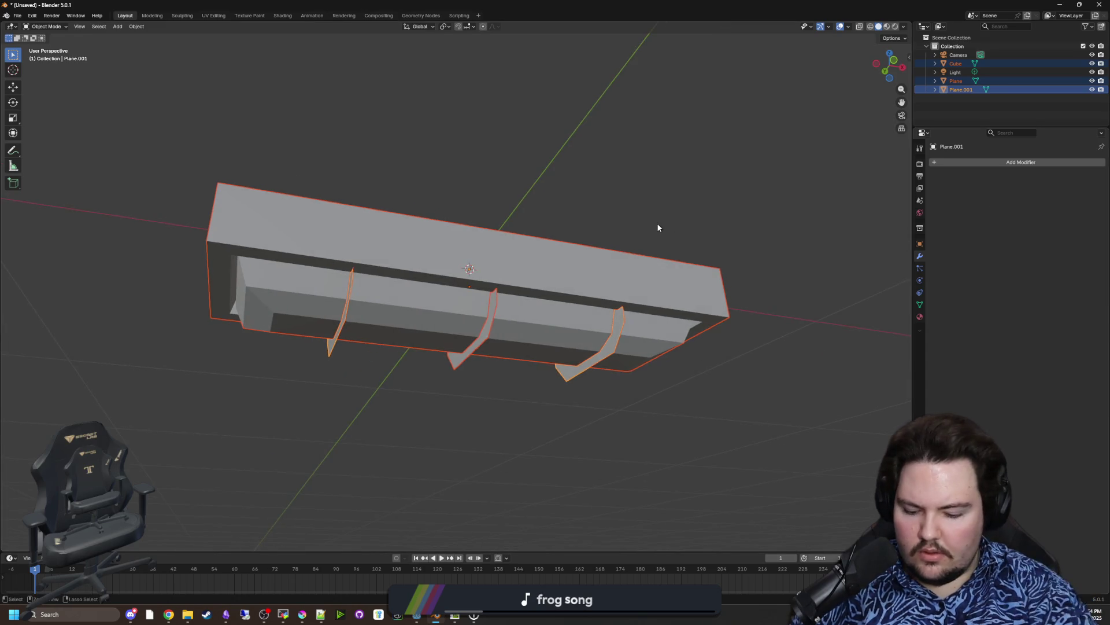
# Step: Join the housing and brackets with Ctrl+J into one fixture object and enter its Edit Mode
pyautogui.hotkey('ctrl', 'j')
pyautogui.hotkey('alt', 'a')
pyautogui.click(557, 305)
pyautogui.press('Tab')
pyautogui.press('Tab')
pyautogui.press('Tab')
pyautogui.press('Tab')
pyautogui.click(920, 316)
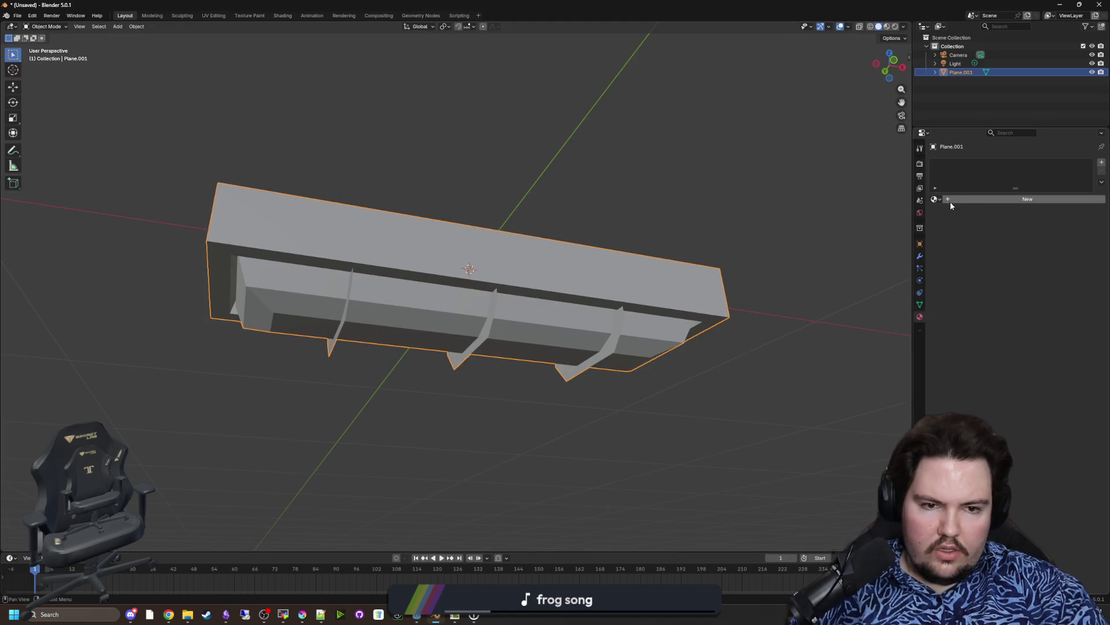
# Step: Add two material slots with new materials named 'metal' and 'GLASS'
pyautogui.click(1102, 164)
pyautogui.click(984, 200)
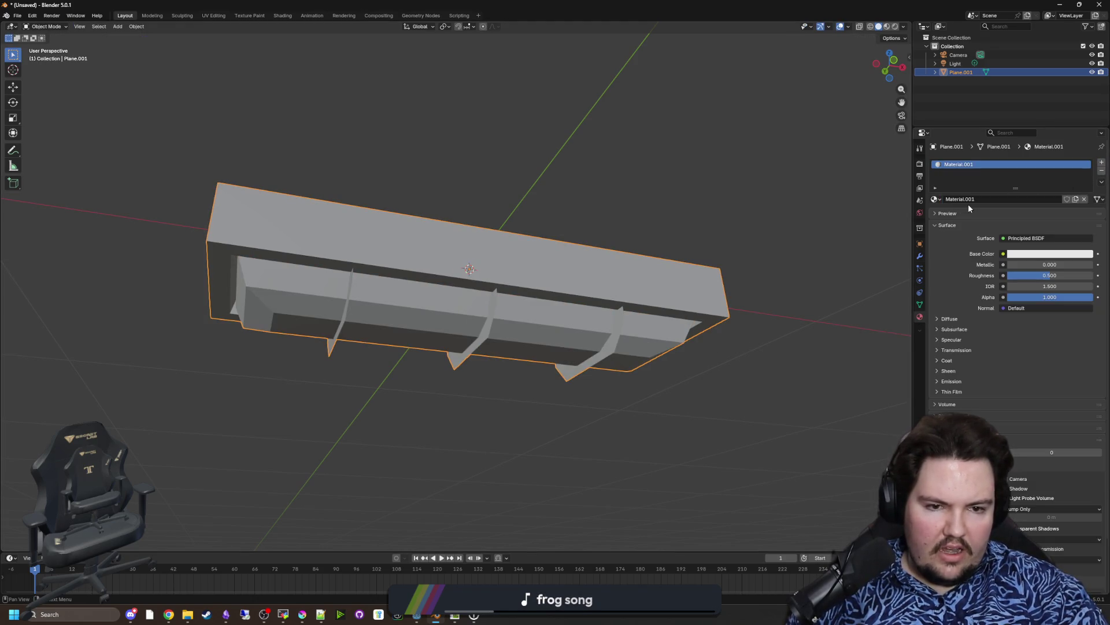
pyautogui.click(1016, 197)
pyautogui.write('met')
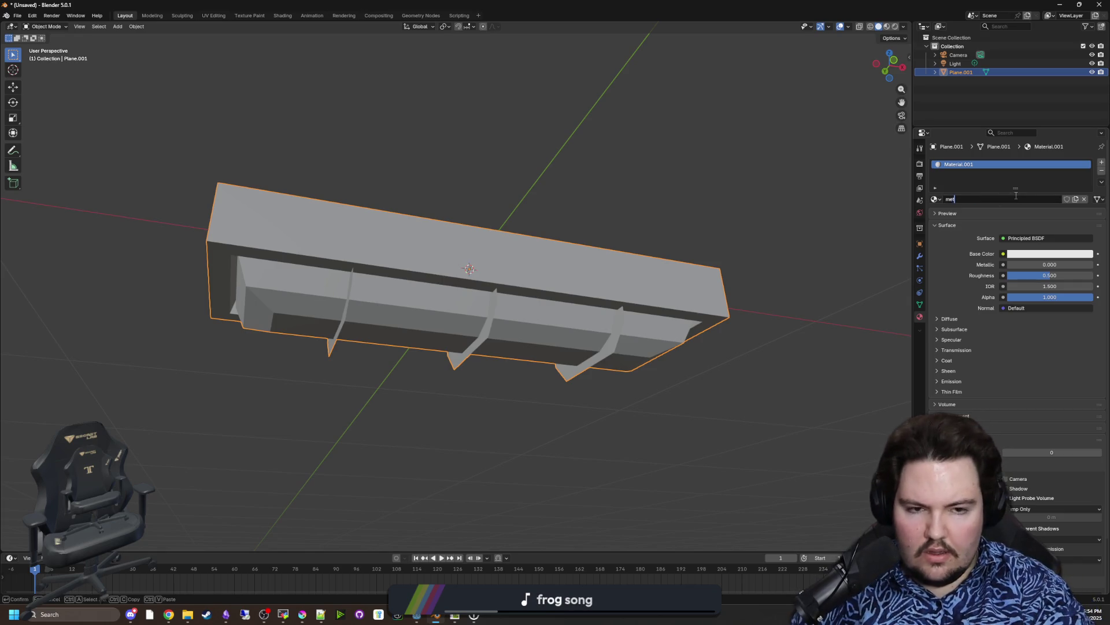
pyautogui.write('al')
pyautogui.press('Return')
pyautogui.click(1102, 162)
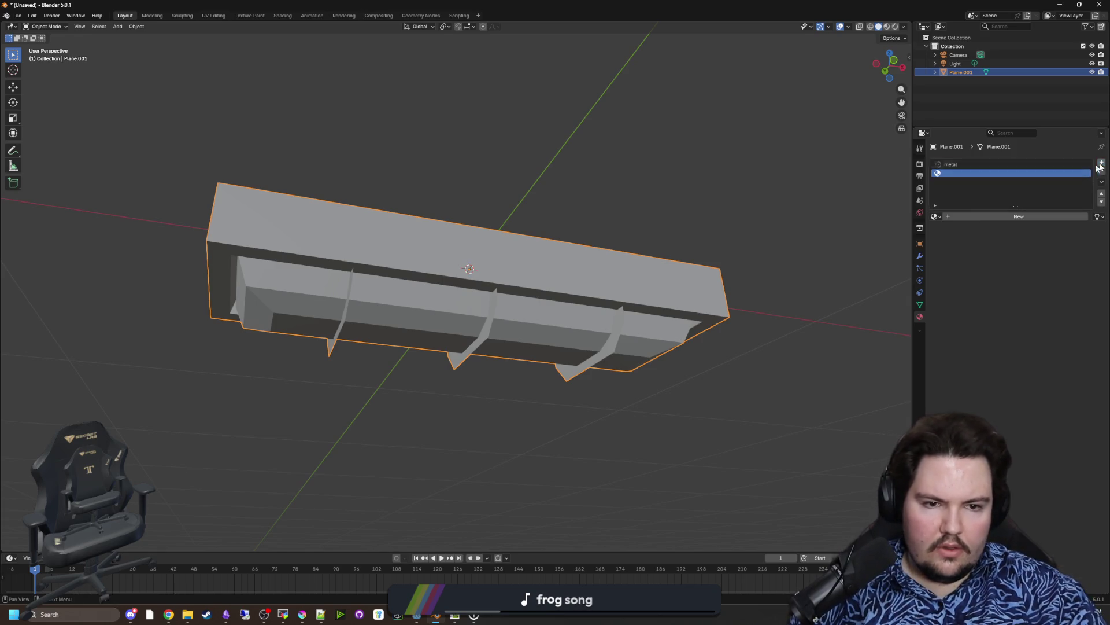
pyautogui.click(956, 217)
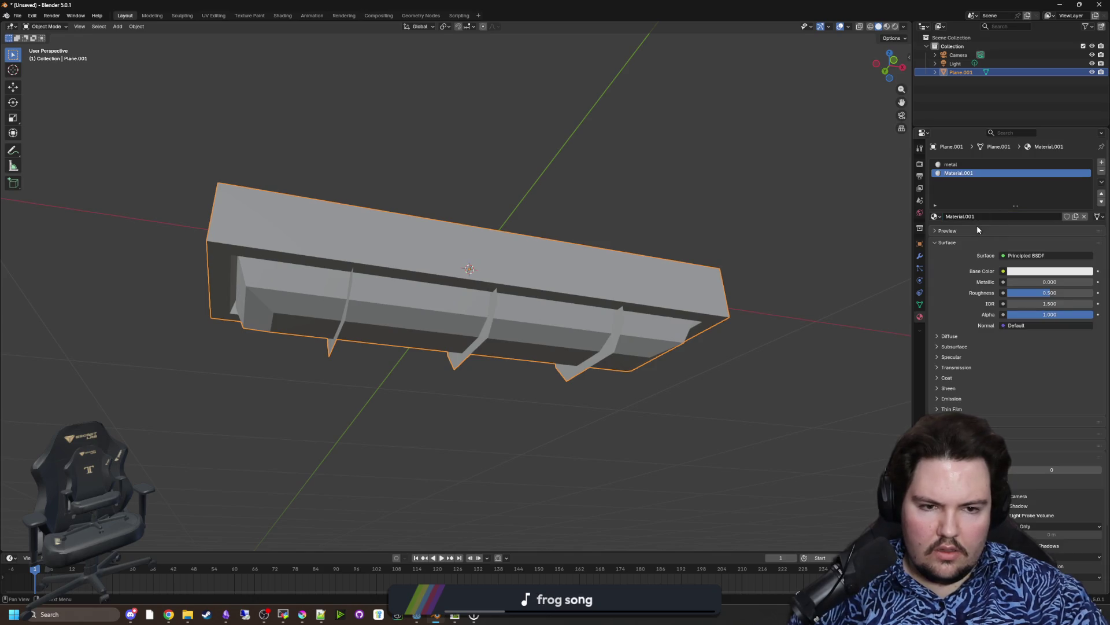
pyautogui.click(977, 230)
pyautogui.click(988, 215)
pyautogui.write('GLASS')
pyautogui.press('Return')
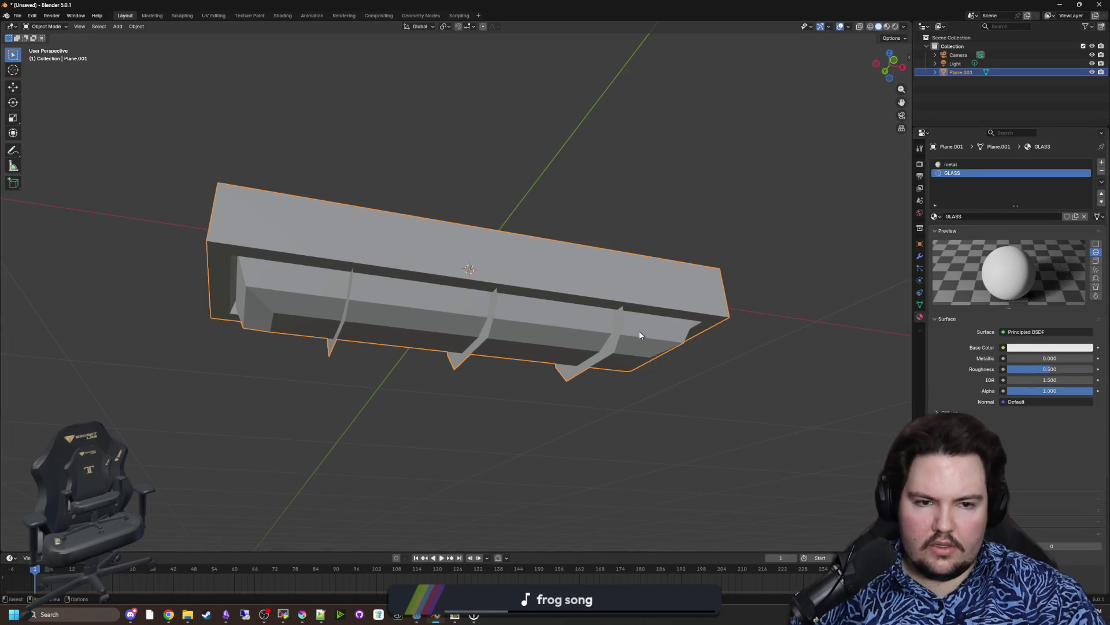
# Step: In Edit Mode with X-ray enabled, try selecting edge loops around the fixture frame
pyautogui.press('Tab')
pyautogui.scroll(3, 382, 326)
pyautogui.hotkey('alt', 'a')
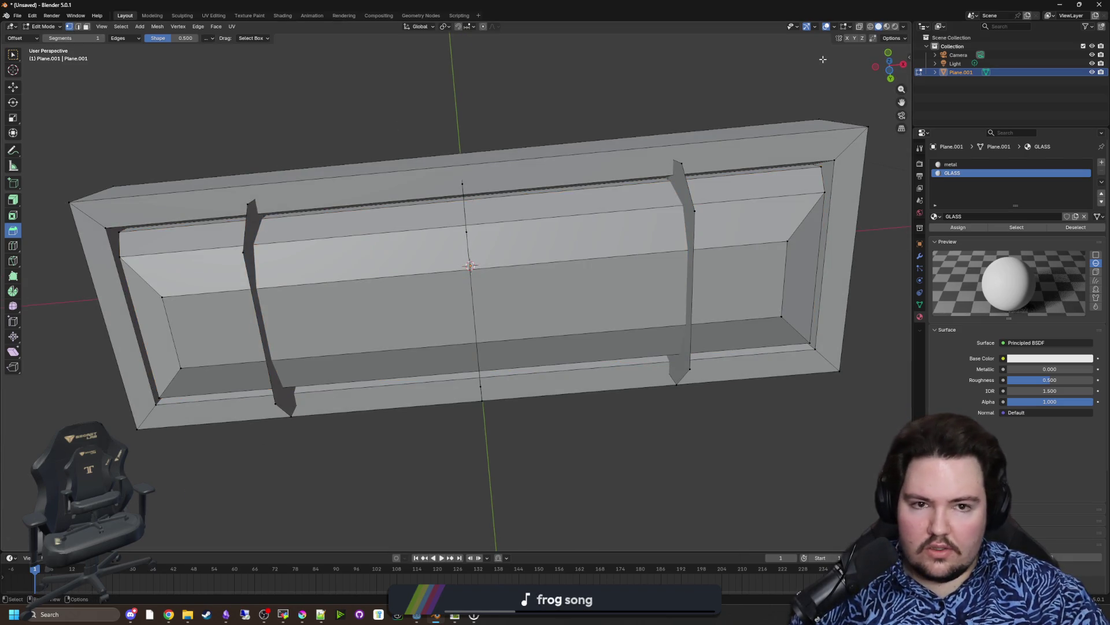
pyautogui.click(859, 27)
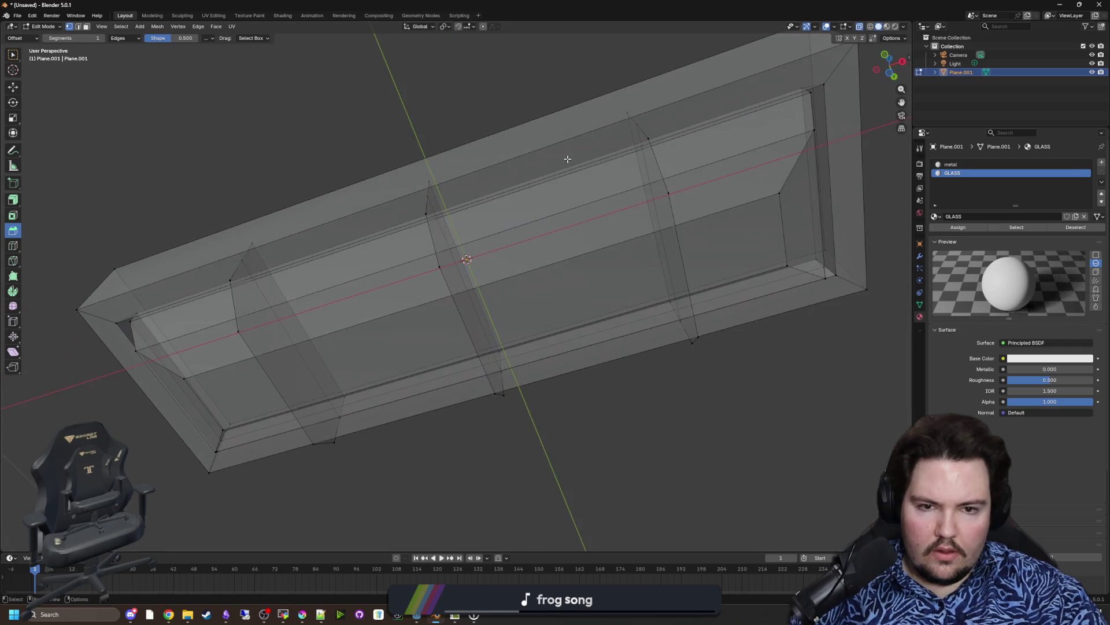
pyautogui.keyDown('alt'); pyautogui.click(806, 93); pyautogui.keyUp('alt')
pyautogui.keyDown('alt'); pyautogui.keyDown('shift'); pyautogui.click(808, 99); pyautogui.keyUp('shift'); pyautogui.keyUp('alt')
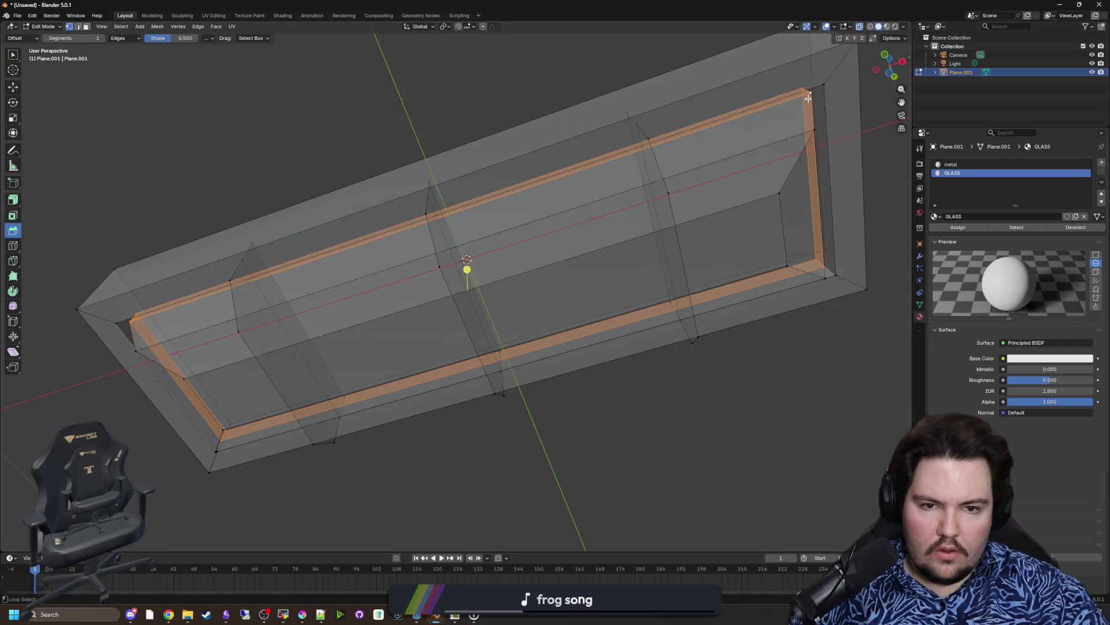
pyautogui.keyDown('alt'); pyautogui.keyDown('shift'); pyautogui.click(808, 135); pyautogui.keyUp('shift'); pyautogui.keyUp('alt')
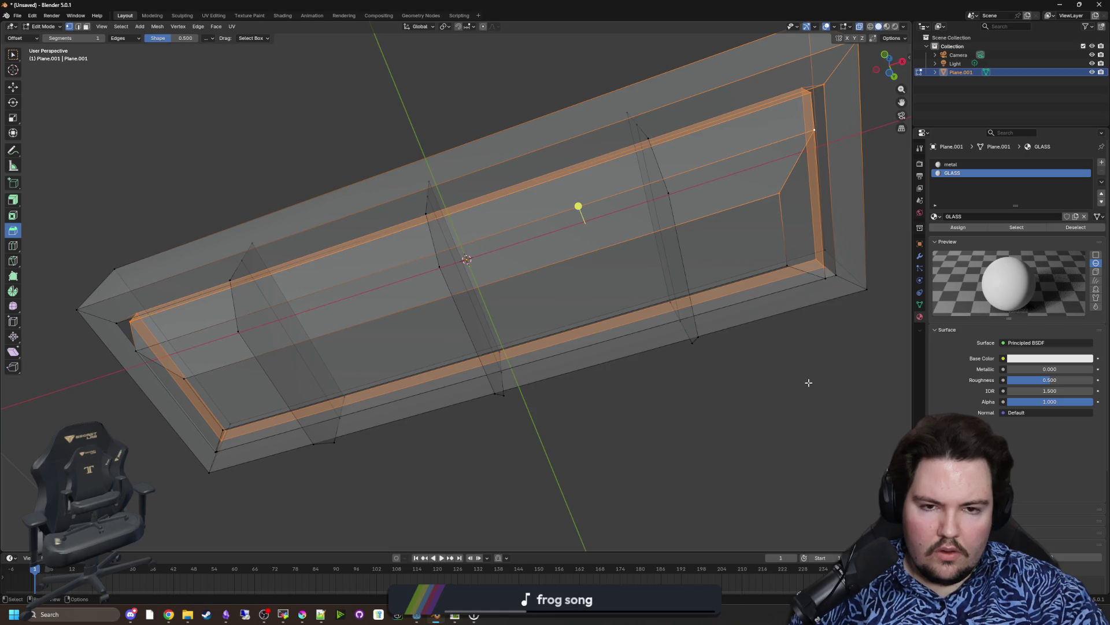
pyautogui.hotkey('alt', 'a')
# Step: Select the inner rim edge loop and extend the selection to the whole inner glass region
pyautogui.keyDown('alt'); pyautogui.click(816, 144); pyautogui.keyUp('alt')
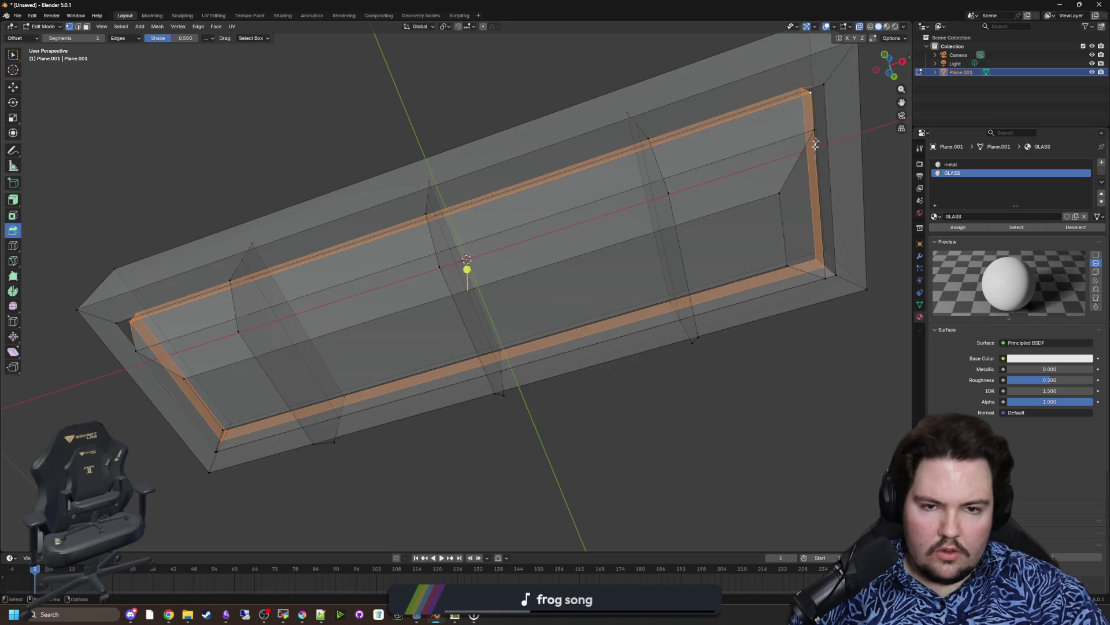
pyautogui.moveTo(759, 254)
pyautogui.mouseDown()
pyautogui.moveTo(684, 260)
pyautogui.moveTo(696, 230)
pyautogui.moveTo(477, 250)
pyautogui.mouseUp()
pyautogui.moveTo(484, 197)
pyautogui.mouseDown()
pyautogui.moveTo(684, 265)
pyautogui.moveTo(788, 246)
pyautogui.moveTo(488, 320)
pyautogui.moveTo(531, 315)
pyautogui.mouseUp()
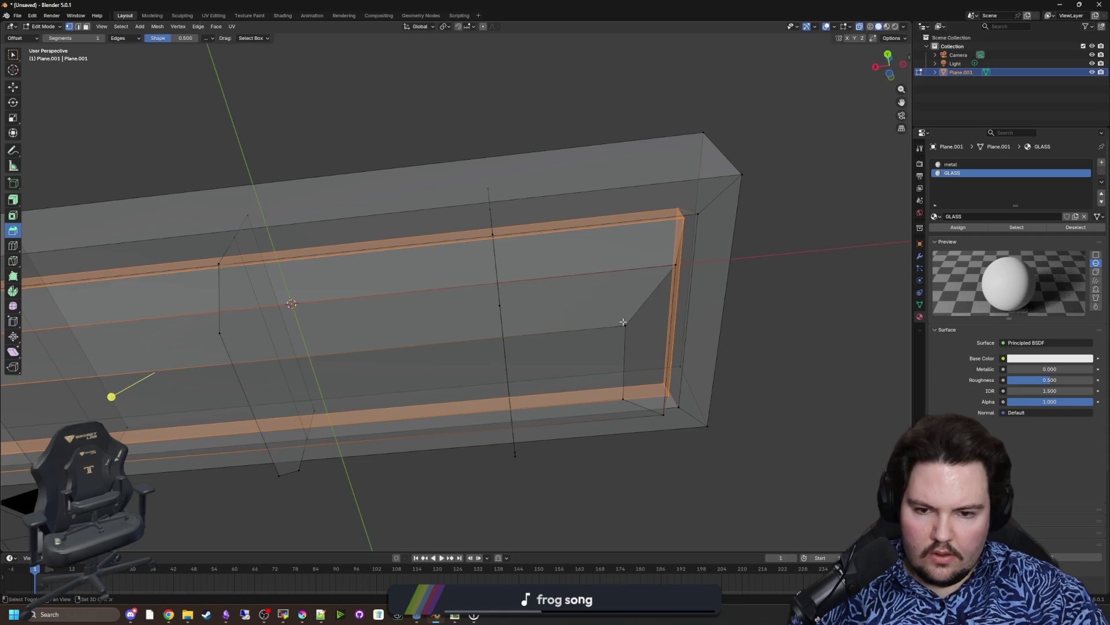
pyautogui.moveTo(674, 265)
pyautogui.mouseDown()
pyautogui.moveTo(592, 312)
pyautogui.moveTo(533, 243)
pyautogui.mouseUp()
pyautogui.press('l')
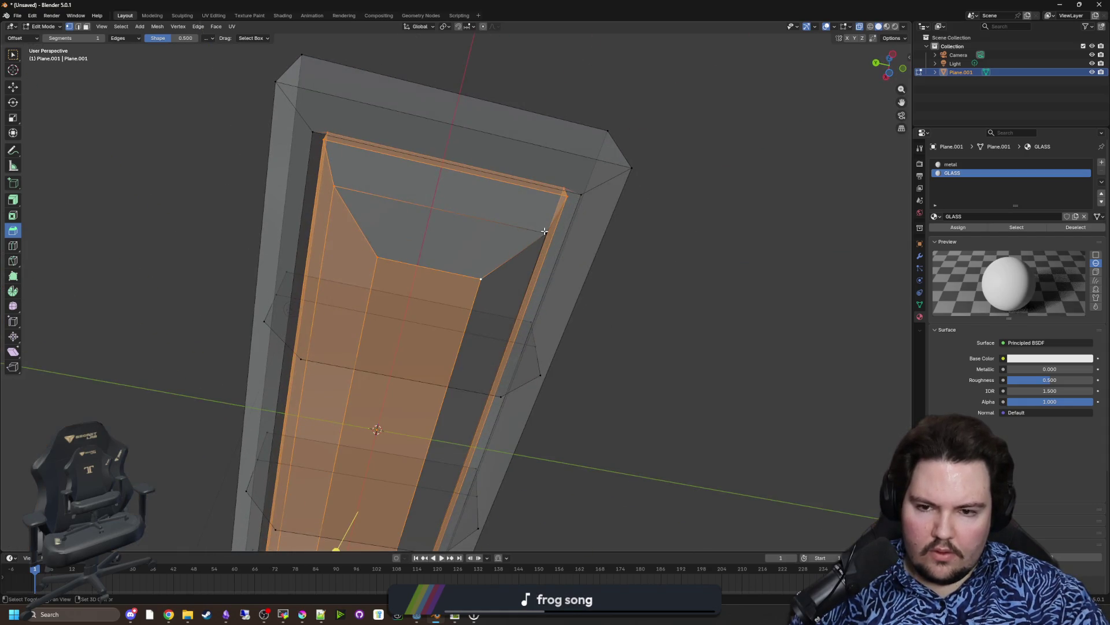
pyautogui.scroll(-2, 541, 230)
pyautogui.moveTo(598, 287); pyautogui.dragTo(854, 298)
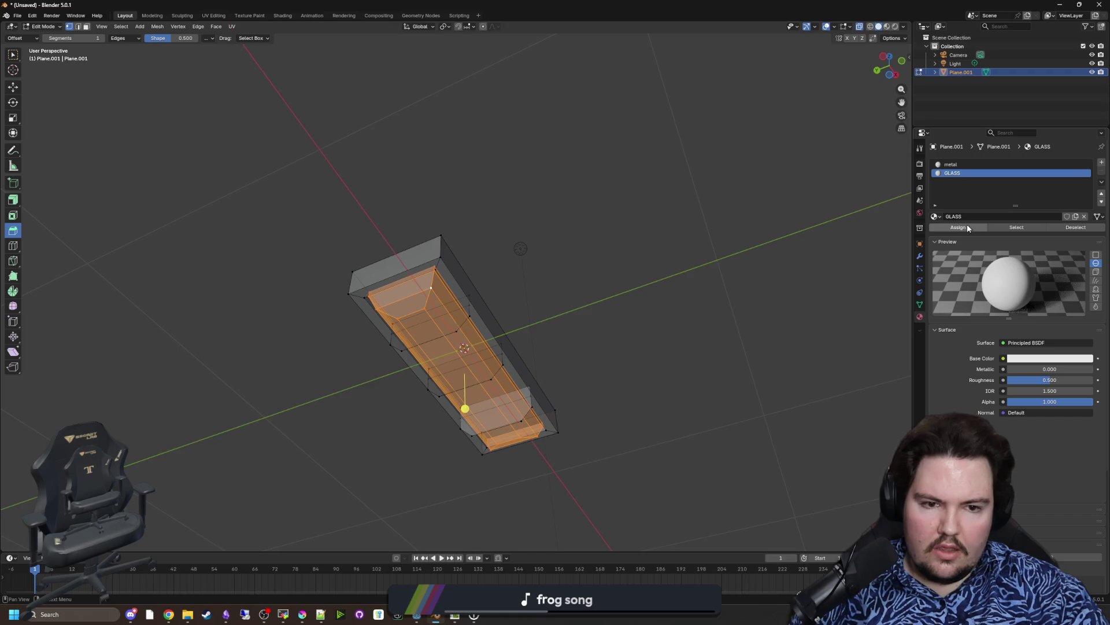
pyautogui.scroll(4, 796, 145)
# Step: Set the metal material's base colour to black and view the fixture in Material Preview
pyautogui.click(951, 164)
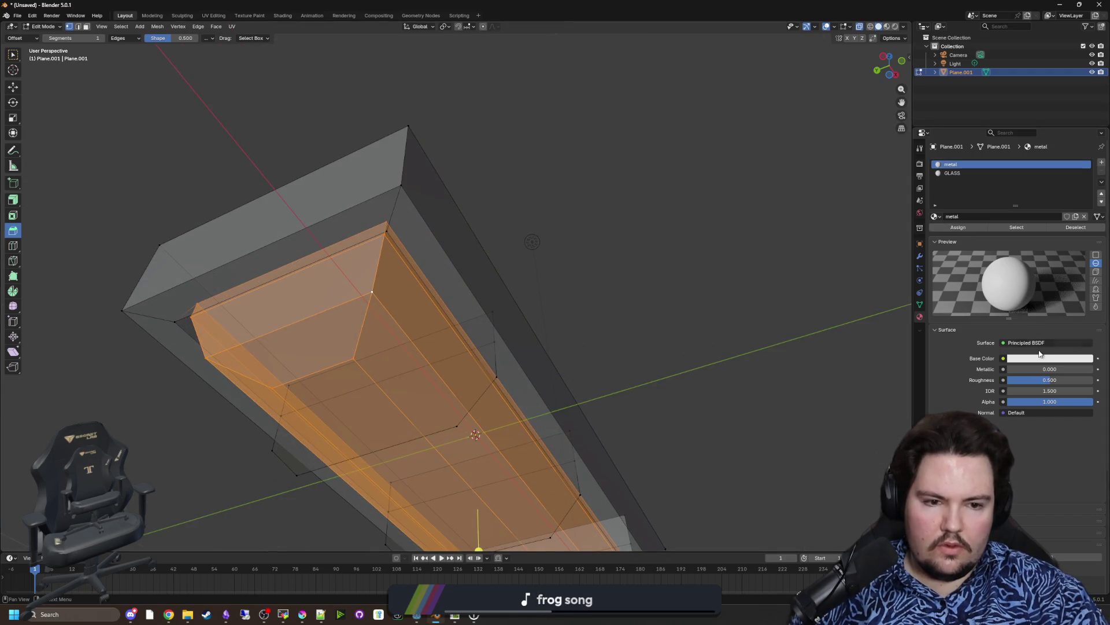
pyautogui.click(1043, 358)
pyautogui.moveTo(1085, 240); pyautogui.dragTo(1085, 273)
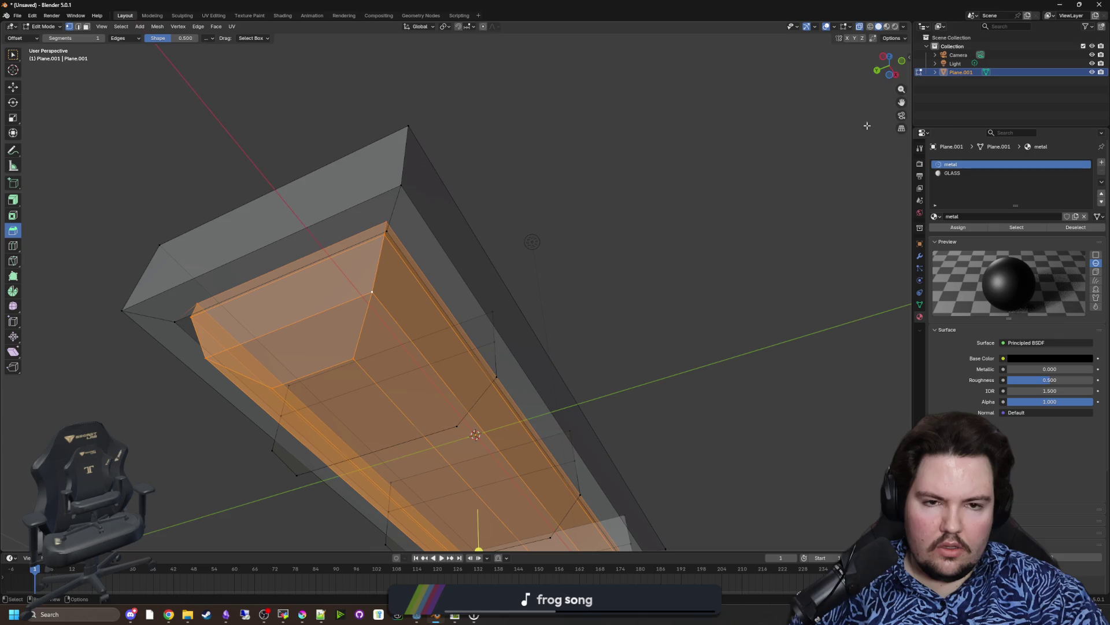
pyautogui.click(888, 27)
pyautogui.press('Tab')
pyautogui.scroll(-6, 712, 245)
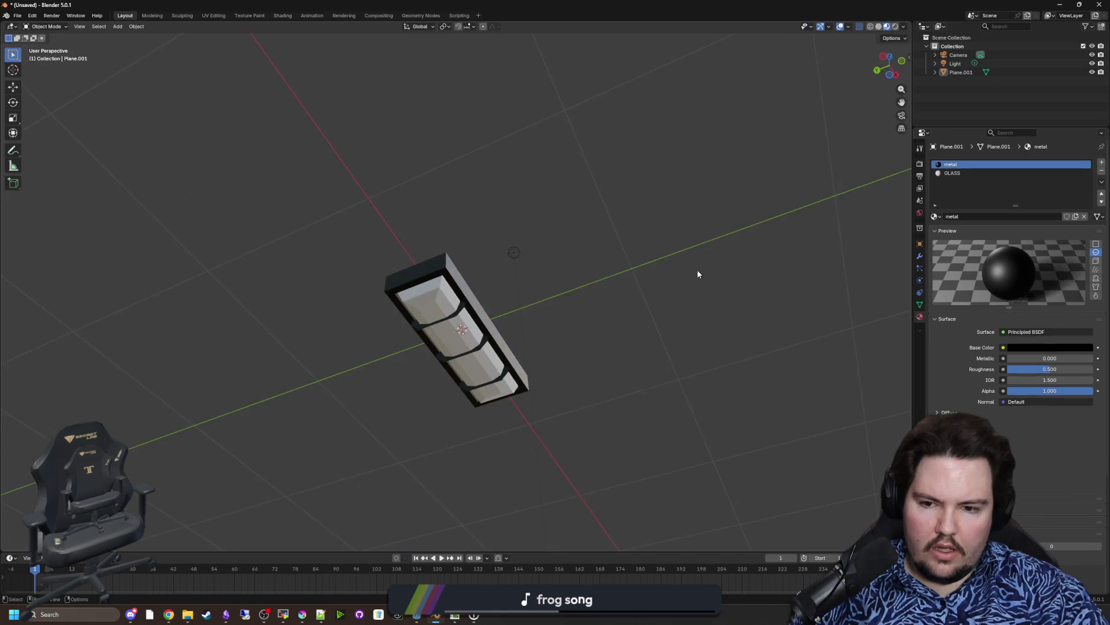
pyautogui.scroll(4, 359, 218)
pyautogui.moveTo(359, 217)
pyautogui.mouseDown()
pyautogui.moveTo(502, 328)
pyautogui.moveTo(454, 304)
pyautogui.mouseUp()
# Step: Save the Blender model as corridor_light.blend in the game's Models folder
pyautogui.click(18, 16)
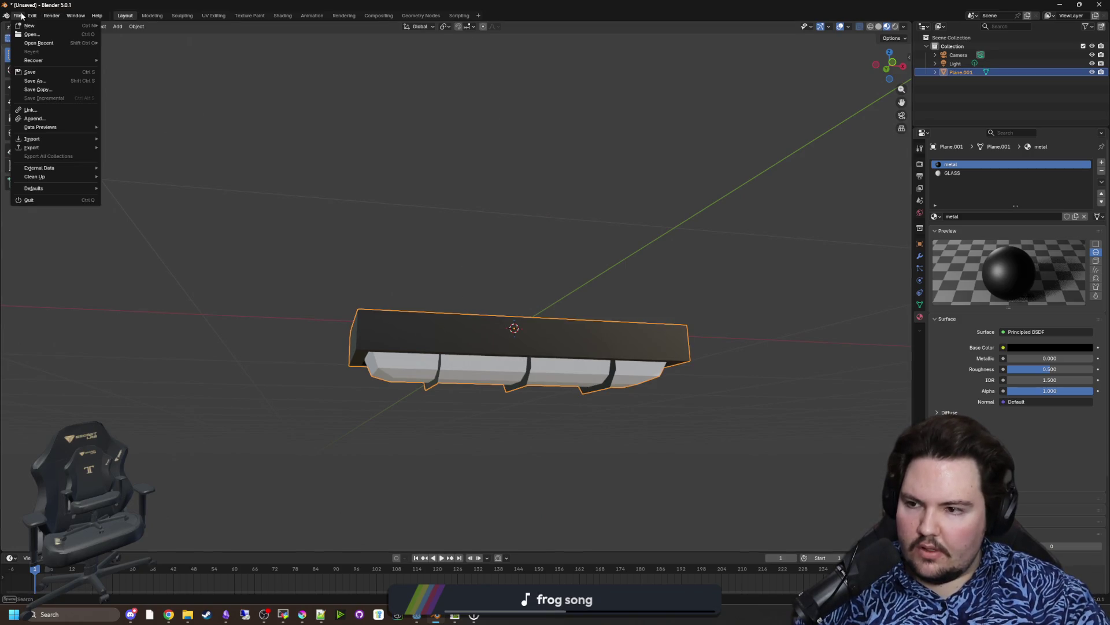
pyautogui.click(50, 81)
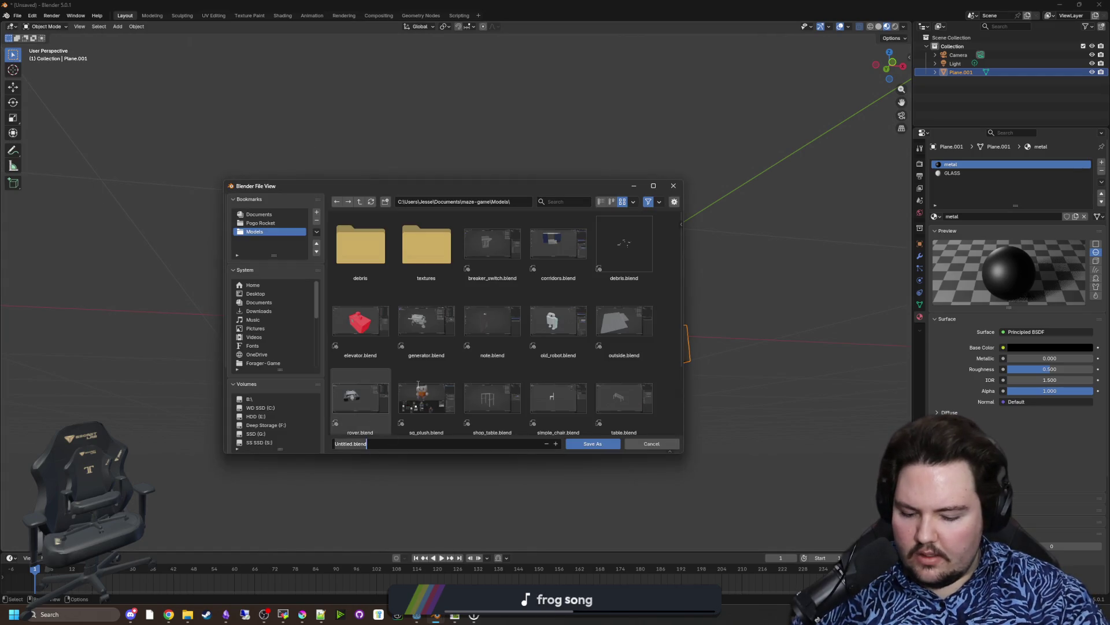
pyautogui.press('BackSpace')
pyautogui.write('corridor_')
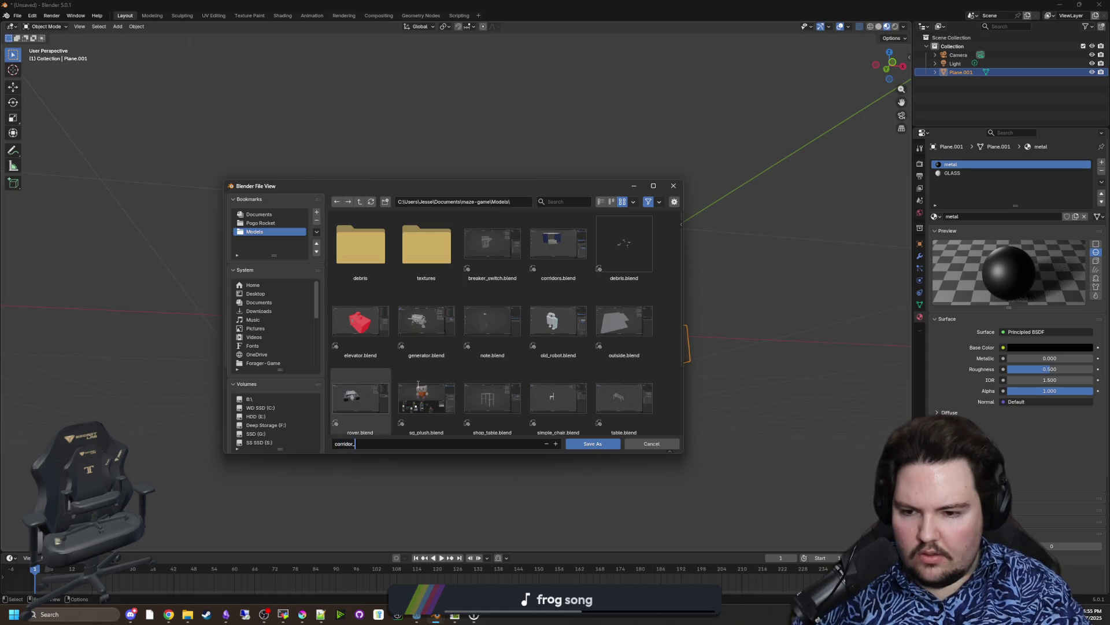
pyautogui.write('light.blend')
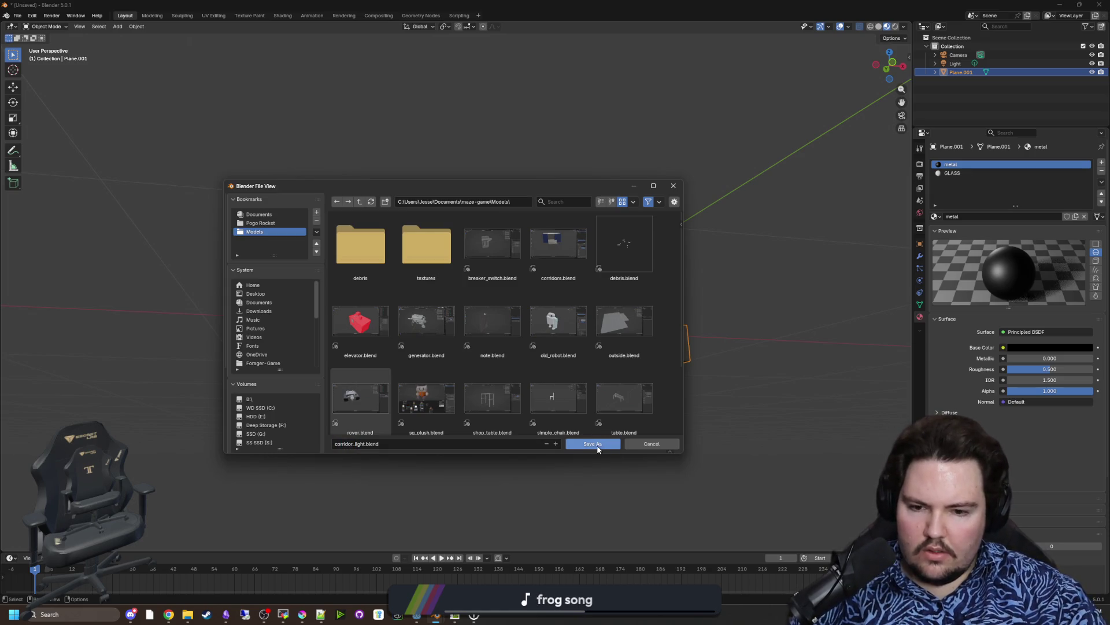
pyautogui.click(597, 446)
pyautogui.hotkey('alt', 'Tab')
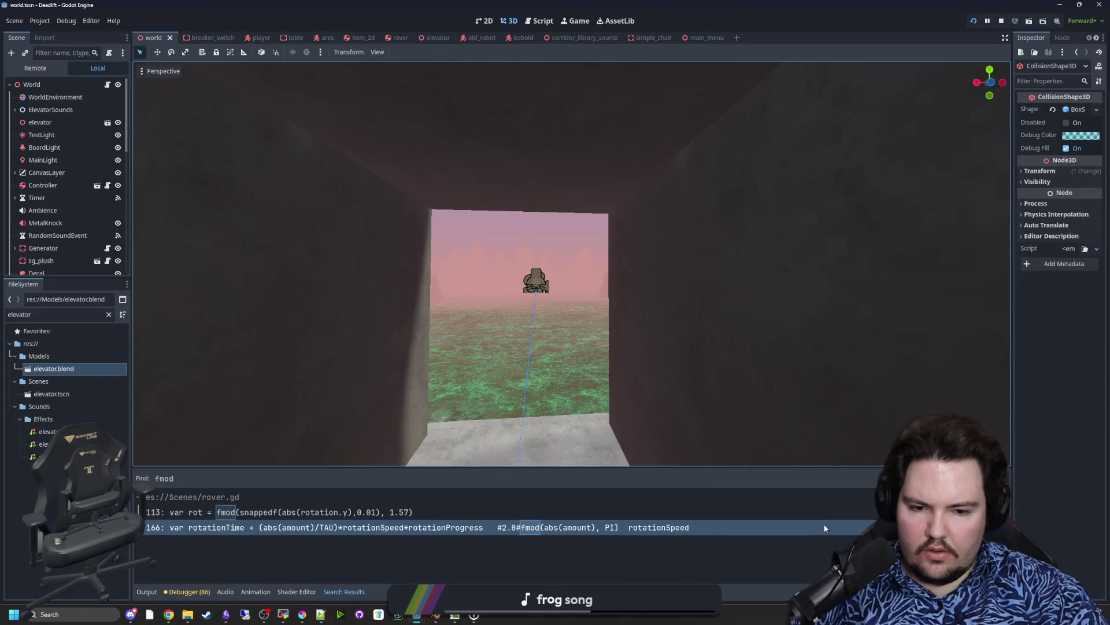
# Step: Filter the FileSystem dock by 'light' to show corridor_light.blend, then return to the 3D workspace
pyautogui.click(824, 528)
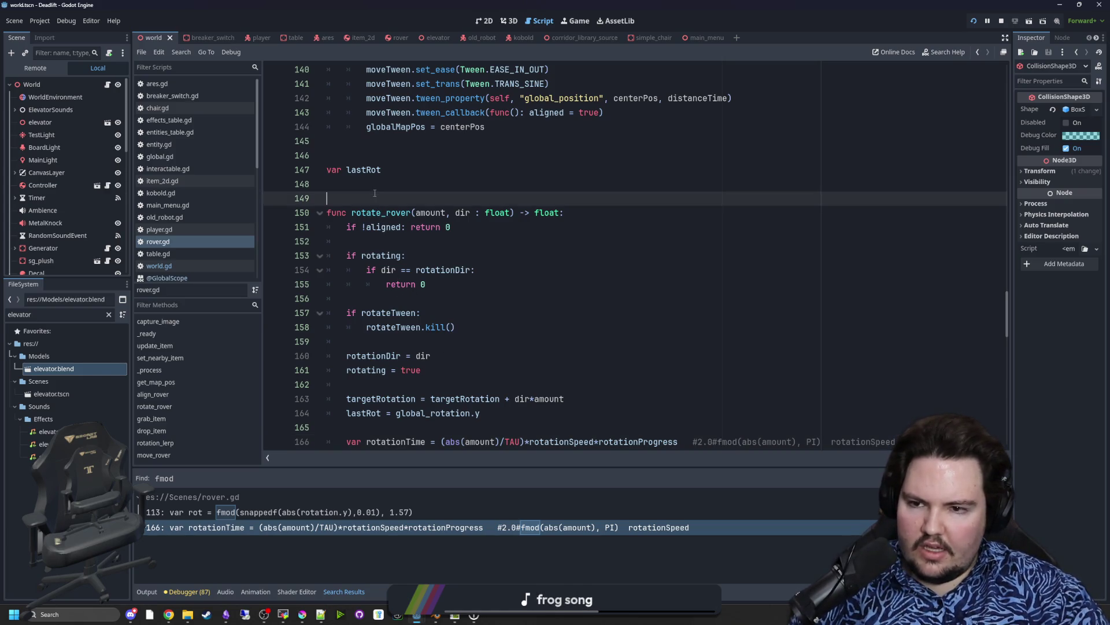
pyautogui.click(405, 198)
pyautogui.click(370, 141)
pyautogui.click(110, 316)
pyautogui.write('light')
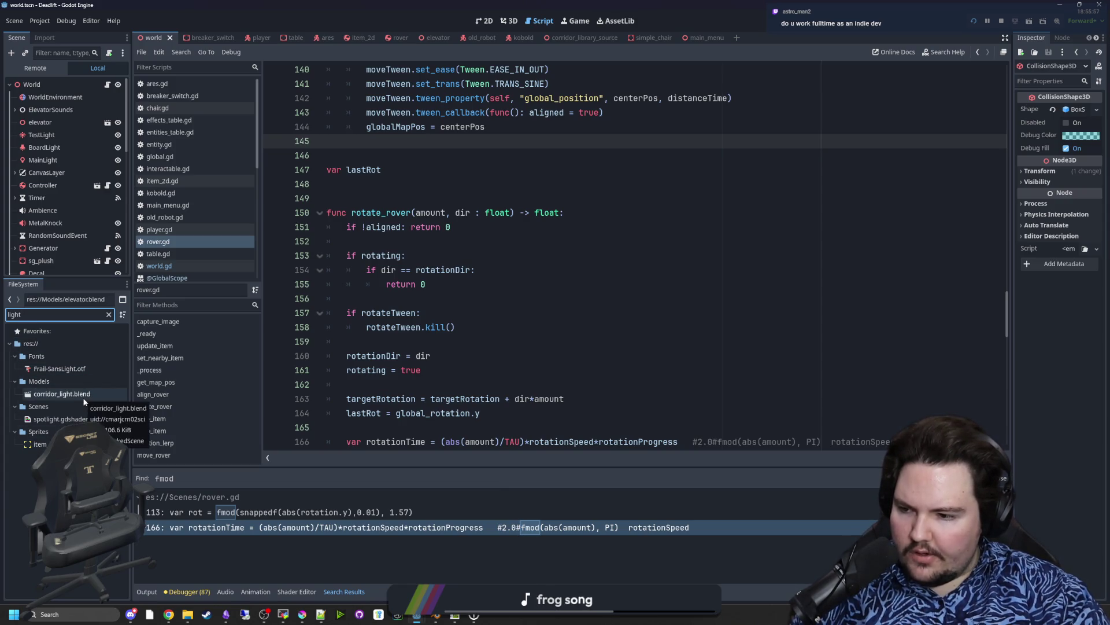
pyautogui.click(509, 21)
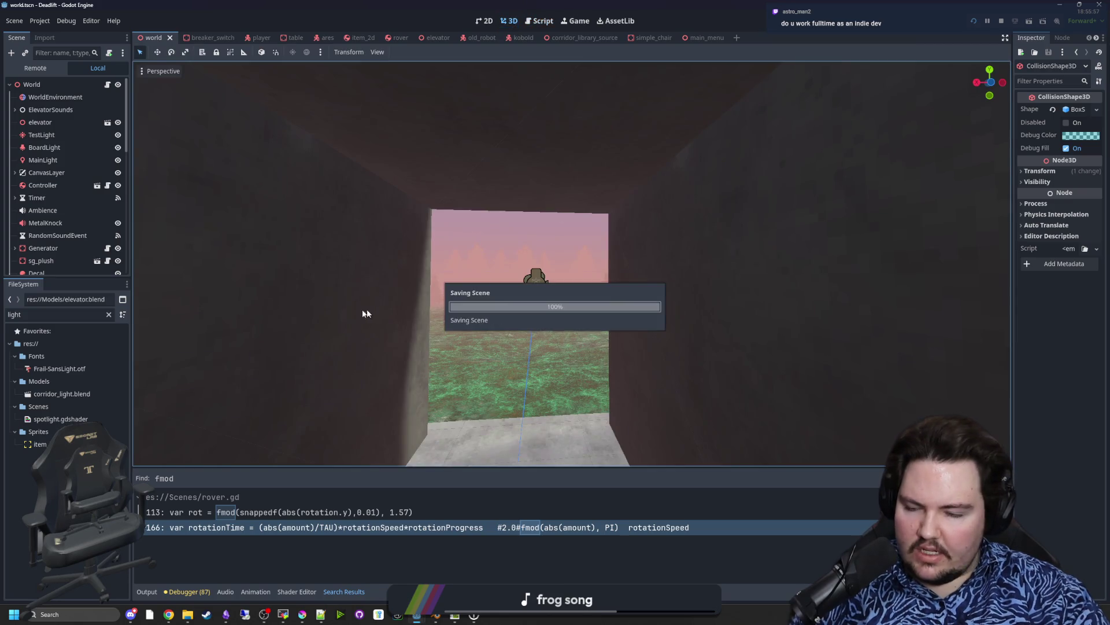
# Step: Drag corridor_light.blend into the world scene and fly the camera to the new instance
pyautogui.press('w')
pyautogui.moveTo(62, 394)
pyautogui.mouseDown()
pyautogui.moveTo(744, 337)
pyautogui.moveTo(772, 350)
pyautogui.mouseUp()
pyautogui.press('f')
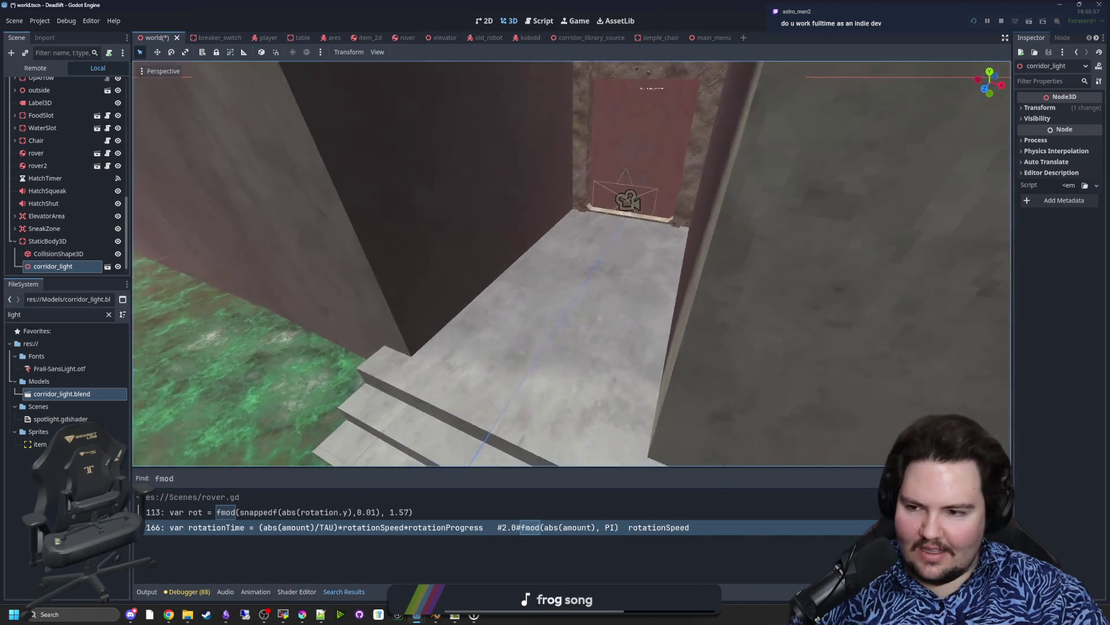
pyautogui.press('w')
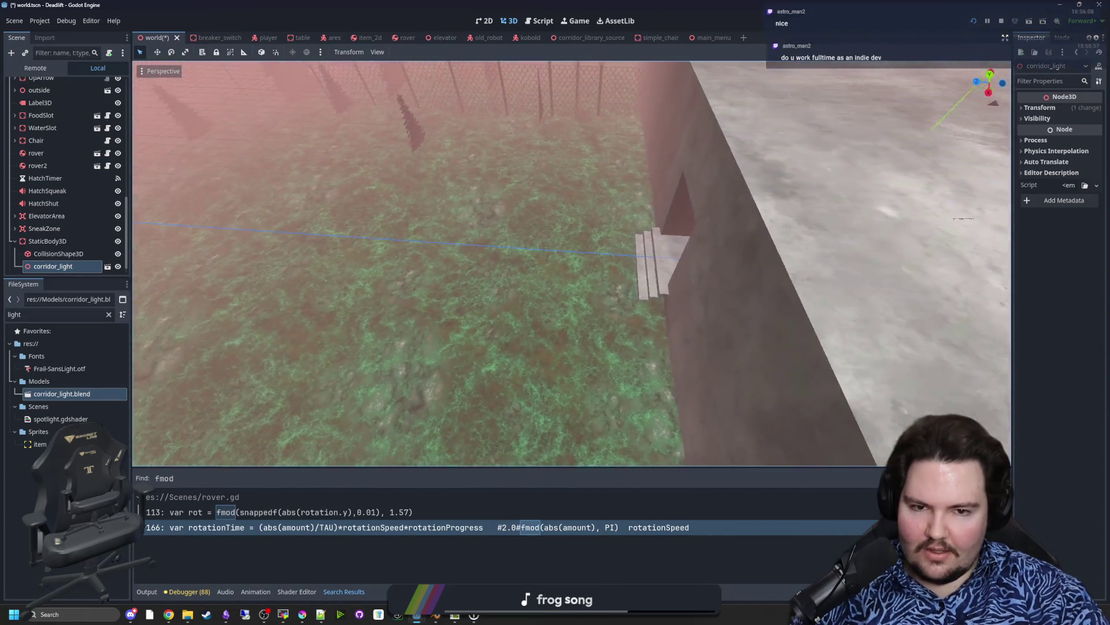
pyautogui.press('w')
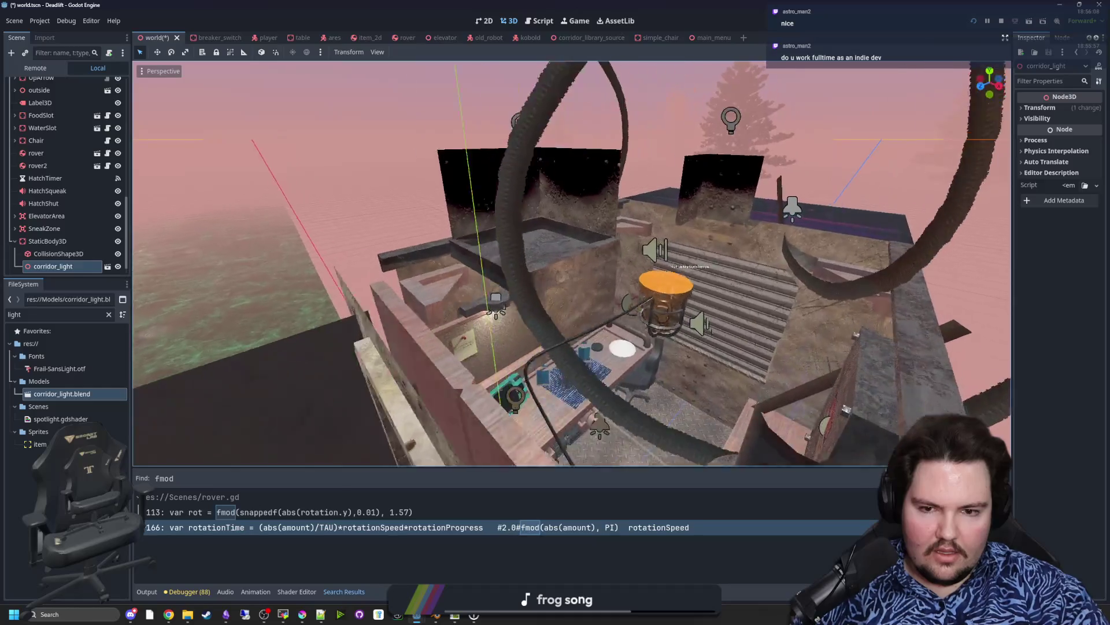
pyautogui.press('w')
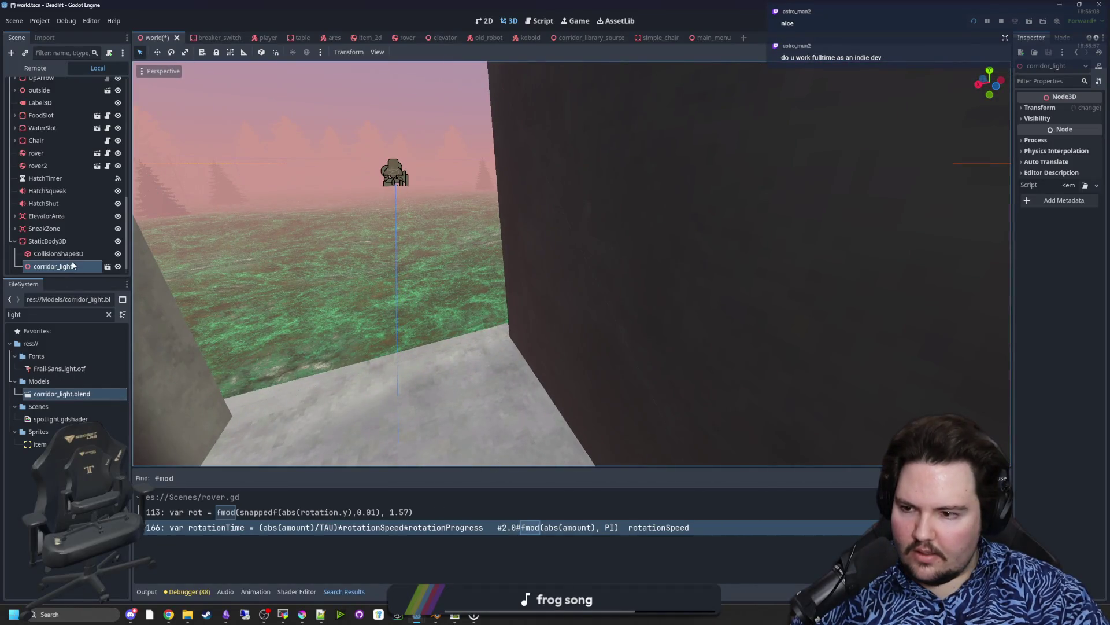
# Step: Move corridor_light out of StaticBody3D and open it as a New Inherited scene
pyautogui.click(59, 267)
pyautogui.moveTo(58, 239); pyautogui.dragTo(57, 236)
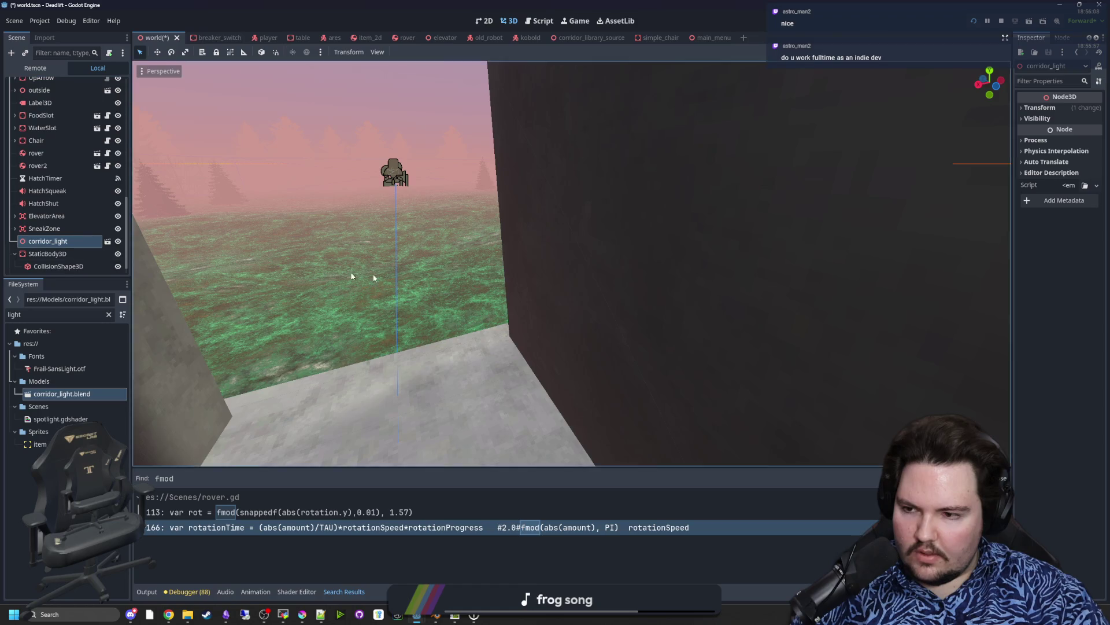
pyautogui.press('f')
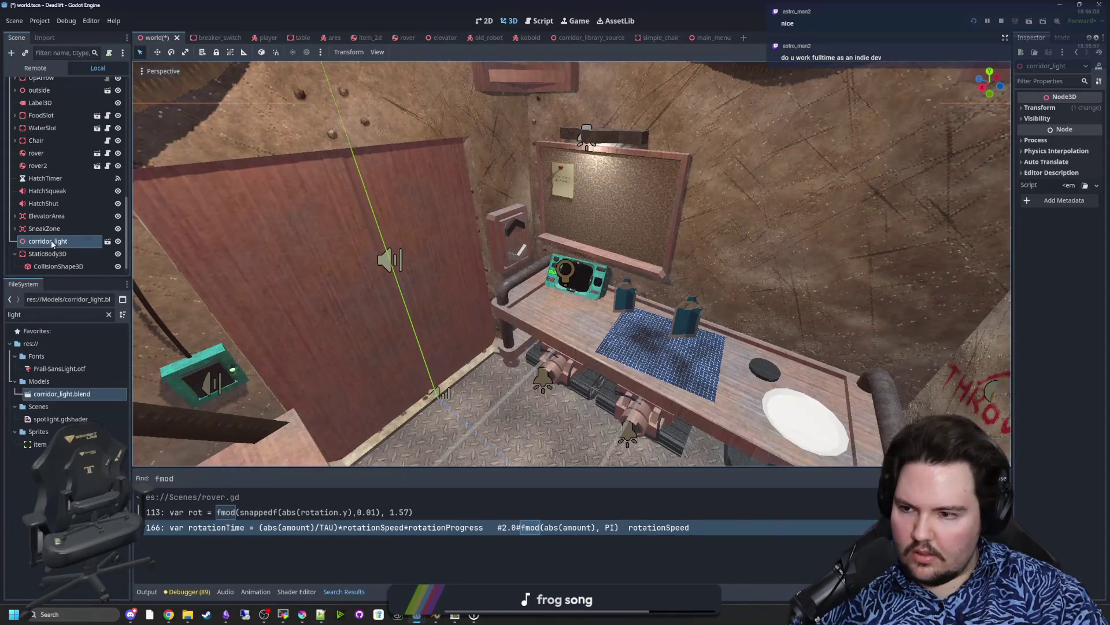
pyautogui.click(107, 241)
pyautogui.click(493, 328)
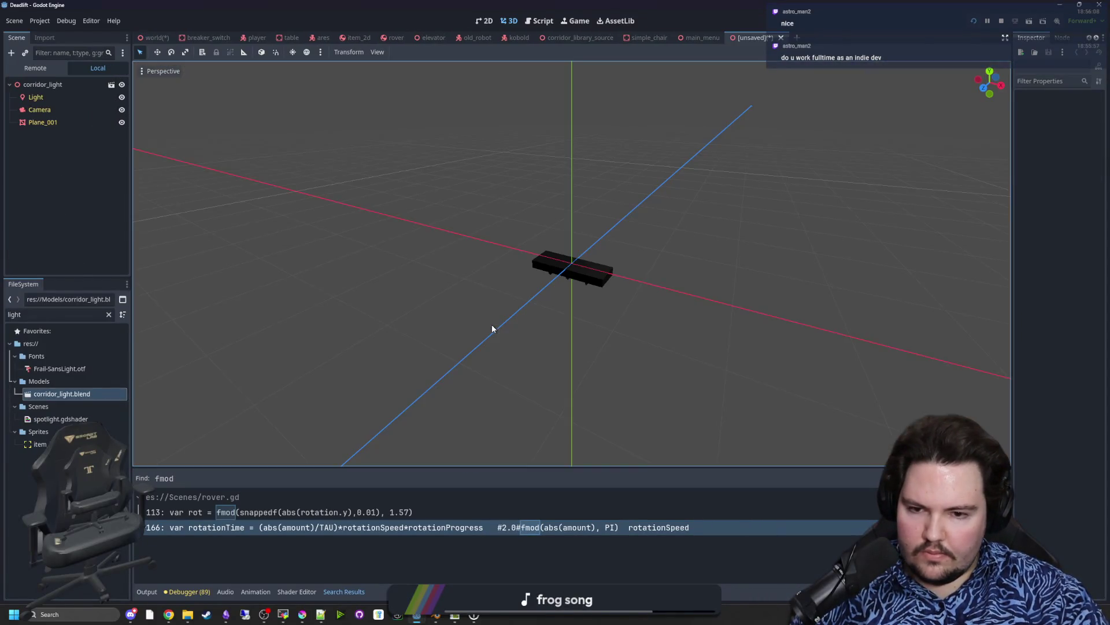
# Step: Save the inherited scene as corridor_light.tscn in the Scenes folder
pyautogui.scroll(2, 616, 300)
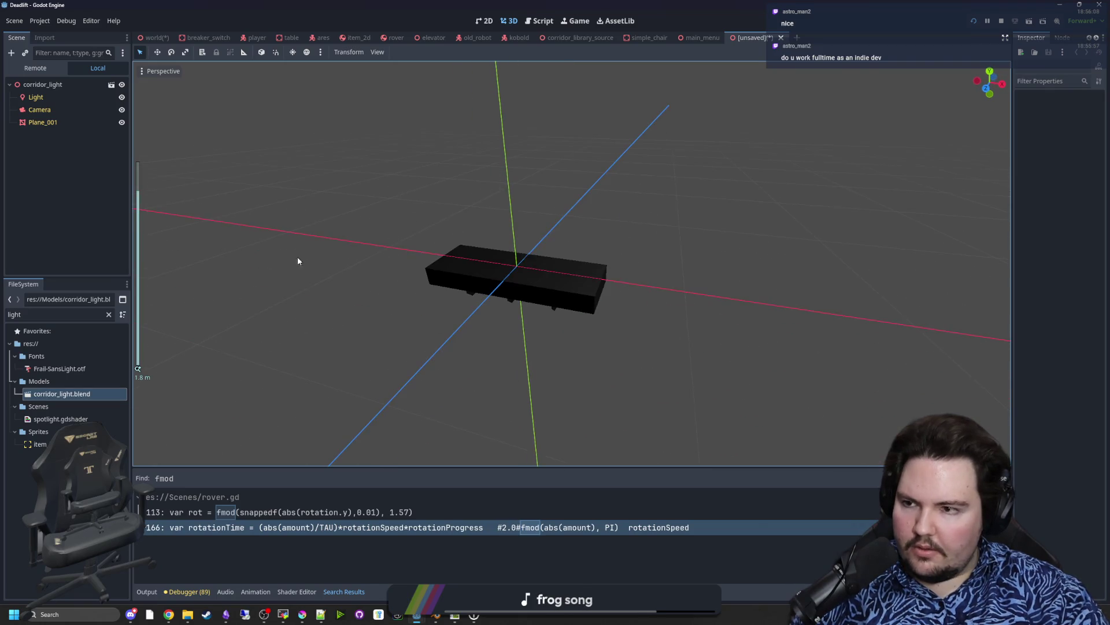
pyautogui.hotkey('ctrl', 's')
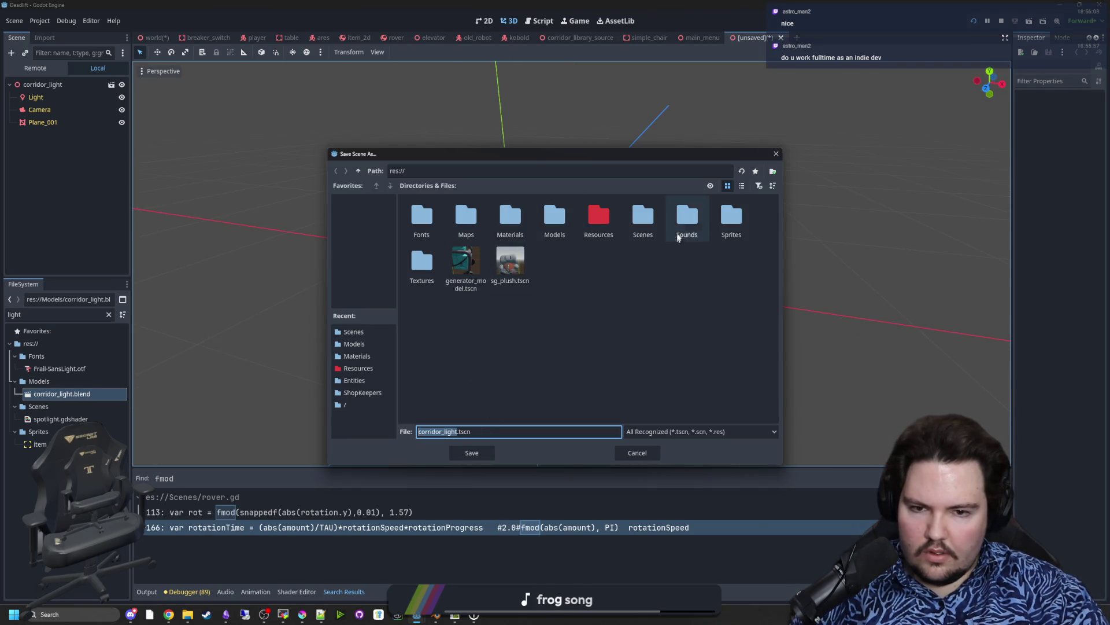
pyautogui.click(425, 281)
pyautogui.doubleClick(656, 221)
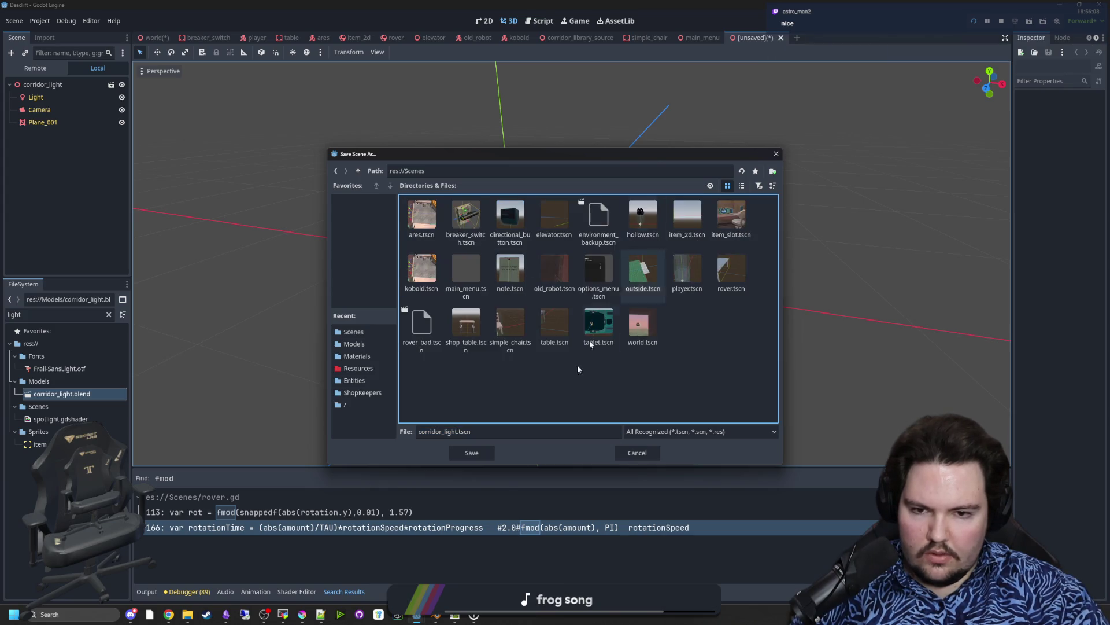
pyautogui.click(474, 453)
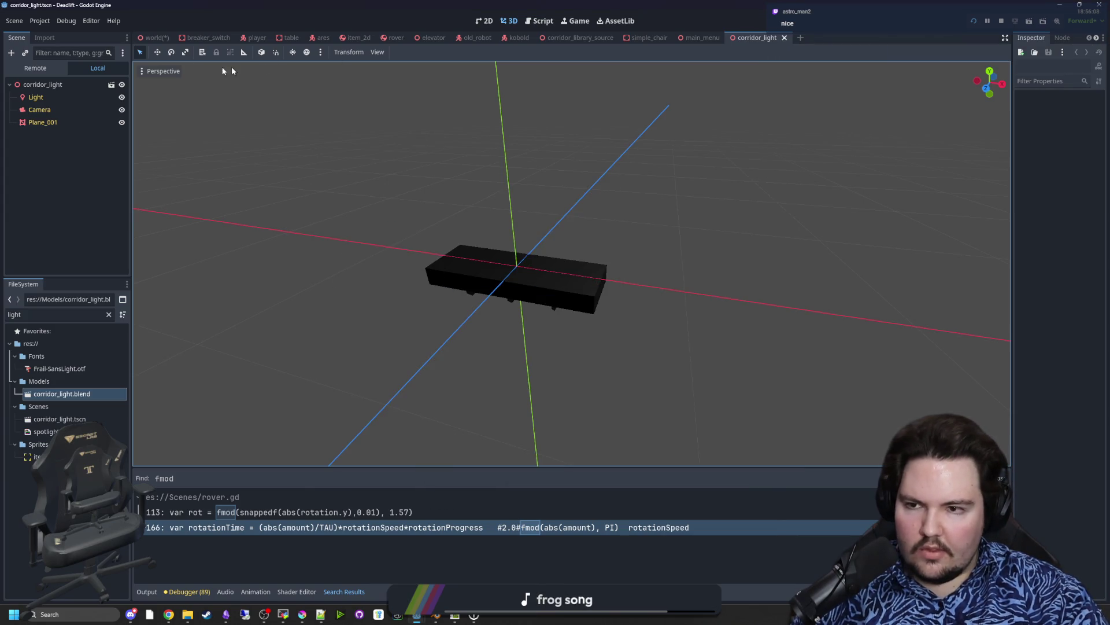
# Step: Back in the world scene, delete the corridor_light node and confirm
pyautogui.click(155, 38)
pyautogui.rightClick(52, 241)
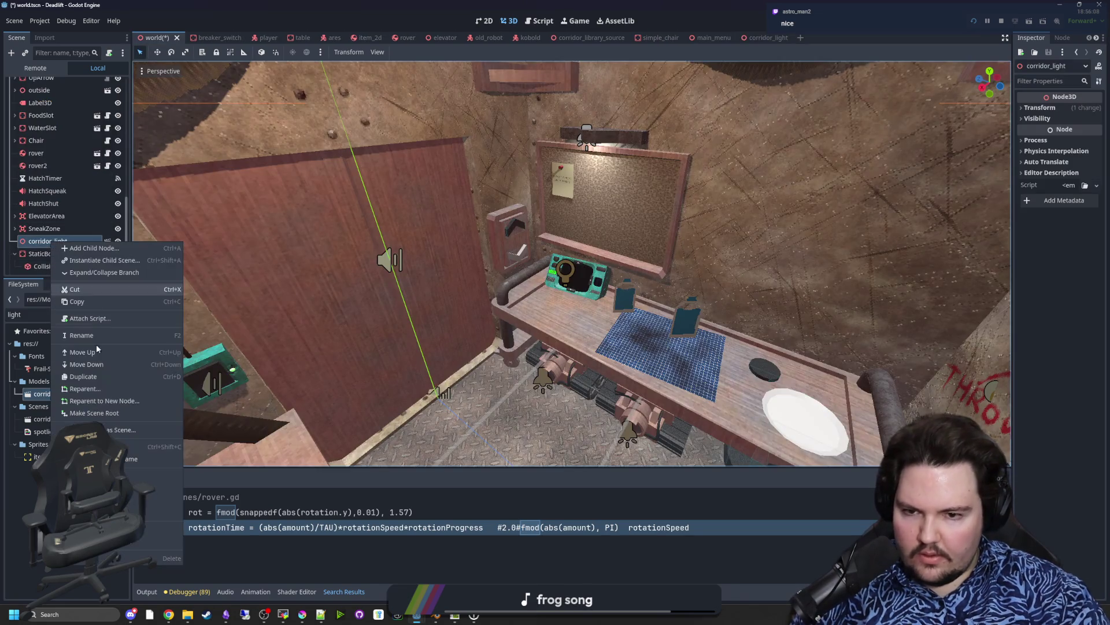
pyautogui.click(144, 558)
pyautogui.click(531, 321)
# Step: Save the world scene and switch to the corridor_light scene tab
pyautogui.moveTo(481, 372); pyautogui.dragTo(550, 338)
pyautogui.hotkey('ctrl', 's')
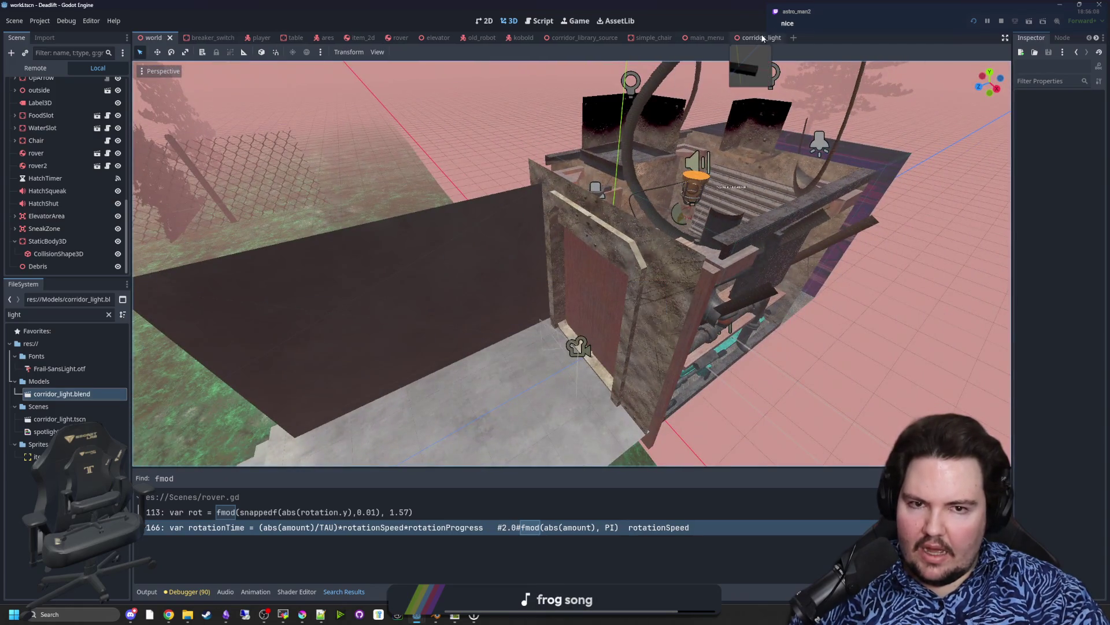
pyautogui.click(763, 38)
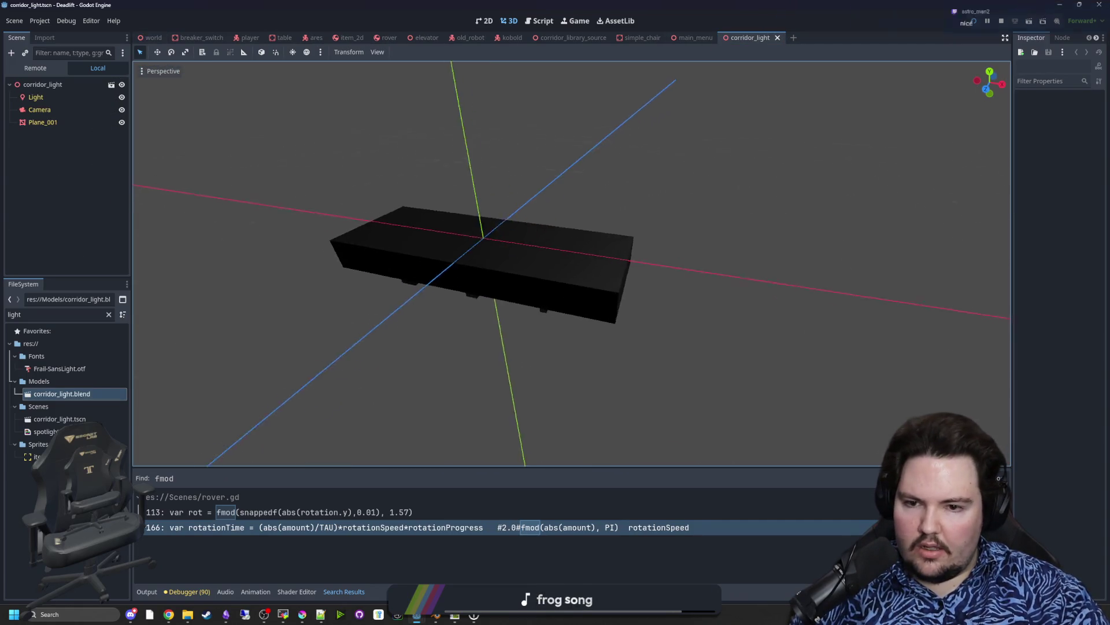
pyautogui.scroll(2, 483, 387)
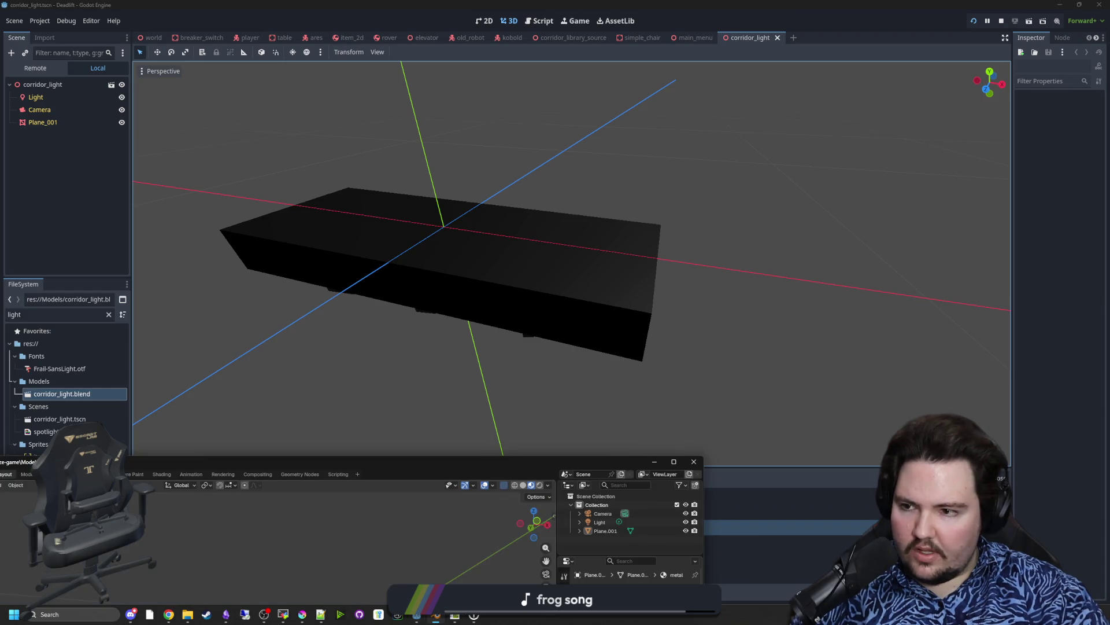
# Step: Delete the Camera and Light in Blender, save, and view the reimported Plane_001 model in Godot
pyautogui.moveTo(602, 464); pyautogui.dragTo(596, 3)
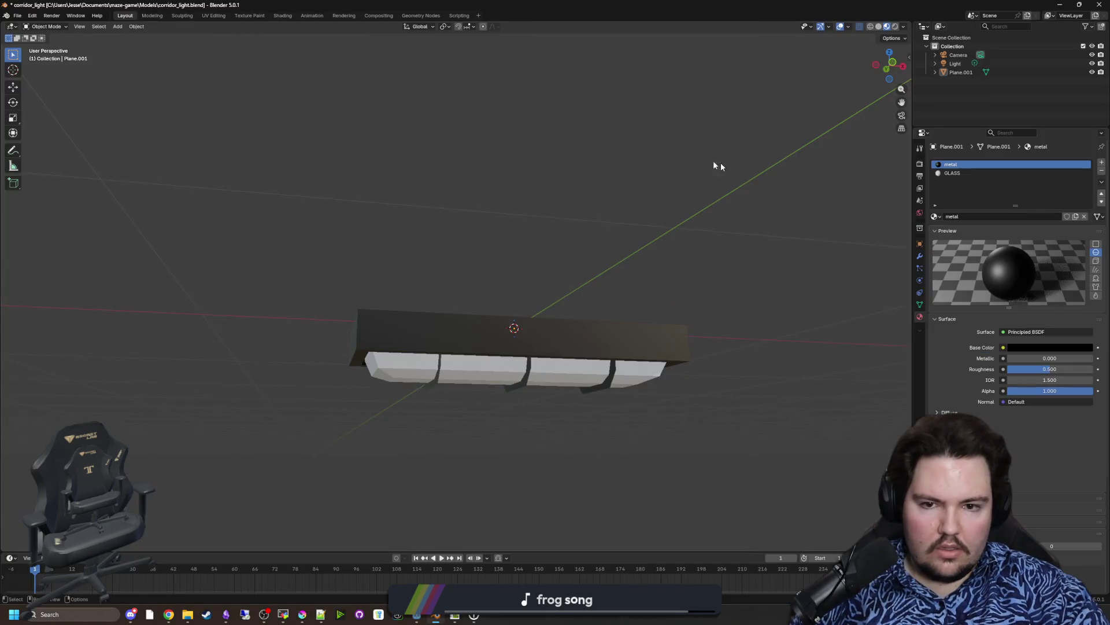
pyautogui.click(962, 65)
pyautogui.keyDown('ctrl'); pyautogui.click(962, 54); pyautogui.keyUp('ctrl')
pyautogui.press('Delete')
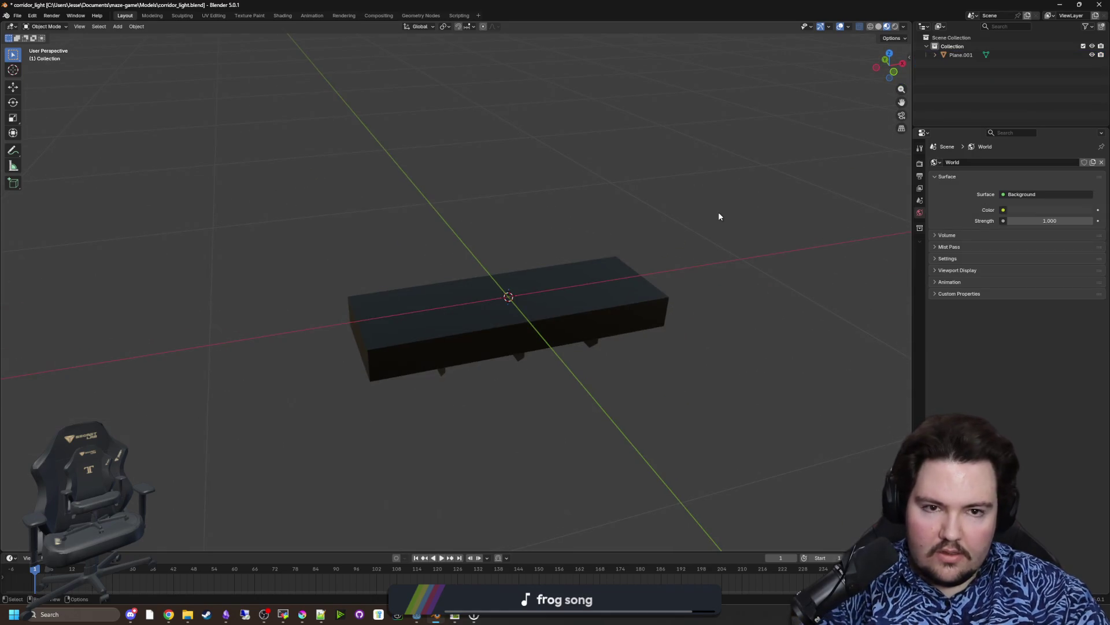
pyautogui.hotkey('ctrl', 's')
pyautogui.press('super+Down')
pyautogui.press('super+Down')
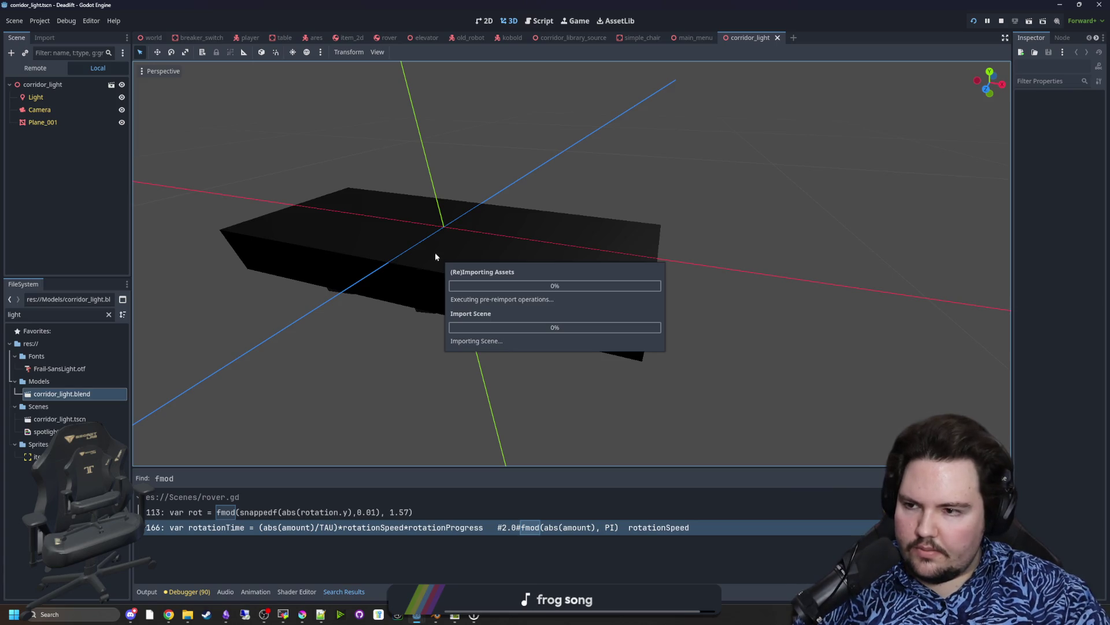
pyautogui.scroll(-3, 452, 259)
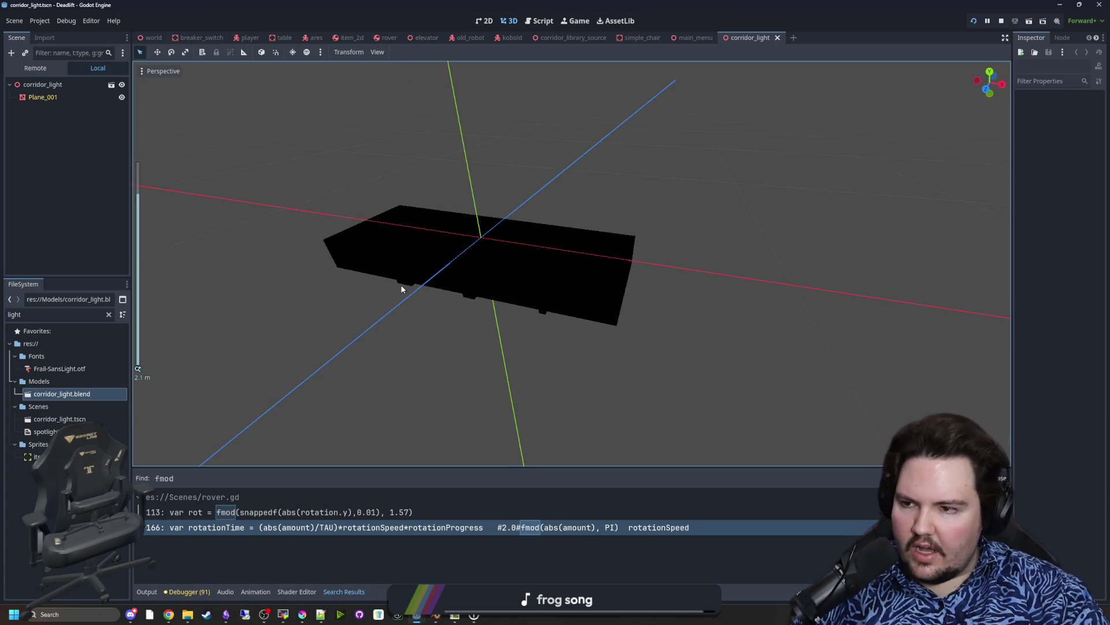
pyautogui.press('KP_1')
pyautogui.moveTo(433, 259)
pyautogui.mouseDown()
pyautogui.moveTo(455, 204)
pyautogui.moveTo(481, 206)
pyautogui.moveTo(468, 307)
pyautogui.moveTo(488, 275)
pyautogui.mouseUp()
# Step: In Blender, apply all transforms to the light fixture mesh and save corridor_light.blend
pyautogui.scroll(2, 488, 276)
pyautogui.click(489, 276)
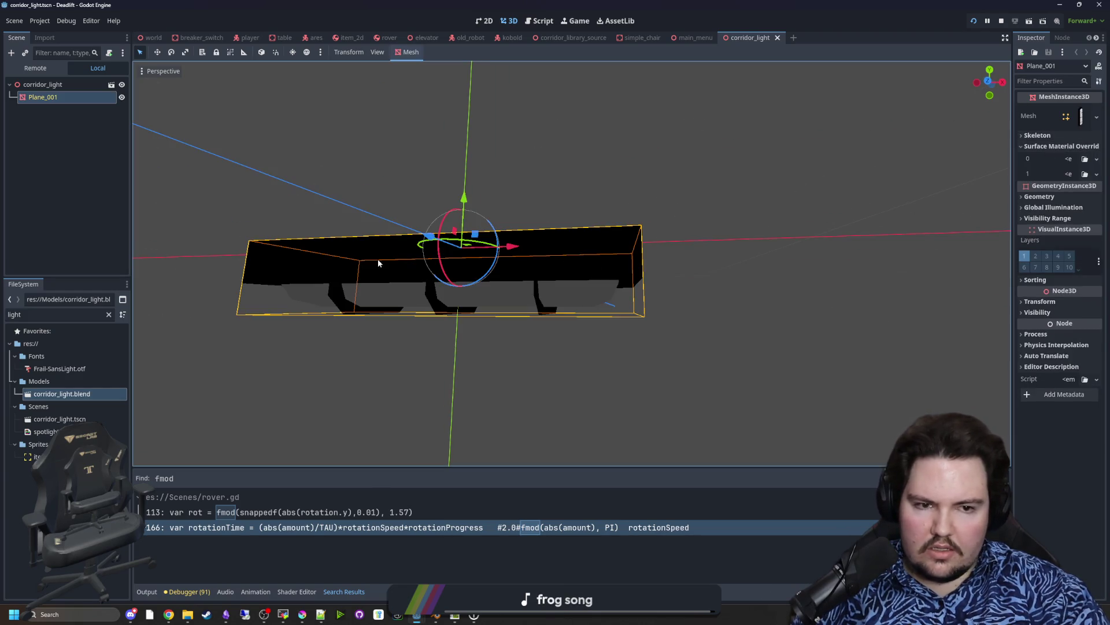
pyautogui.click(473, 615)
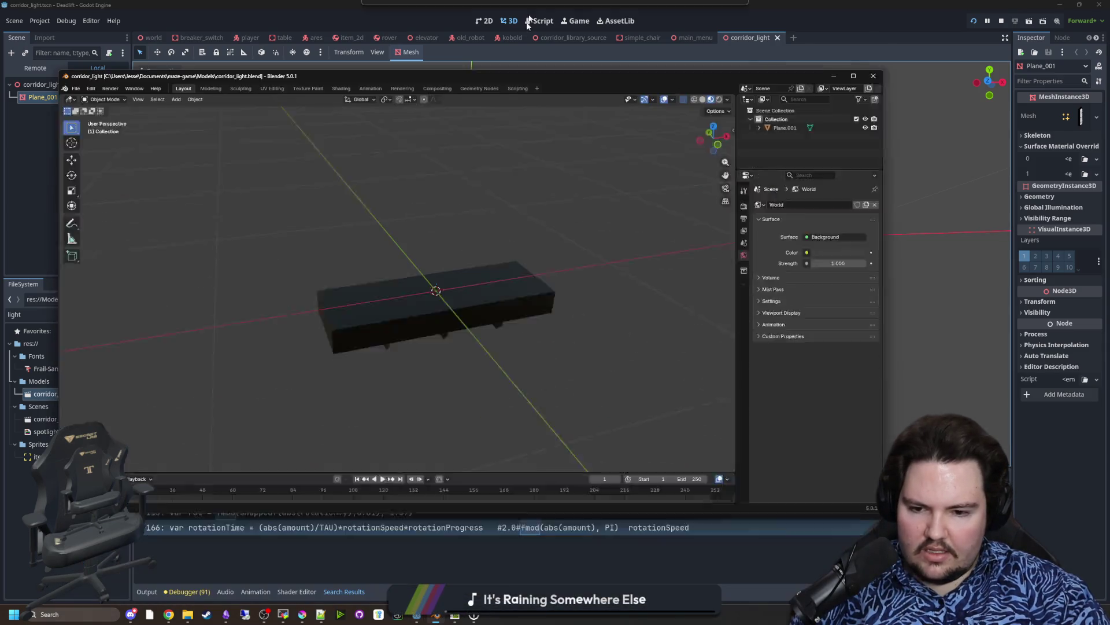
pyautogui.click(366, 255)
pyautogui.hotkey('ctrl', 'a')
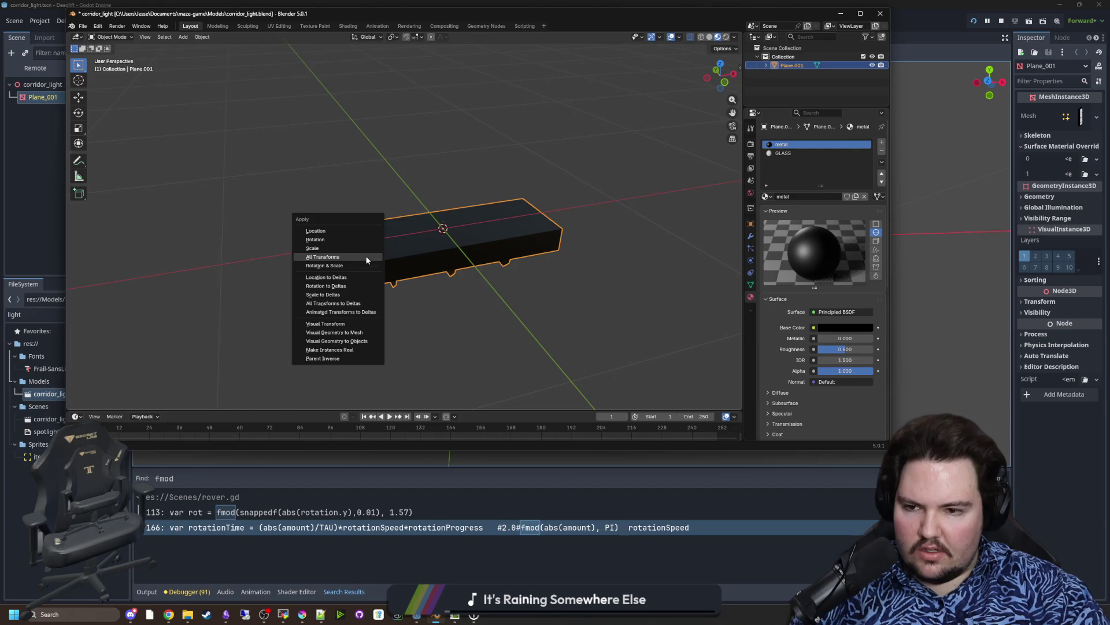
pyautogui.click(366, 256)
pyautogui.click(446, 344)
pyautogui.hotkey('ctrl', 's')
# Step: Back in Godot, widen the Inspector panel and clear the file filter
pyautogui.click(848, 16)
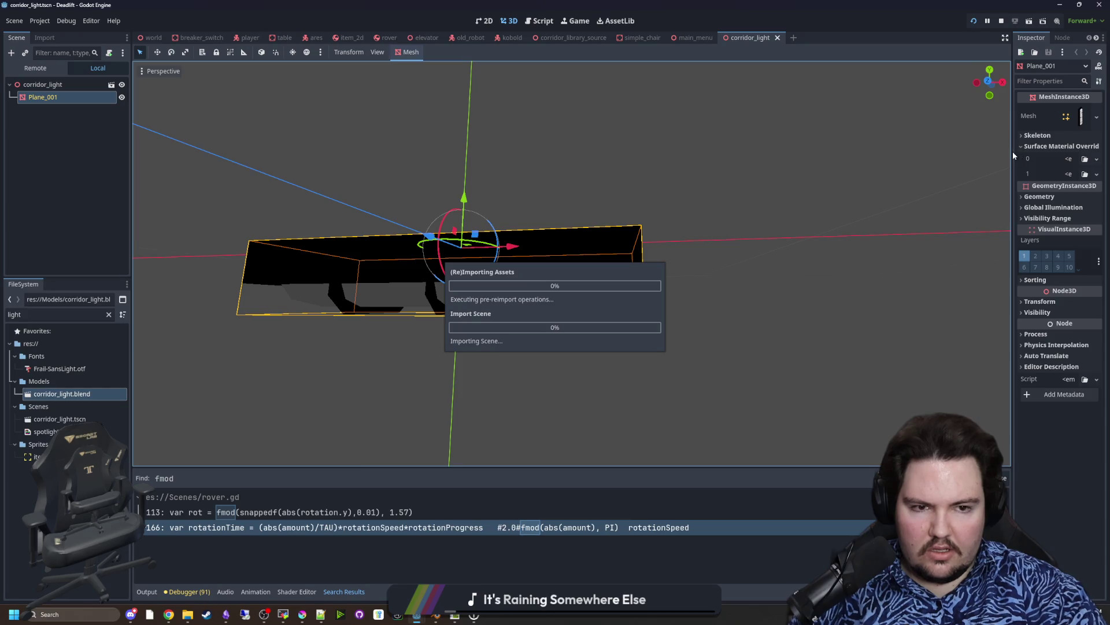
pyautogui.moveTo(1011, 151); pyautogui.dragTo(776, 152)
pyautogui.click(109, 314)
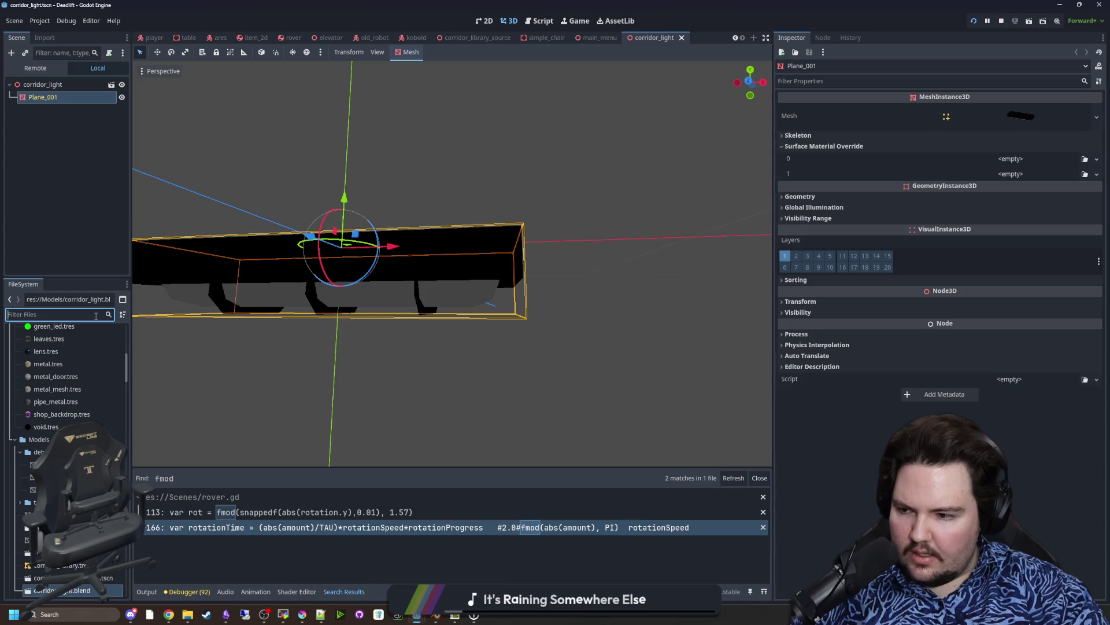
# Step: Assign pipe_metal.tres to Plane_001's Surface Material Override 0
pyautogui.scroll(6, 95, 370)
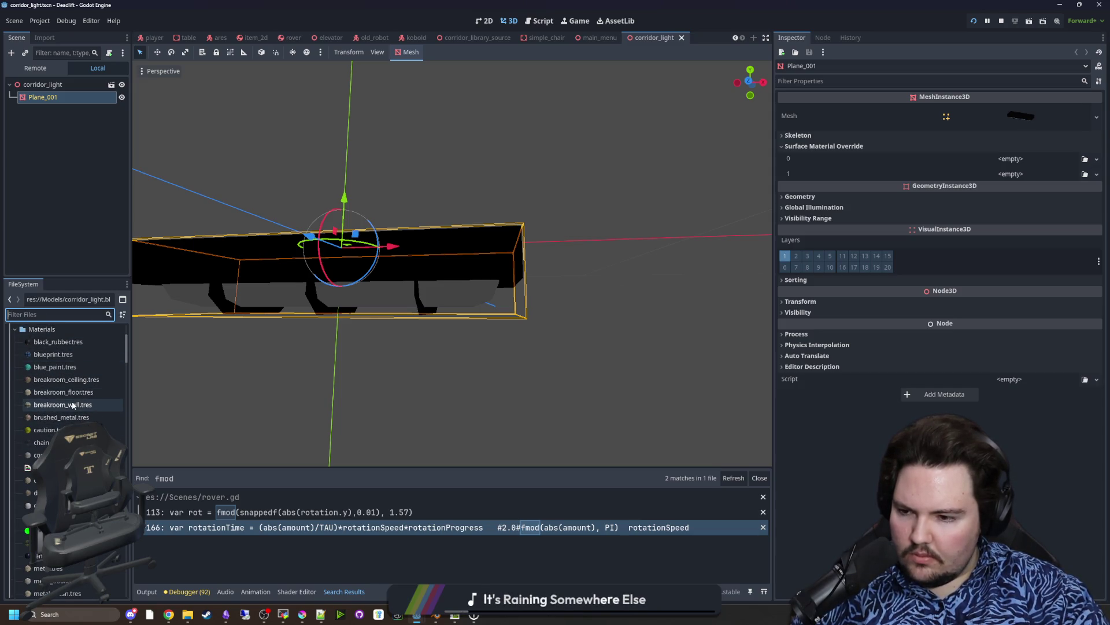
pyautogui.scroll(-3, 68, 413)
pyautogui.moveTo(26, 538); pyautogui.dragTo(1012, 165)
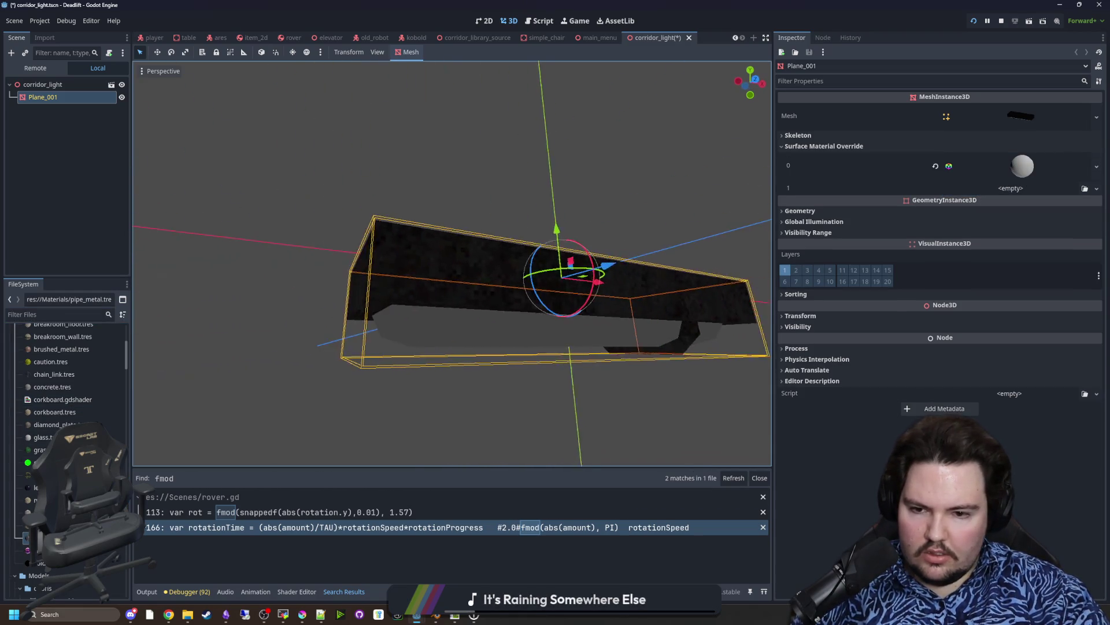
pyautogui.moveTo(360, 397); pyautogui.dragTo(359, 397)
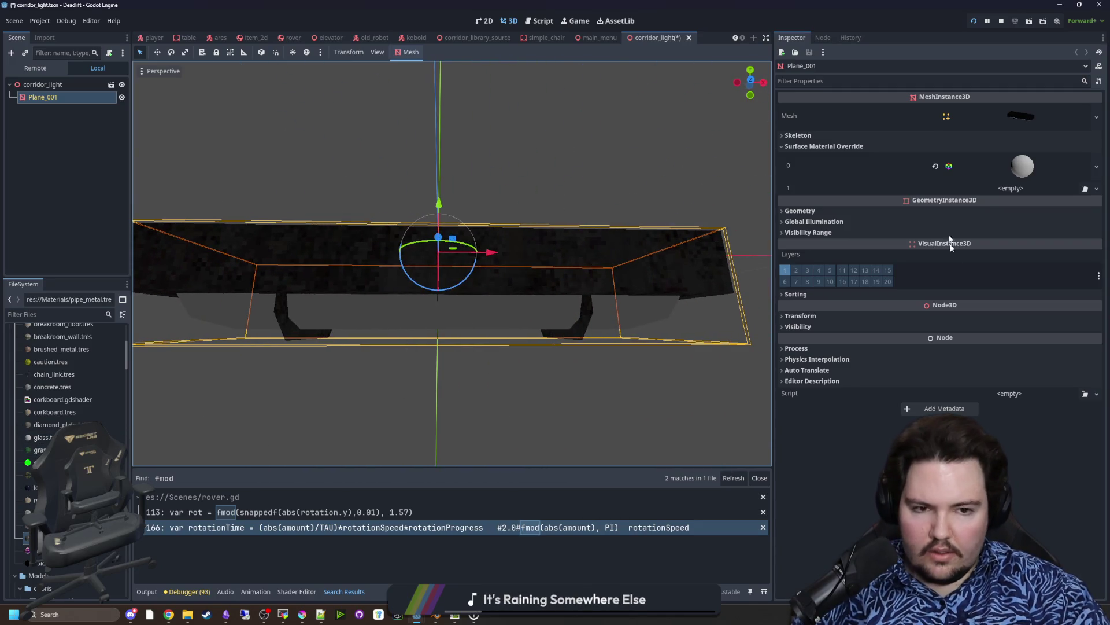
# Step: Set the pipe_metal material's Cull Mode to Disabled and check the fixture from below
pyautogui.click(1028, 167)
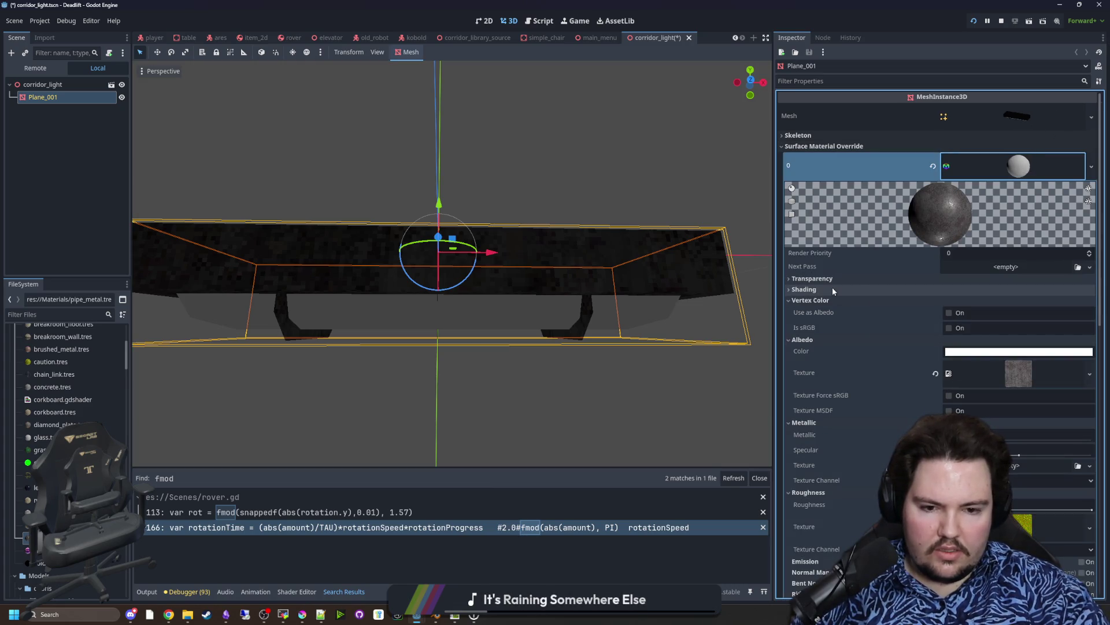
pyautogui.scroll(-3, 833, 291)
pyautogui.scroll(-1, 841, 365)
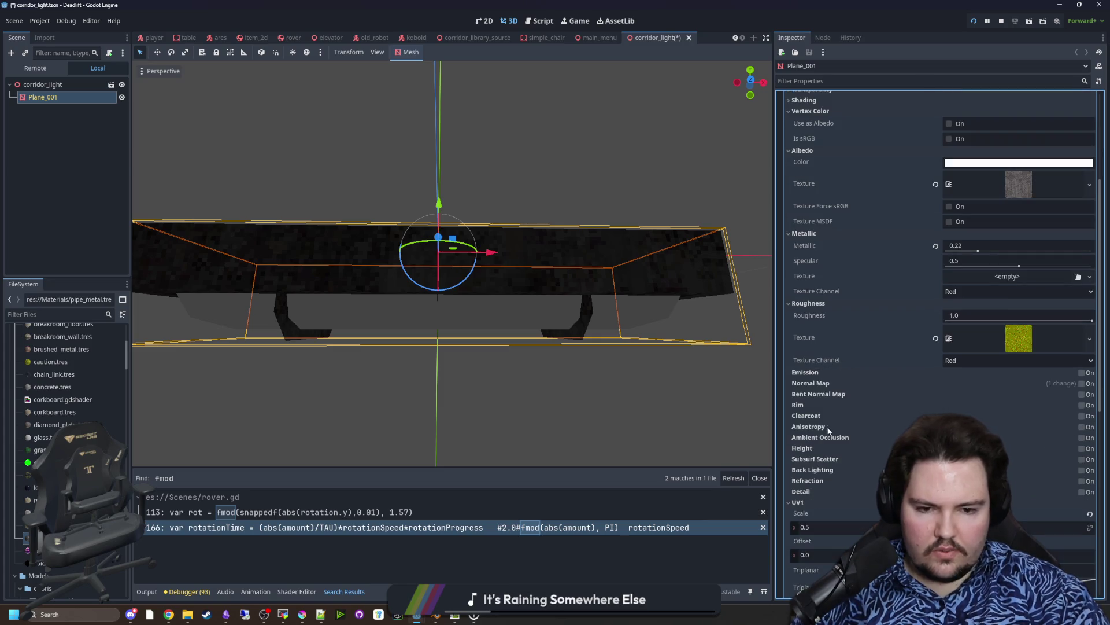
pyautogui.scroll(2, 849, 373)
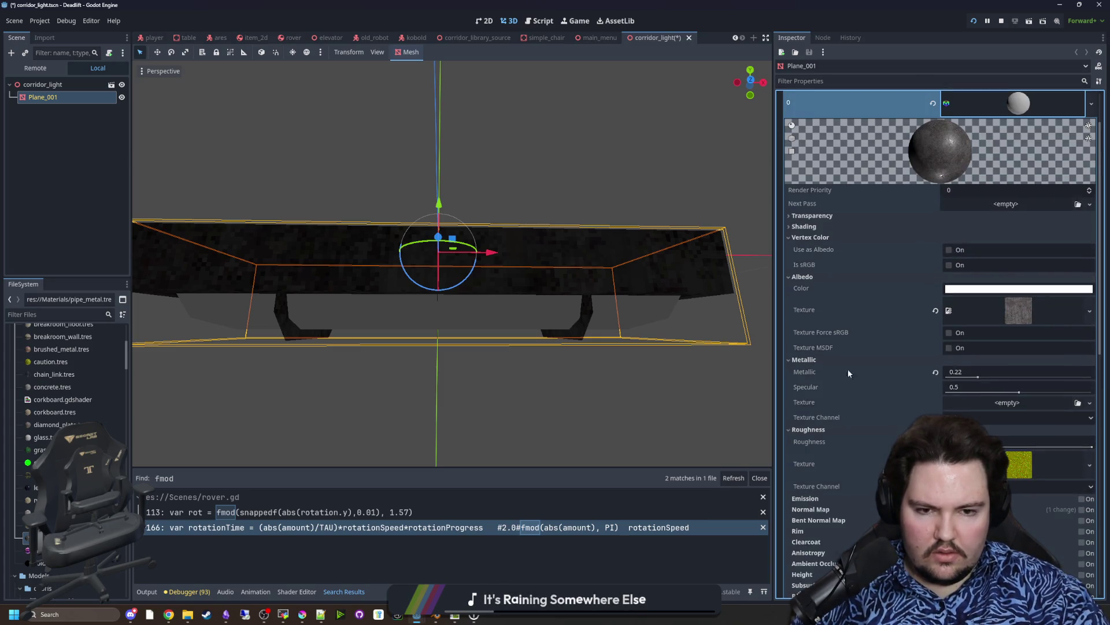
pyautogui.click(803, 227)
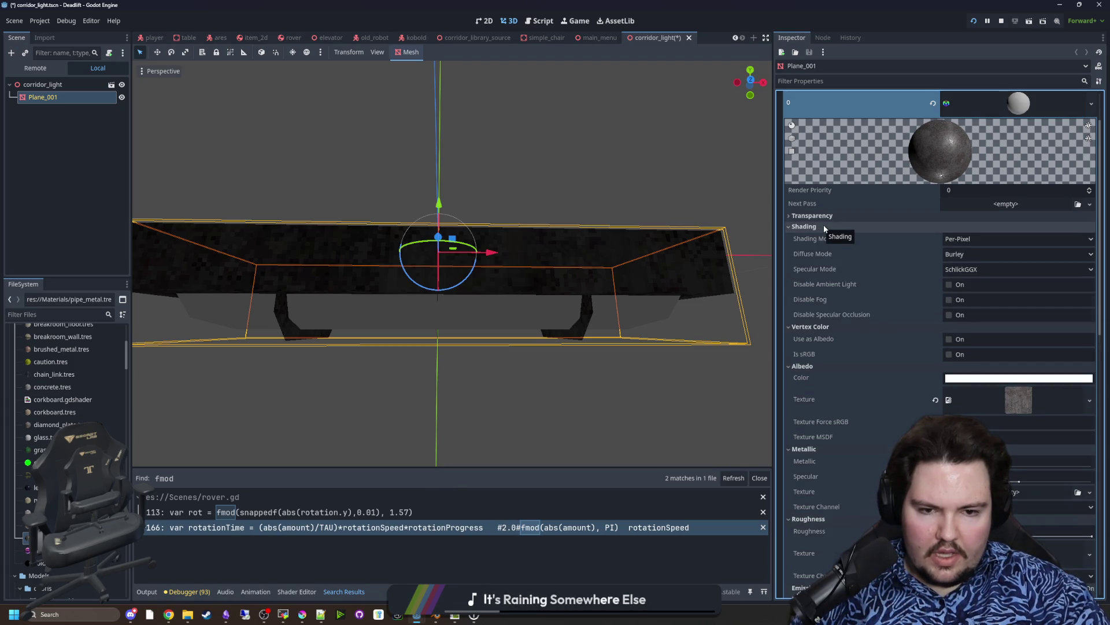
pyautogui.click(826, 227)
pyautogui.click(837, 216)
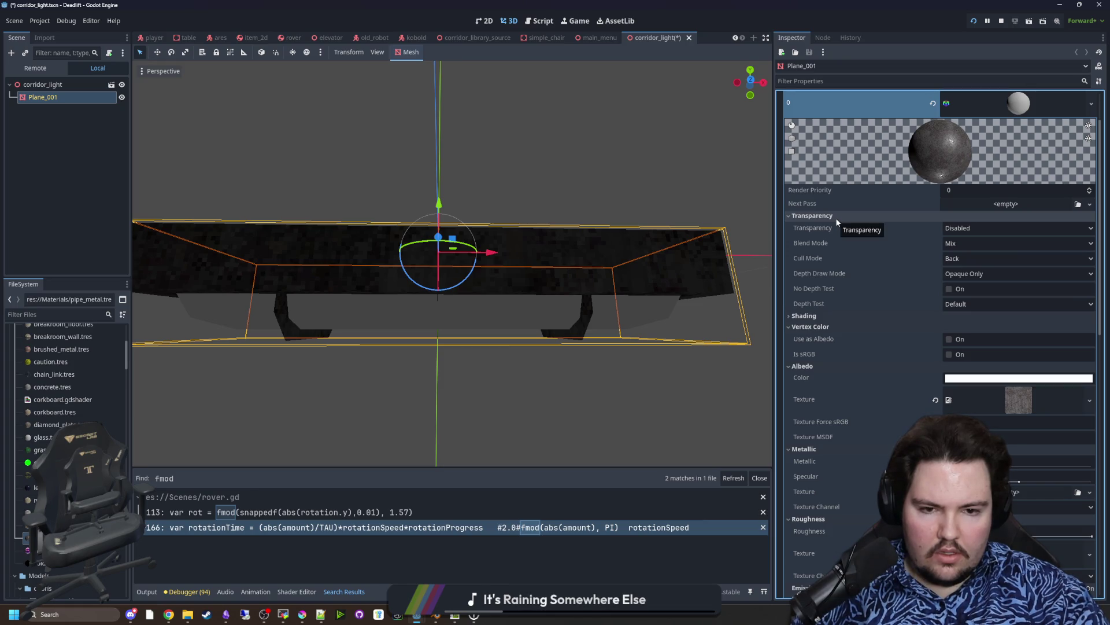
pyautogui.click(977, 260)
pyautogui.click(973, 300)
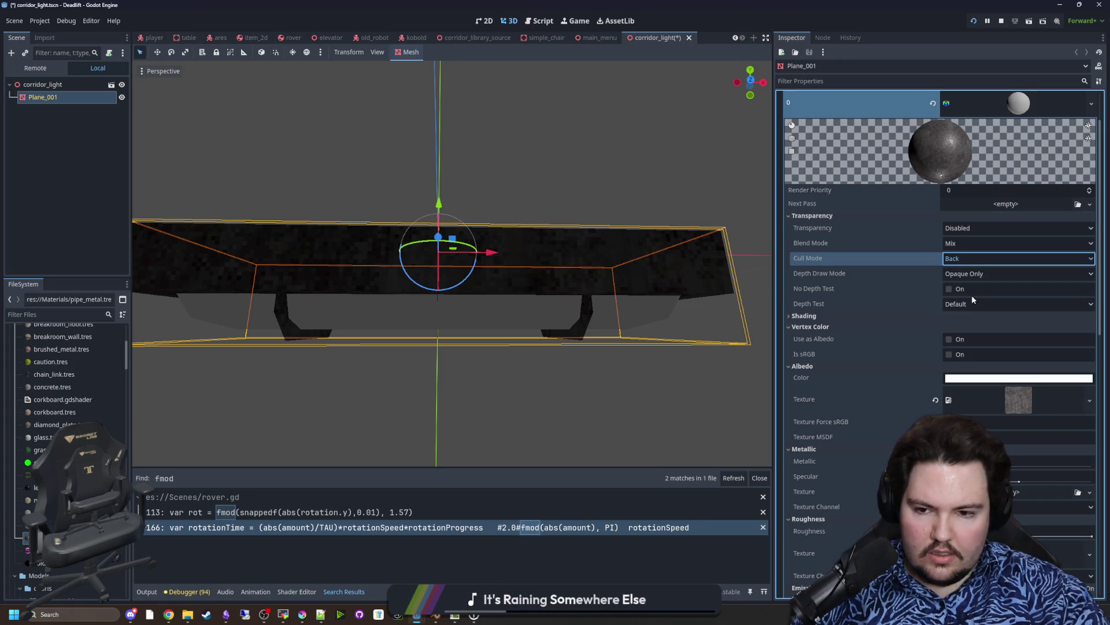
pyautogui.click(565, 305)
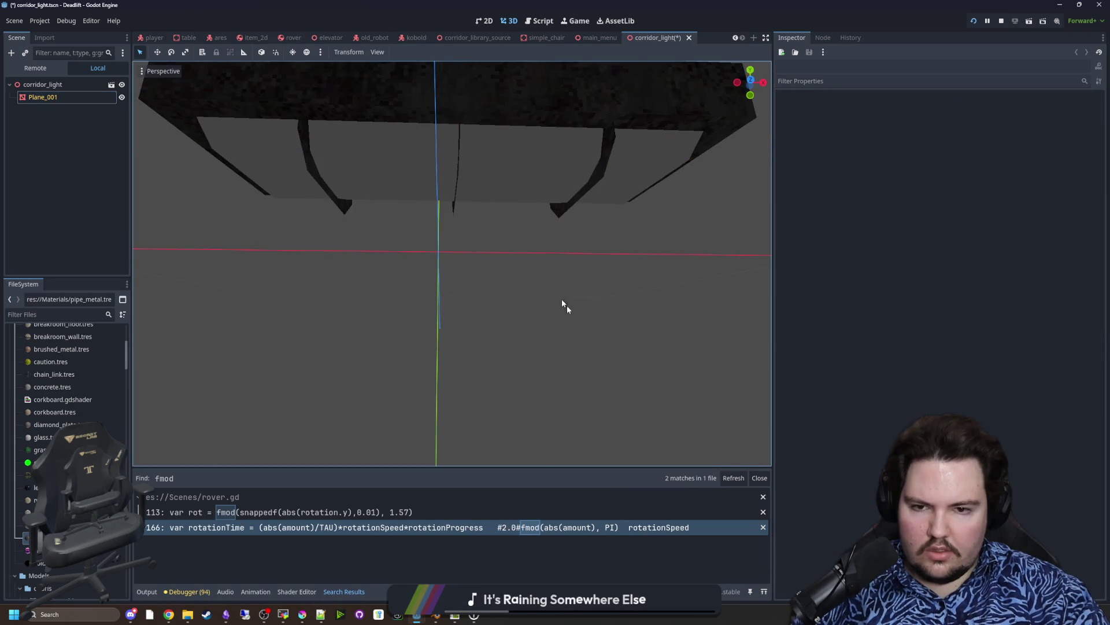
pyautogui.click(553, 324)
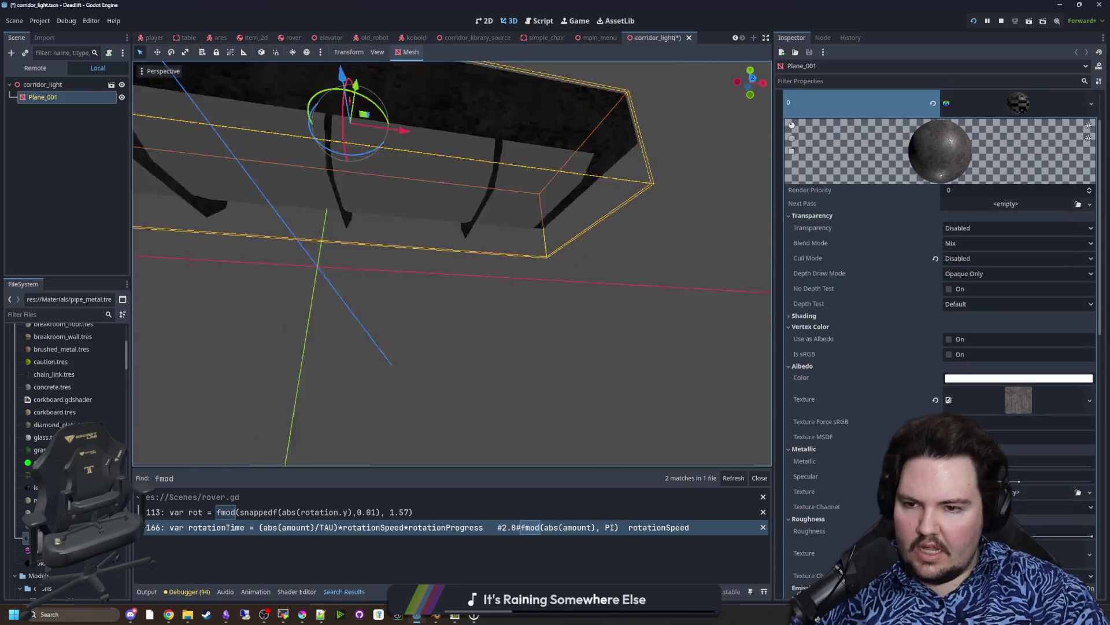
pyautogui.moveTo(578, 312); pyautogui.dragTo(610, 327)
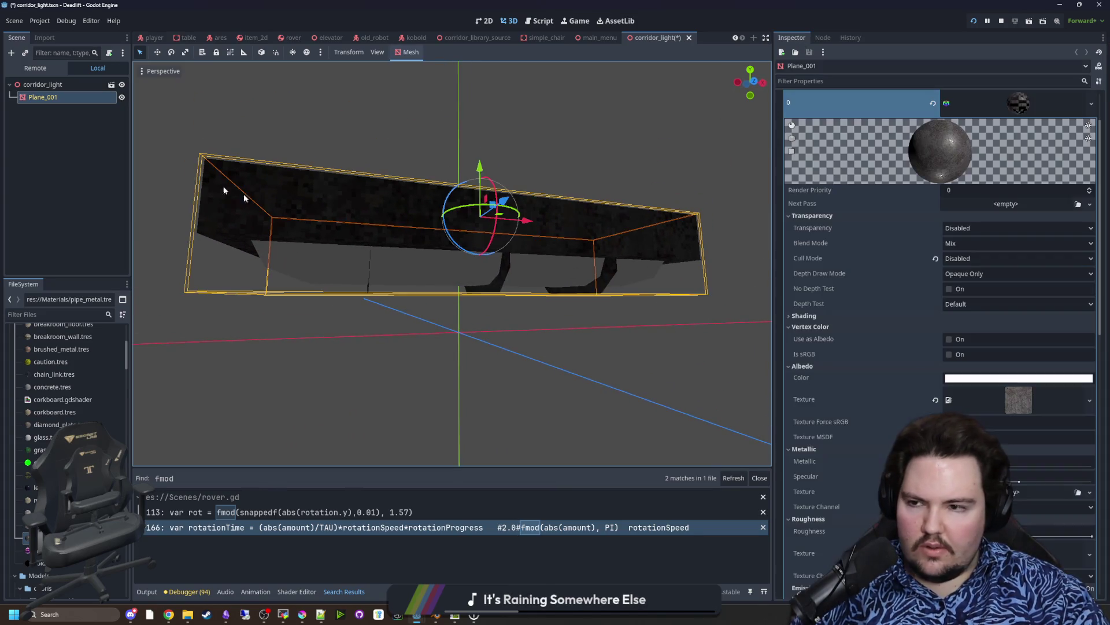
pyautogui.scroll(2, 894, 190)
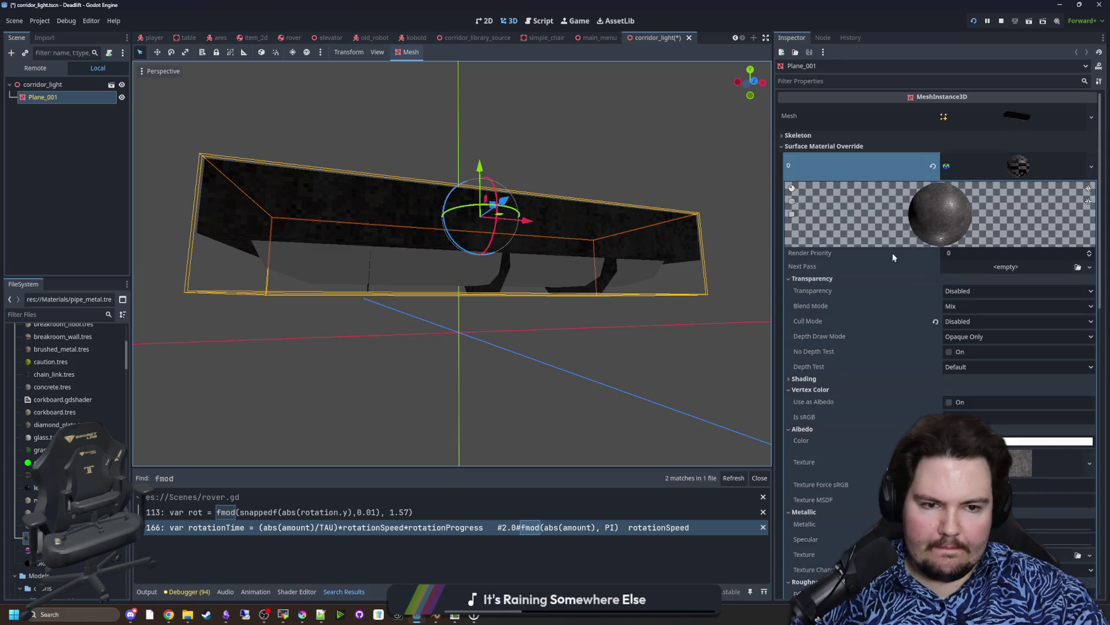
# Step: Assign glass.tres to Surface Material Override 1 for the diffuser panels
pyautogui.click(1018, 166)
pyautogui.click(1018, 166)
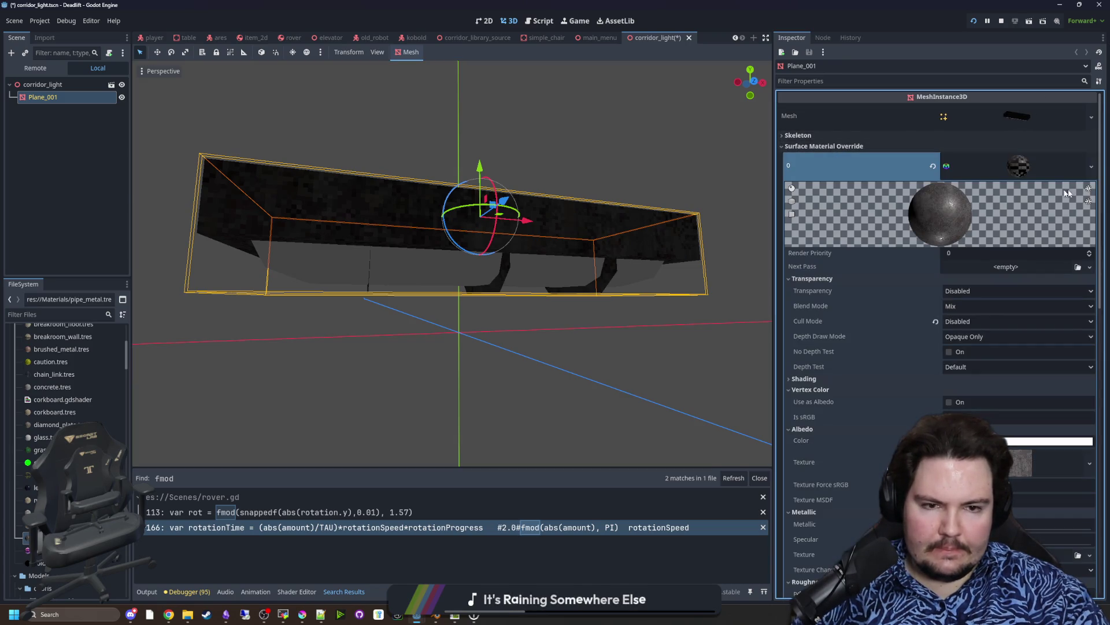
pyautogui.click(1060, 174)
pyautogui.moveTo(35, 450); pyautogui.dragTo(975, 194)
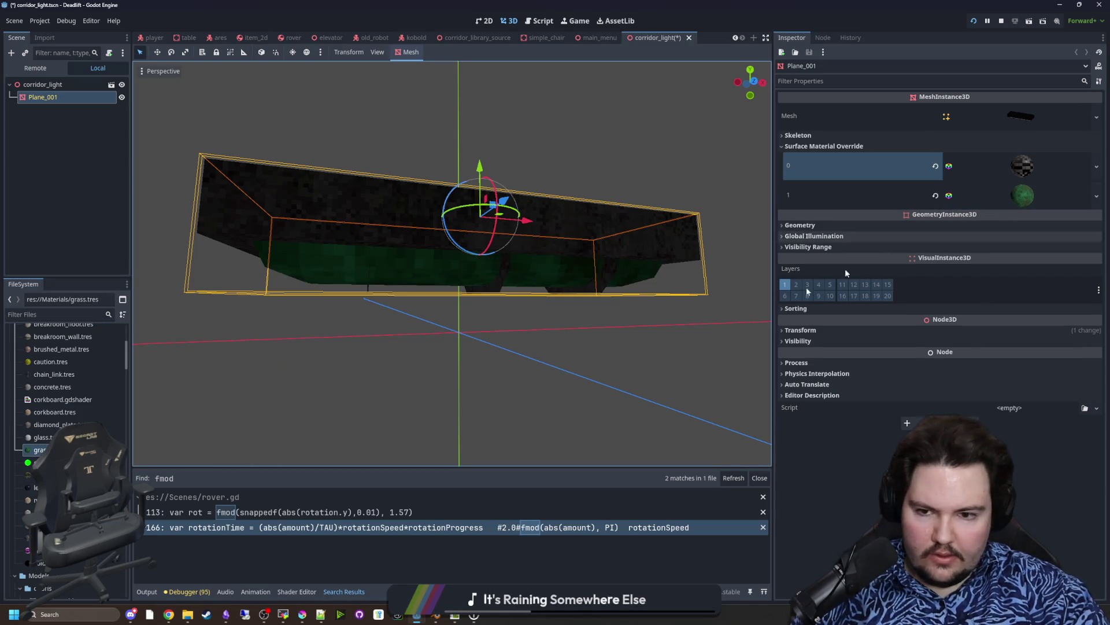
pyautogui.scroll(3, 438, 385)
pyautogui.scroll(-3, 438, 386)
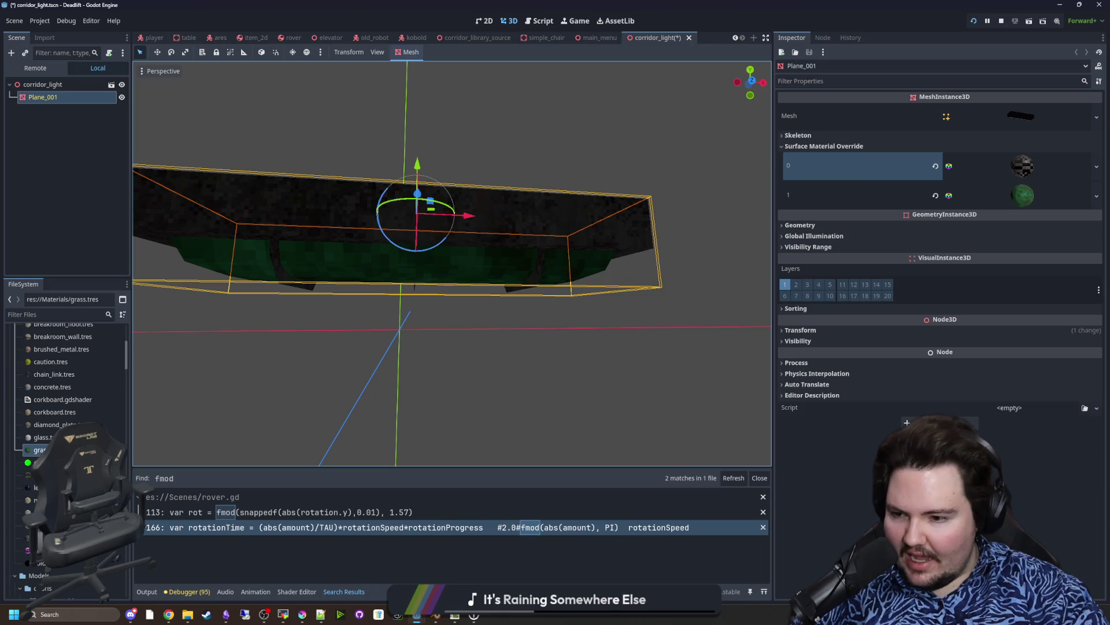
pyautogui.scroll(2, 67, 411)
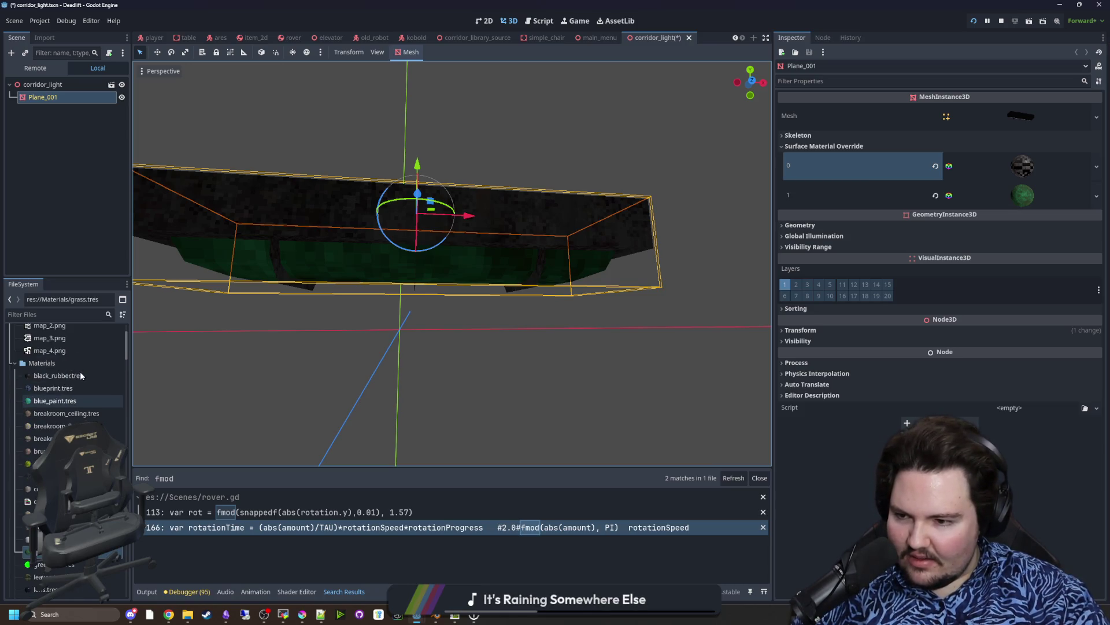
pyautogui.moveTo(35, 472); pyautogui.dragTo(917, 240)
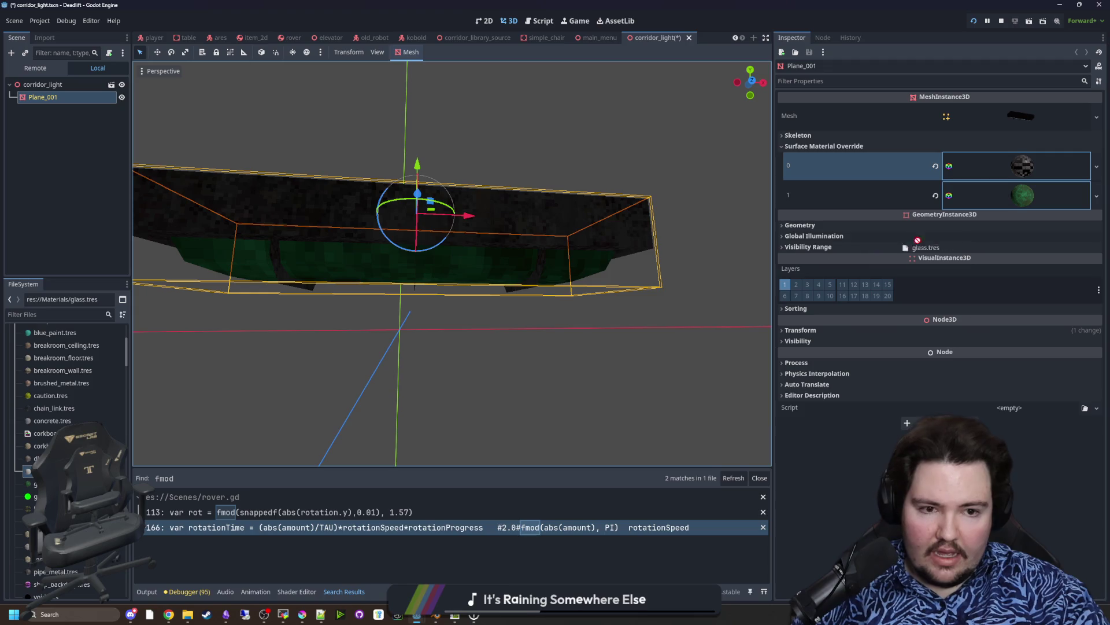
pyautogui.moveTo(974, 206); pyautogui.dragTo(975, 202)
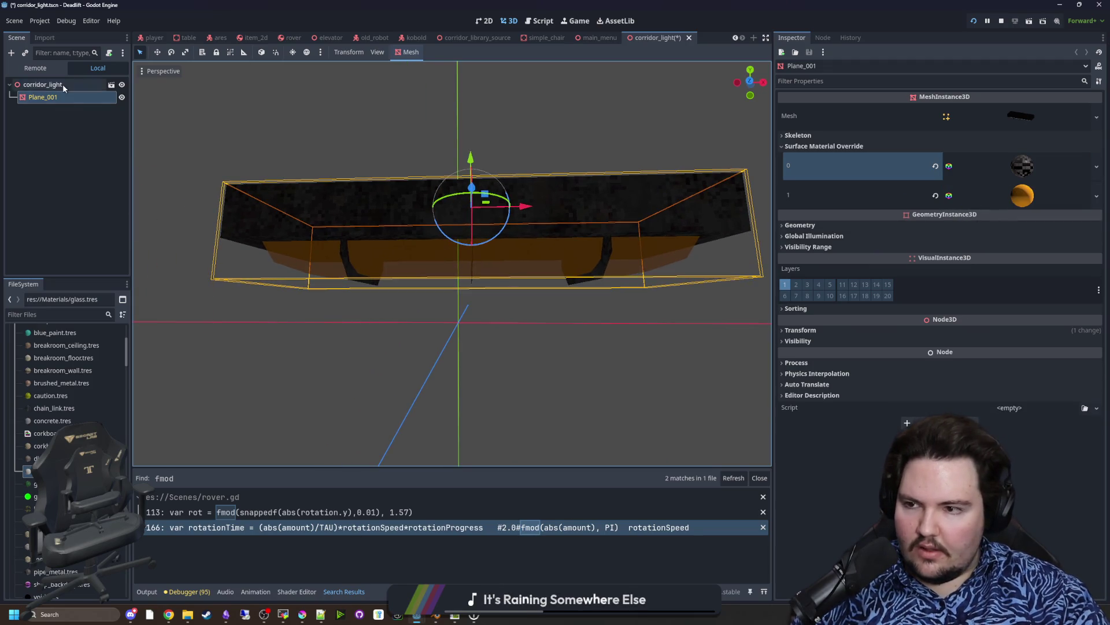
# Step: Add an OmniLight3D as a child of the corridor_light root node
pyautogui.rightClick(62, 84)
pyautogui.click(85, 93)
pyautogui.write('omn')
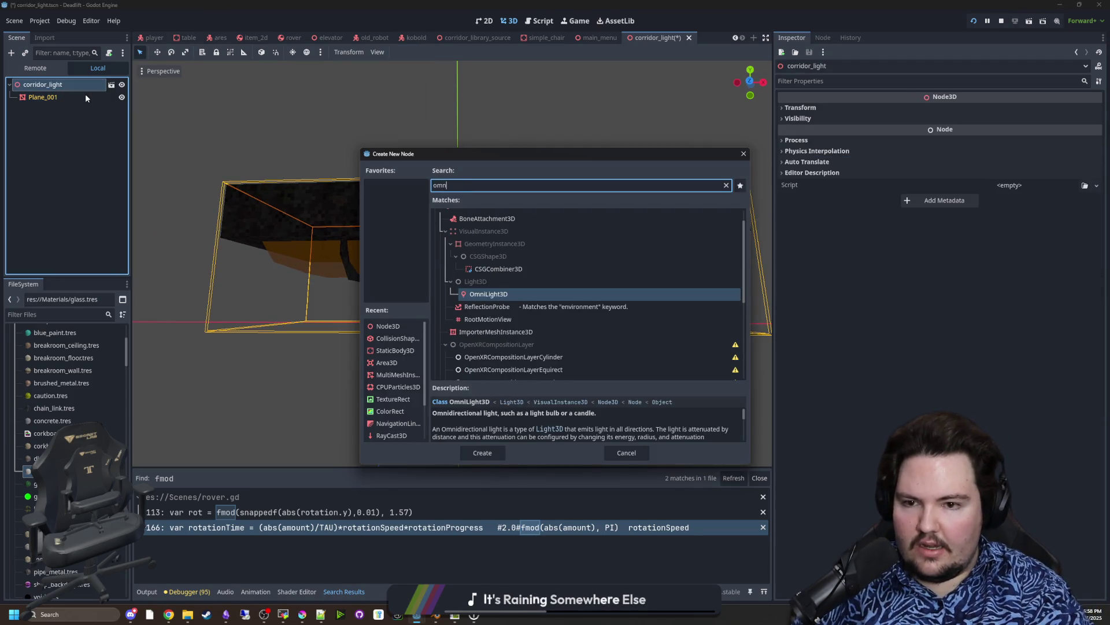
pyautogui.press('Return')
pyautogui.moveTo(463, 272); pyautogui.dragTo(462, 211)
pyautogui.moveTo(455, 336)
pyautogui.mouseDown()
pyautogui.moveTo(521, 372)
pyautogui.moveTo(523, 389)
pyautogui.mouseUp()
pyautogui.scroll(-5, 526, 385)
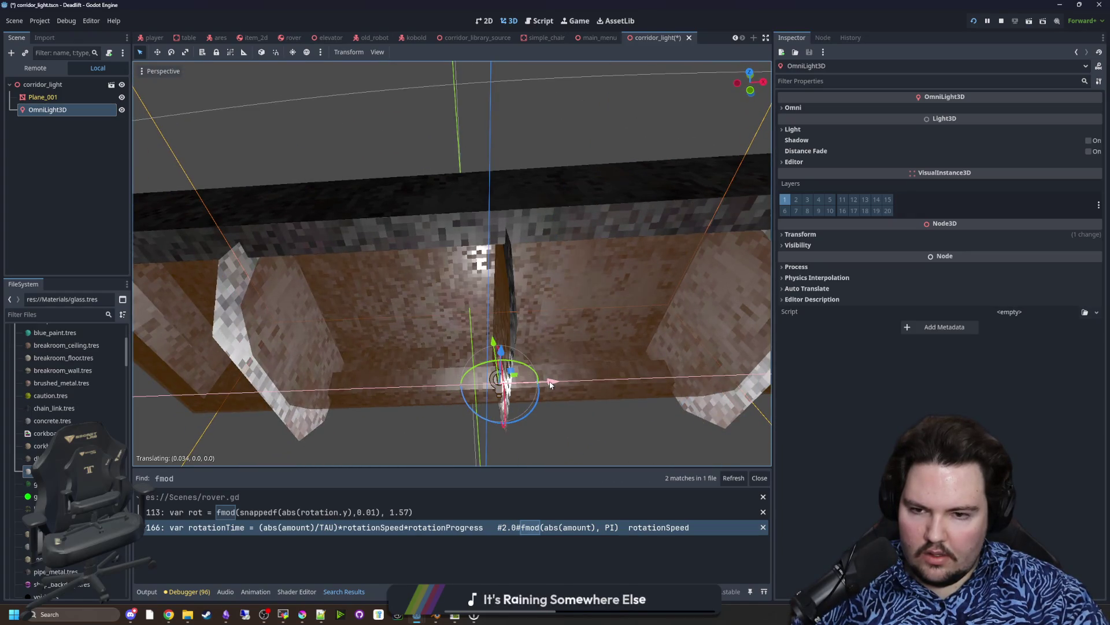
pyautogui.moveTo(488, 312); pyautogui.dragTo(477, 315)
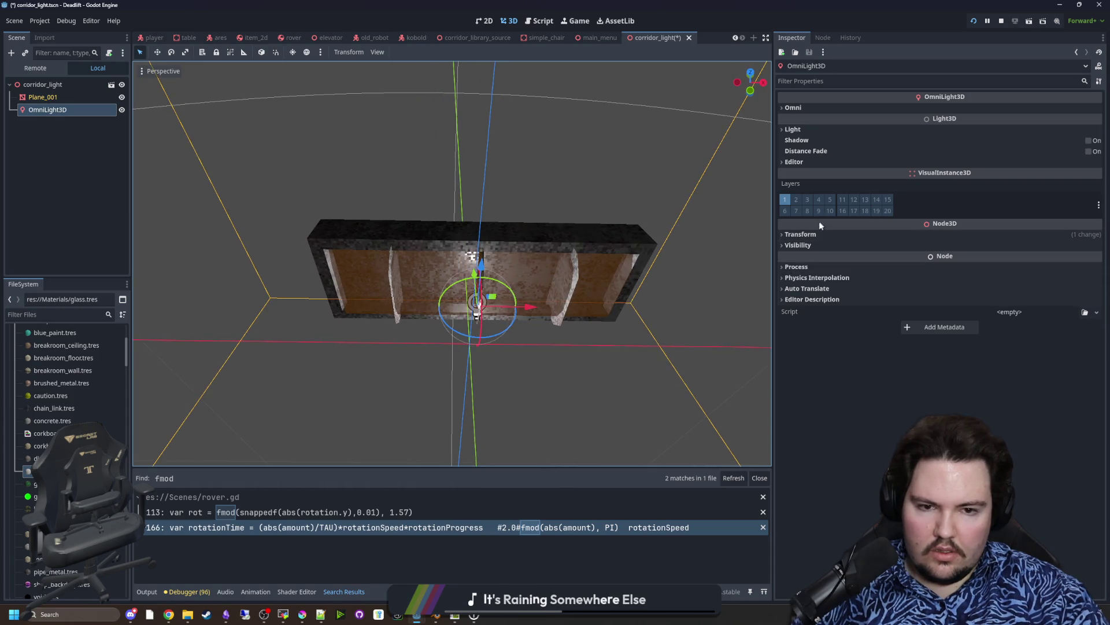
# Step: Set the OmniLight3D's position X and Y to 0
pyautogui.click(810, 234)
pyautogui.doubleClick(804, 259)
pyautogui.write('0.034')
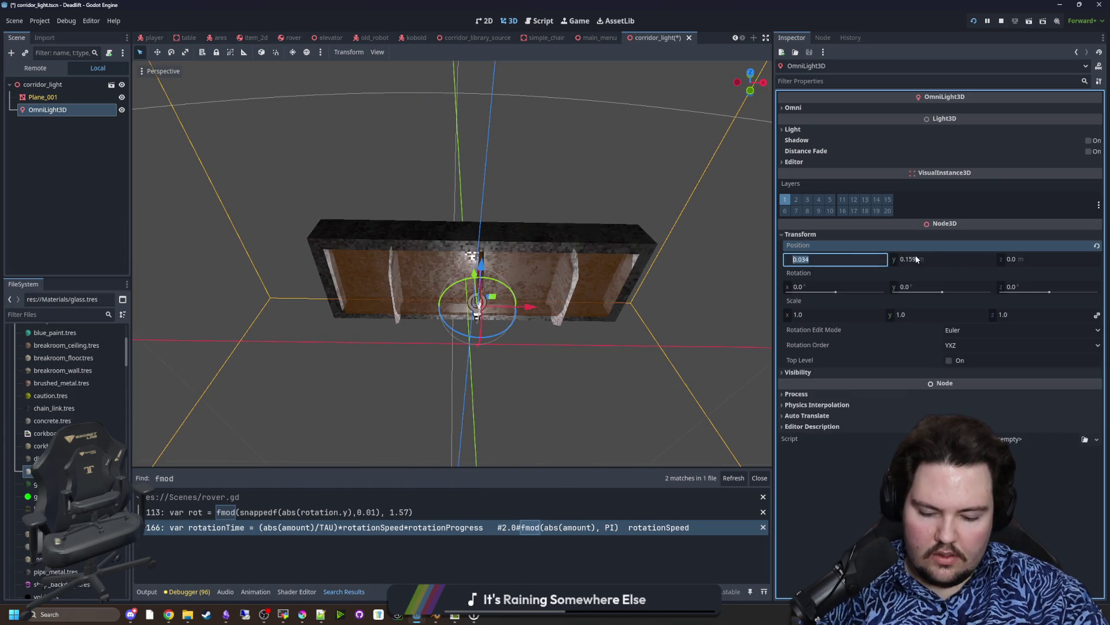
pyautogui.press('Tab')
pyautogui.write('0')
pyautogui.press('Return')
pyautogui.moveTo(538, 379)
pyautogui.mouseDown()
pyautogui.moveTo(520, 370)
pyautogui.moveTo(521, 283)
pyautogui.mouseUp()
pyautogui.moveTo(608, 294)
pyautogui.mouseDown()
pyautogui.moveTo(595, 312)
pyautogui.moveTo(584, 260)
pyautogui.moveTo(561, 301)
pyautogui.moveTo(565, 355)
pyautogui.moveTo(550, 291)
pyautogui.moveTo(594, 306)
pyautogui.mouseUp()
pyautogui.click(445, 623)
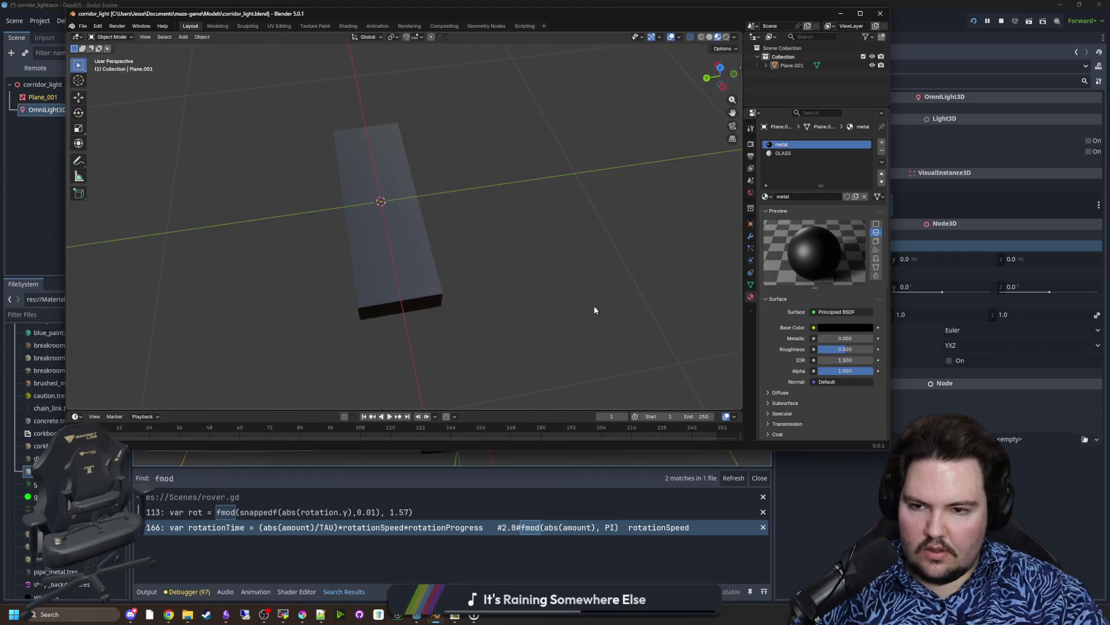
# Step: In Blender, apply all transforms to the fixture model and save corridor_light.blend
pyautogui.press('a')
pyautogui.rightClick(505, 252)
pyautogui.click(505, 252)
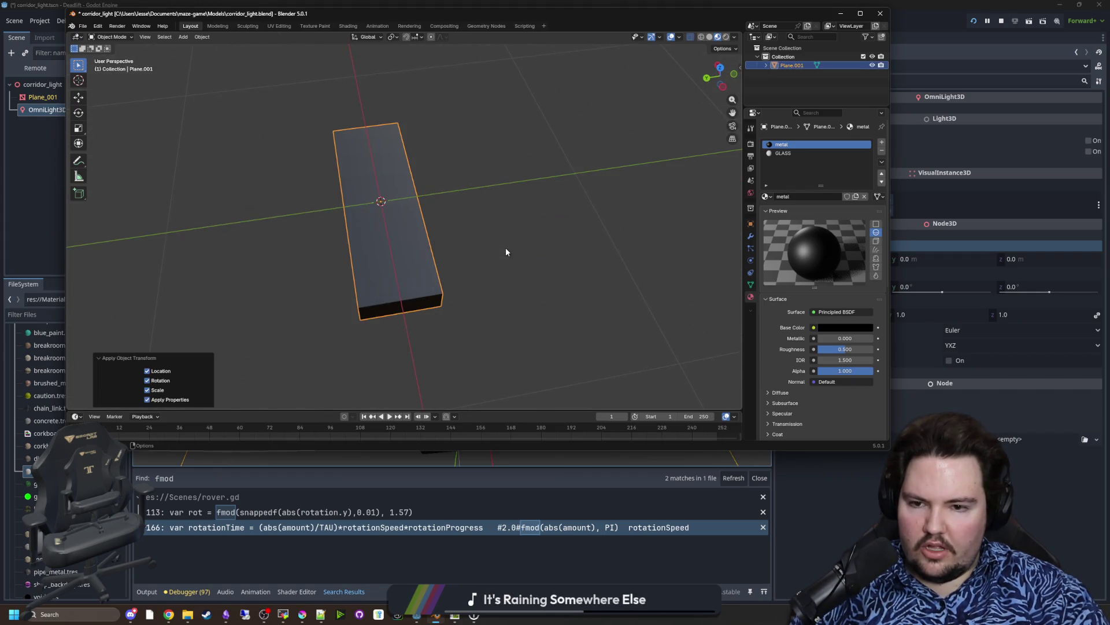
pyautogui.click(598, 229)
pyautogui.hotkey('ctrl', 's')
pyautogui.click(841, 12)
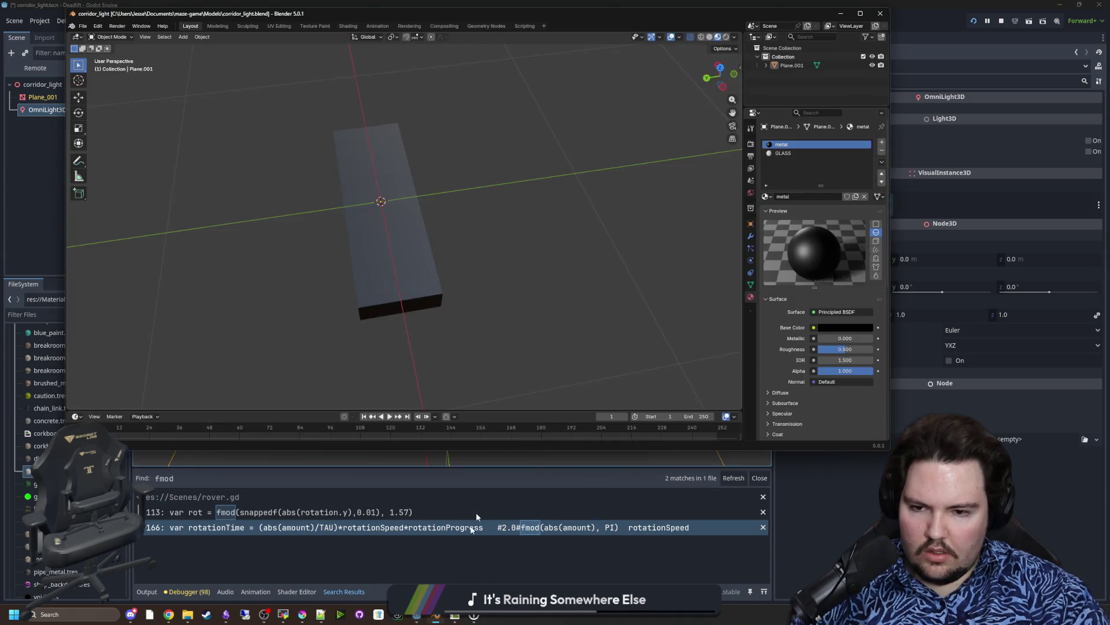
# Step: Move the OmniLight3D to Y -0.228, just under the fixture, and enable its shadows
pyautogui.click(405, 245)
pyautogui.click(800, 549)
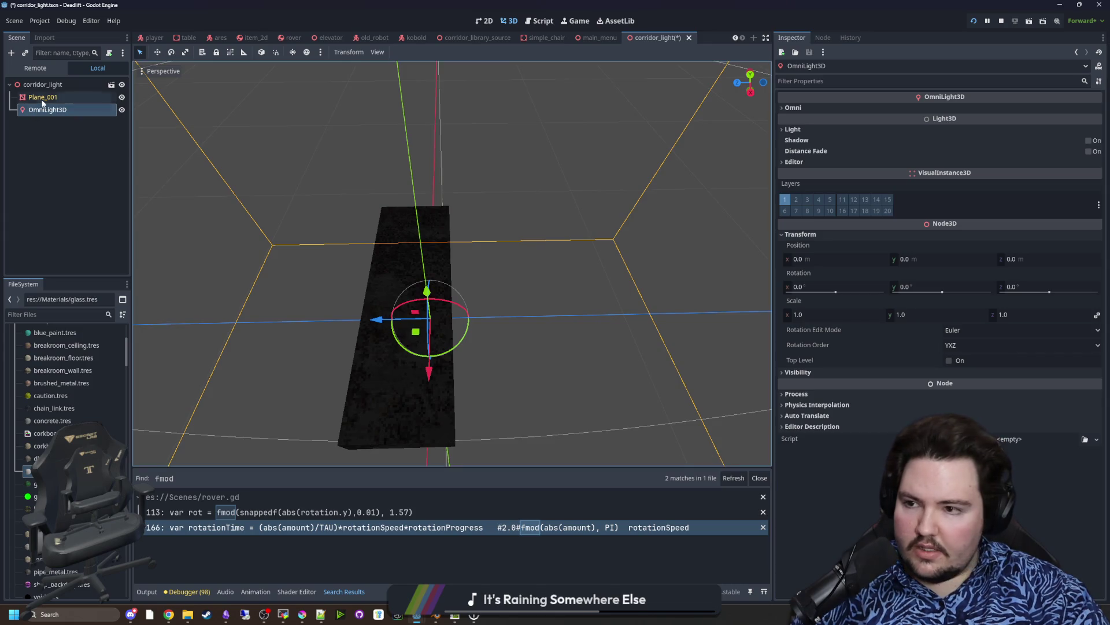
pyautogui.click(42, 102)
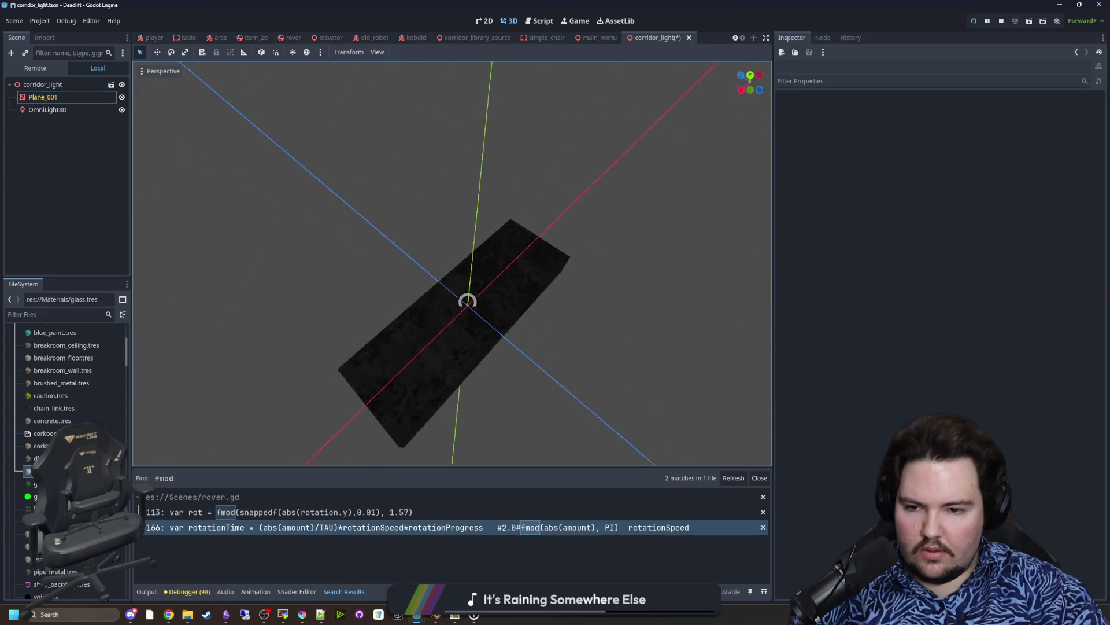
pyautogui.press('KP_1')
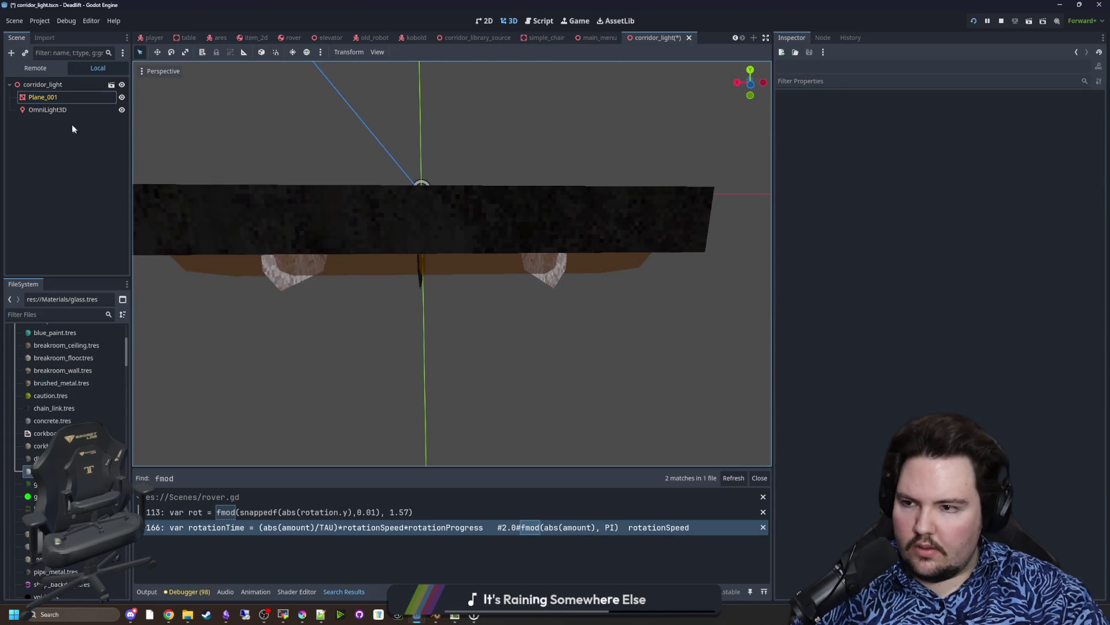
pyautogui.click(47, 110)
pyautogui.moveTo(421, 174); pyautogui.dragTo(425, 243)
pyautogui.moveTo(433, 323); pyautogui.dragTo(486, 205)
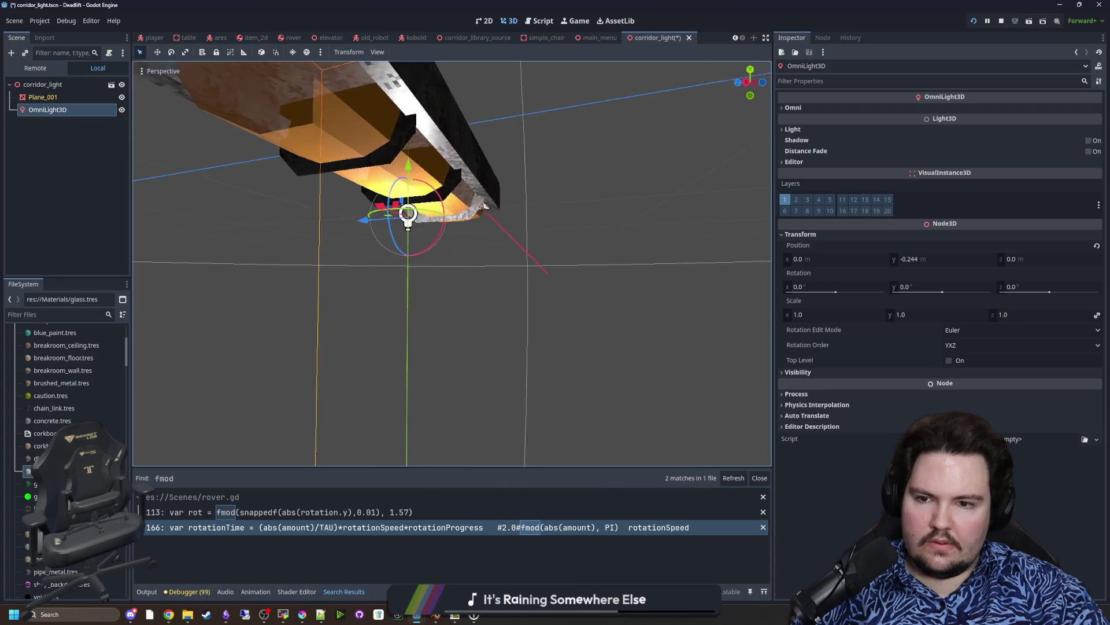
pyautogui.press('KP_1')
pyautogui.moveTo(426, 251)
pyautogui.mouseDown()
pyautogui.moveTo(445, 196)
pyautogui.moveTo(465, 254)
pyautogui.moveTo(466, 243)
pyautogui.mouseUp()
pyautogui.moveTo(465, 196); pyautogui.dragTo(445, 260)
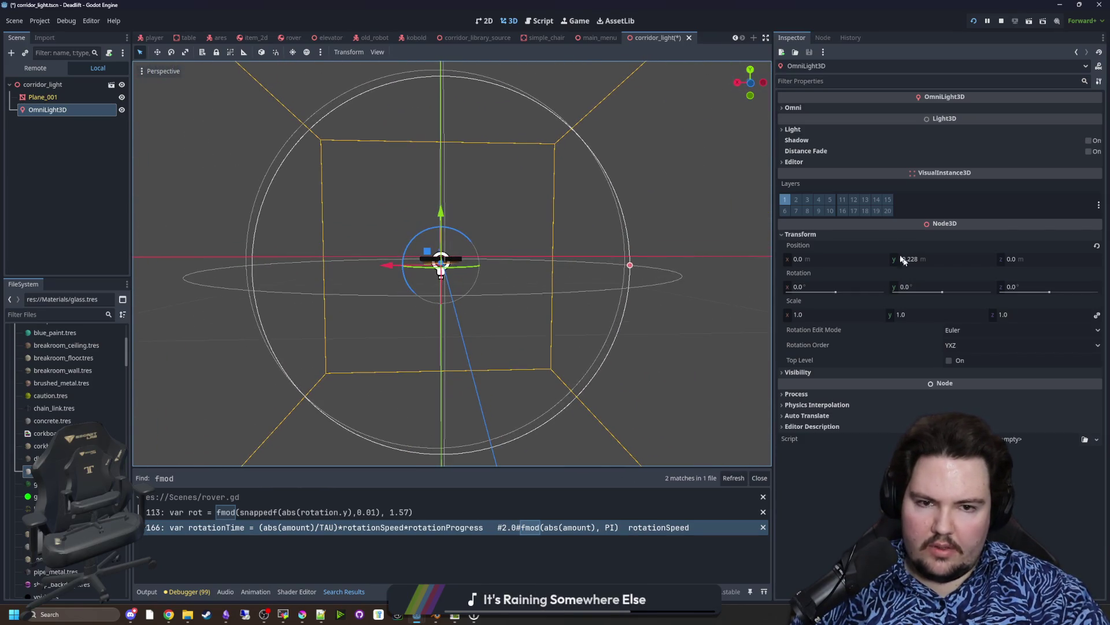
pyautogui.click(1088, 141)
pyautogui.moveTo(503, 389); pyautogui.dragTo(470, 310)
pyautogui.moveTo(456, 259); pyautogui.dragTo(460, 191)
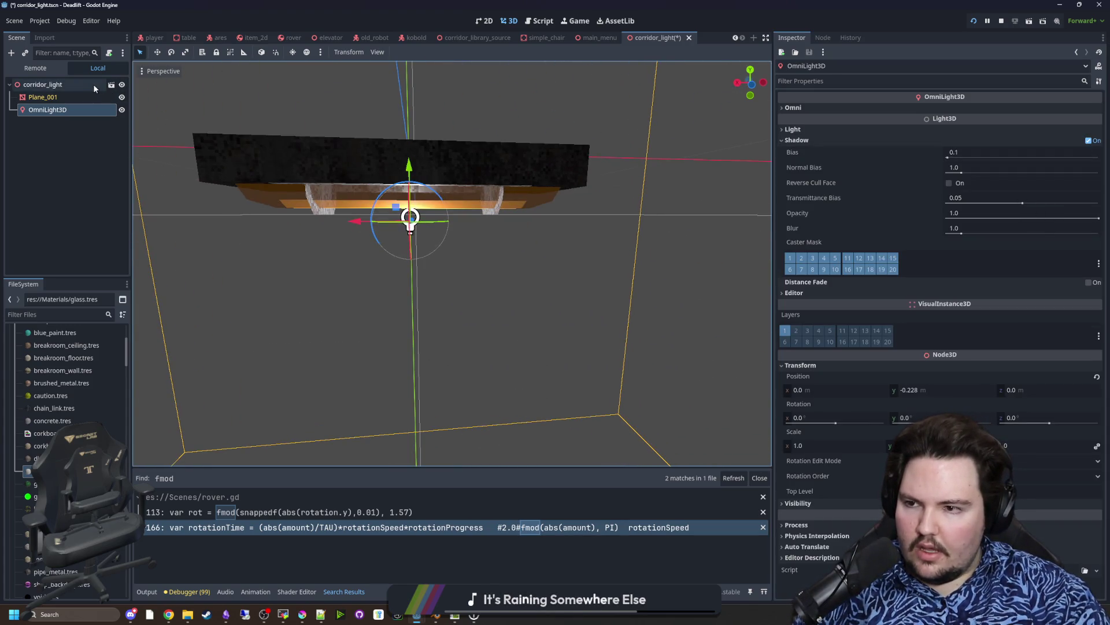
# Step: Attach a new script res://Scenes/corridor_light.gd to corridor_light
pyautogui.click(63, 84)
pyautogui.click(109, 53)
pyautogui.click(512, 382)
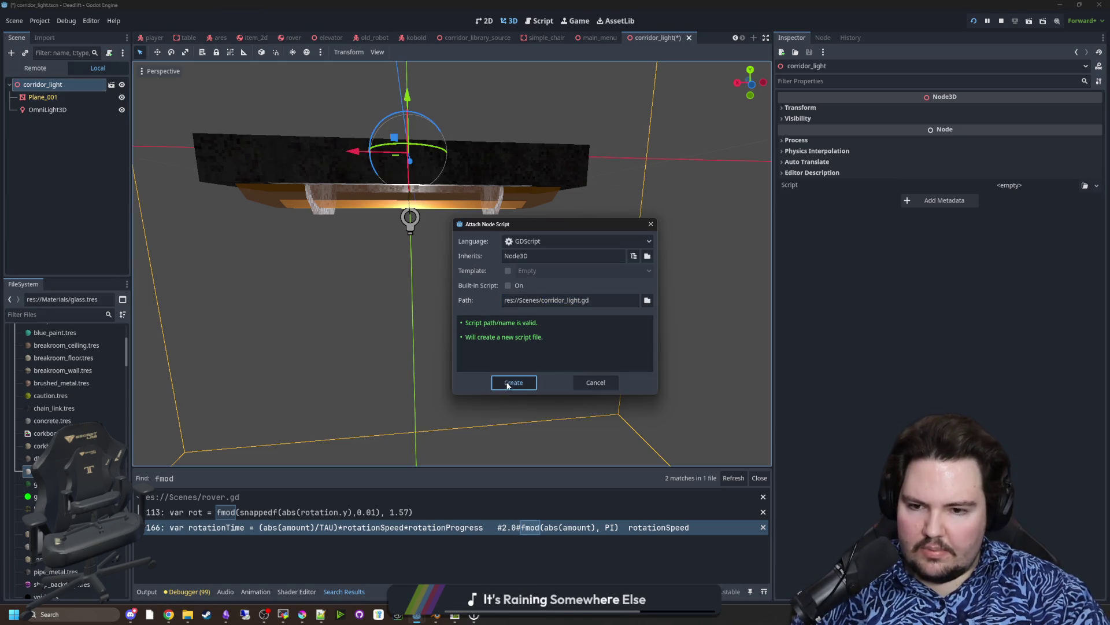
# Step: Add a _ready function and declare var powered : bool = false
pyautogui.press('Return')
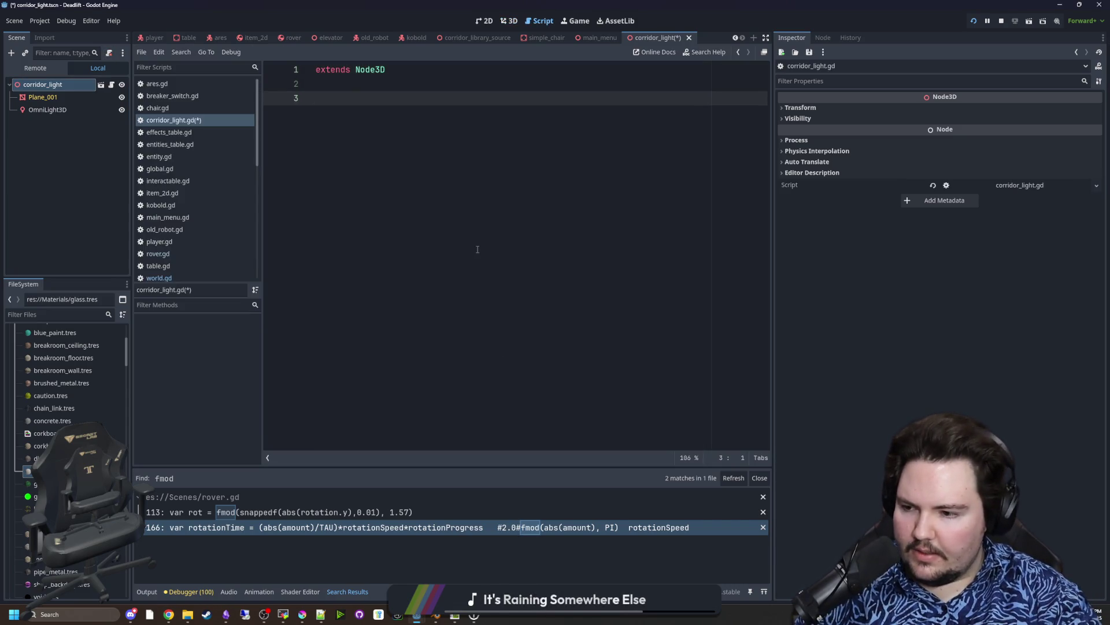
pyautogui.write('func _')
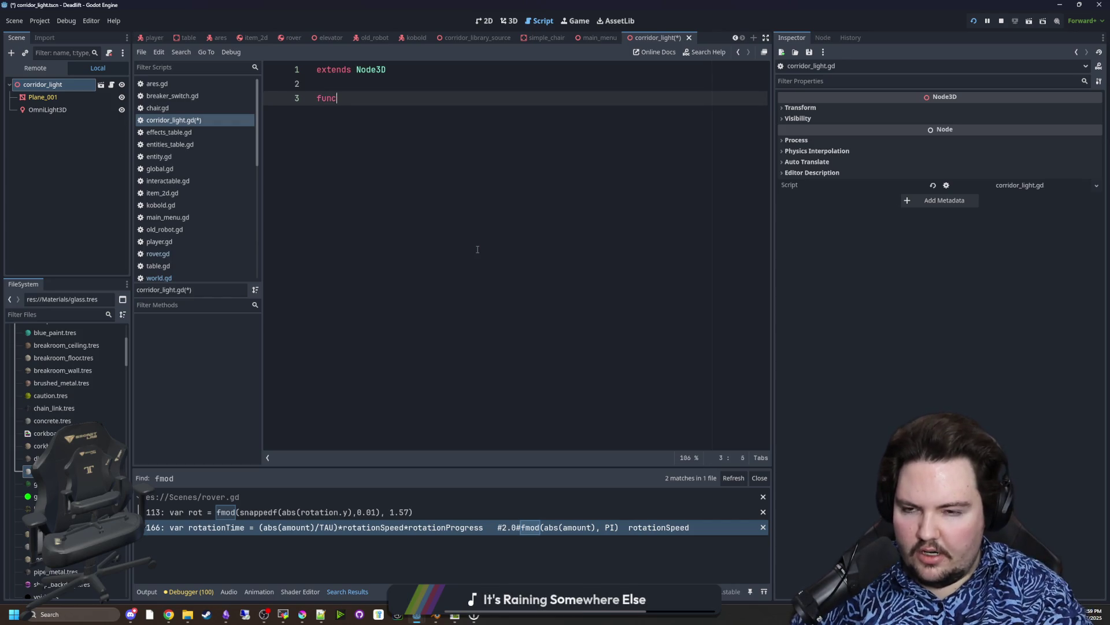
pyautogui.press('Return')
pyautogui.press('Return')
pyautogui.moveTo(48, 109)
pyautogui.mouseDown()
pyautogui.moveTo(384, 96)
pyautogui.moveTo(390, 110)
pyautogui.mouseUp()
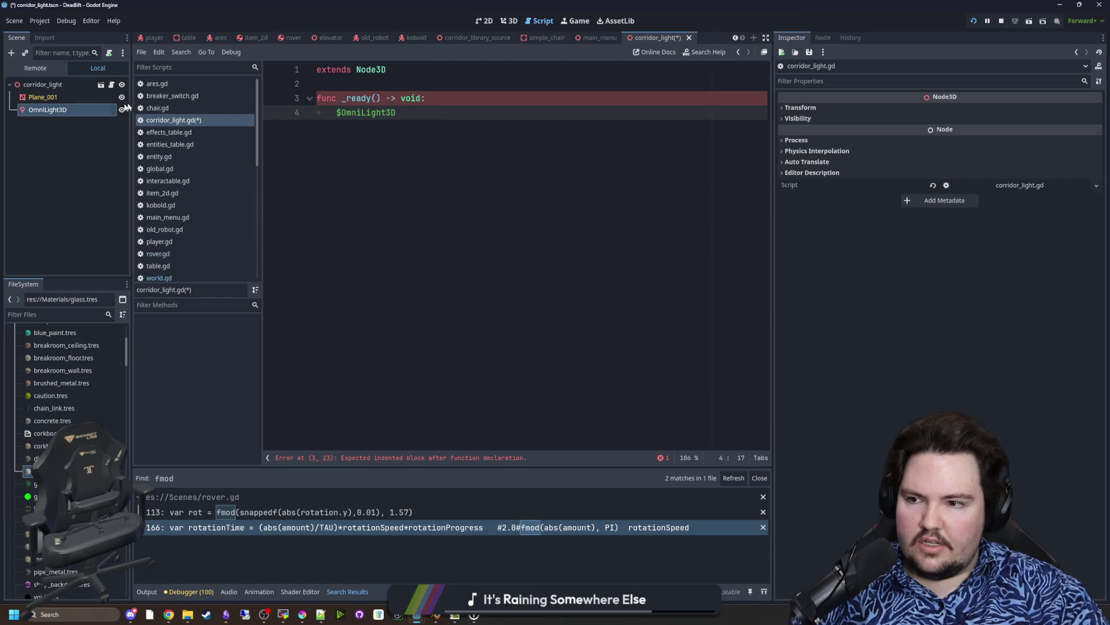
pyautogui.click(47, 110)
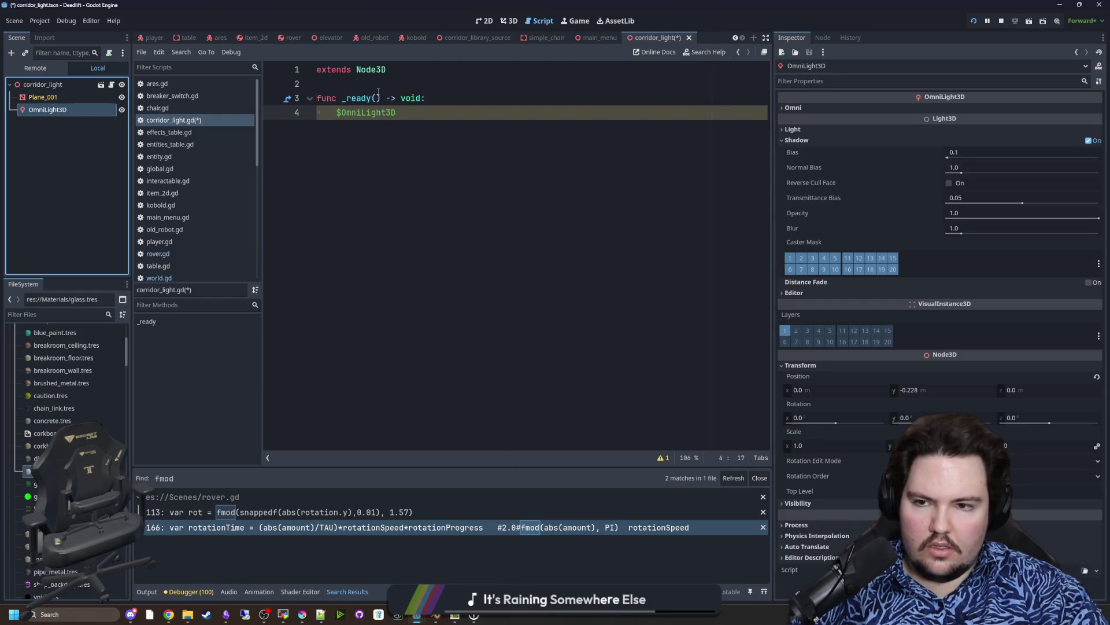
pyautogui.click(370, 82)
pyautogui.press('Return')
pyautogui.press('Return')
pyautogui.press('Up')
pyautogui.write('var ')
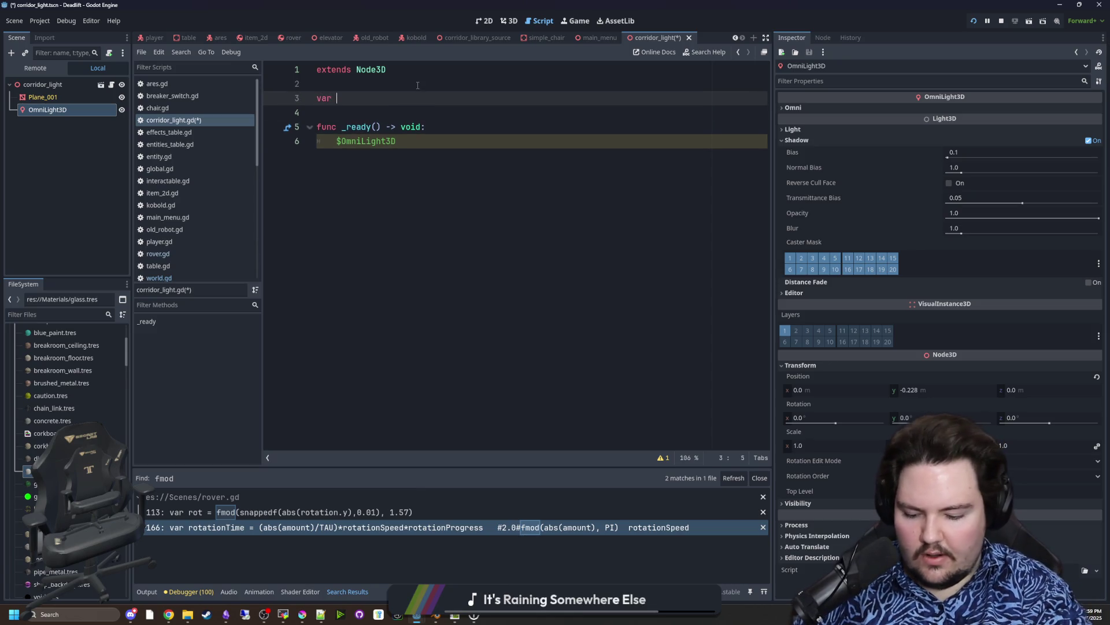
pyautogui.write('powered')
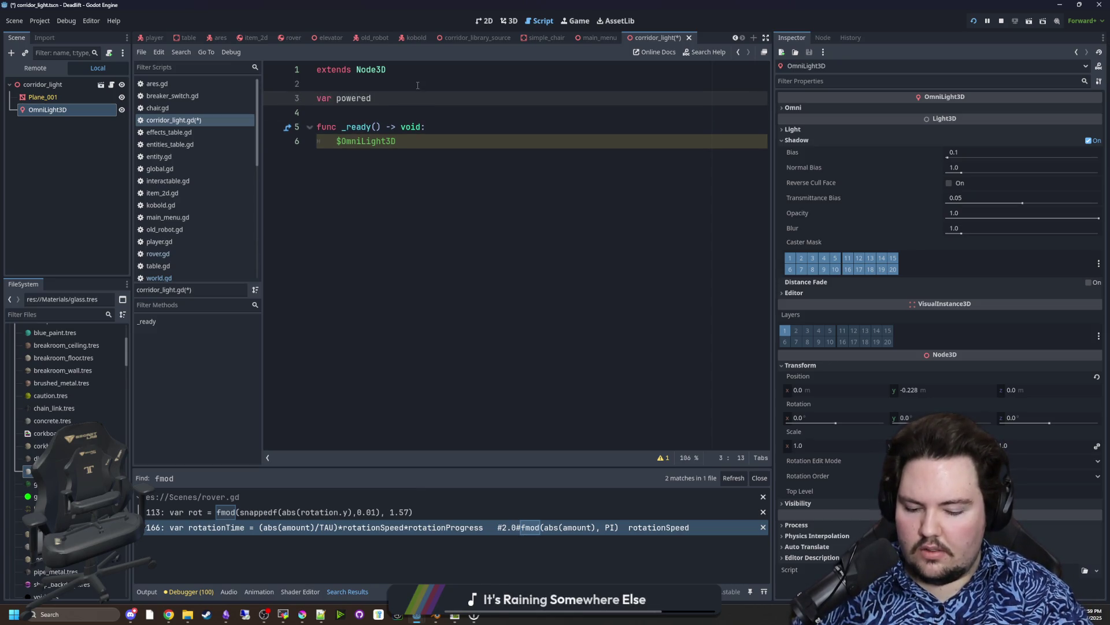
pyautogui.write(' : bool = false')
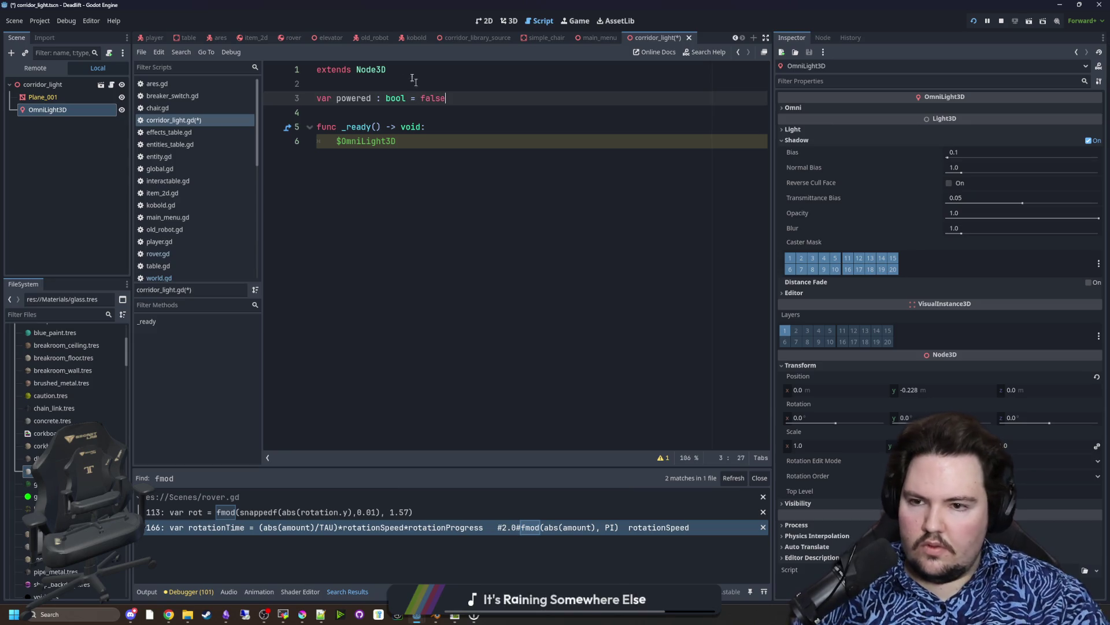
# Step: In _ready, set powered = bool(randi_range(0,1))
pyautogui.click(438, 128)
pyautogui.press('Return')
pyautogui.write('ered = randi(range(0,')
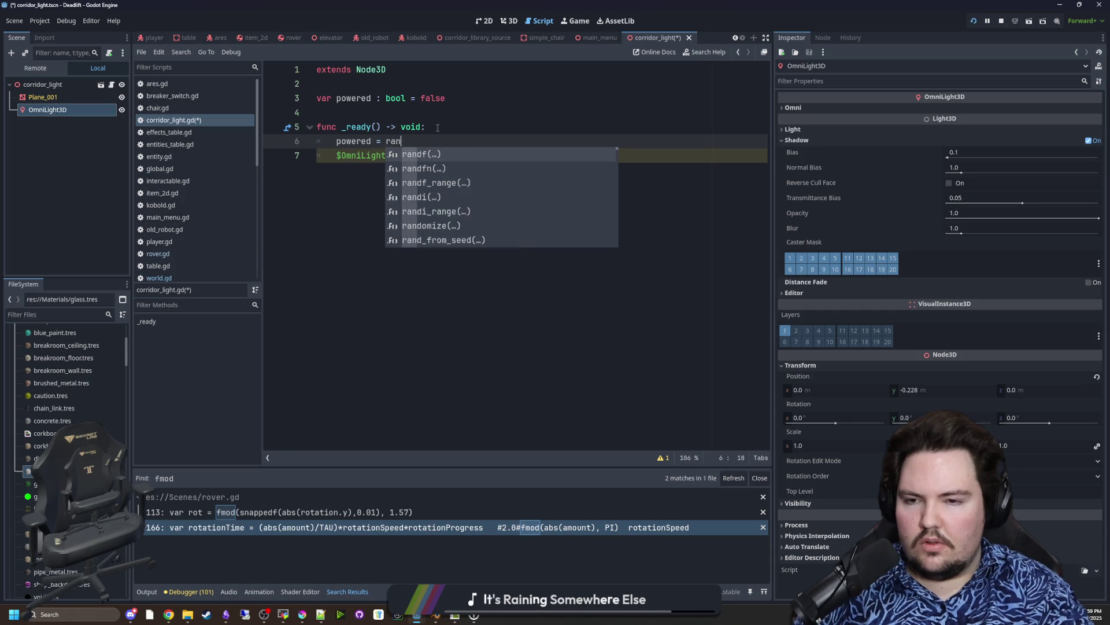
pyautogui.write('1')
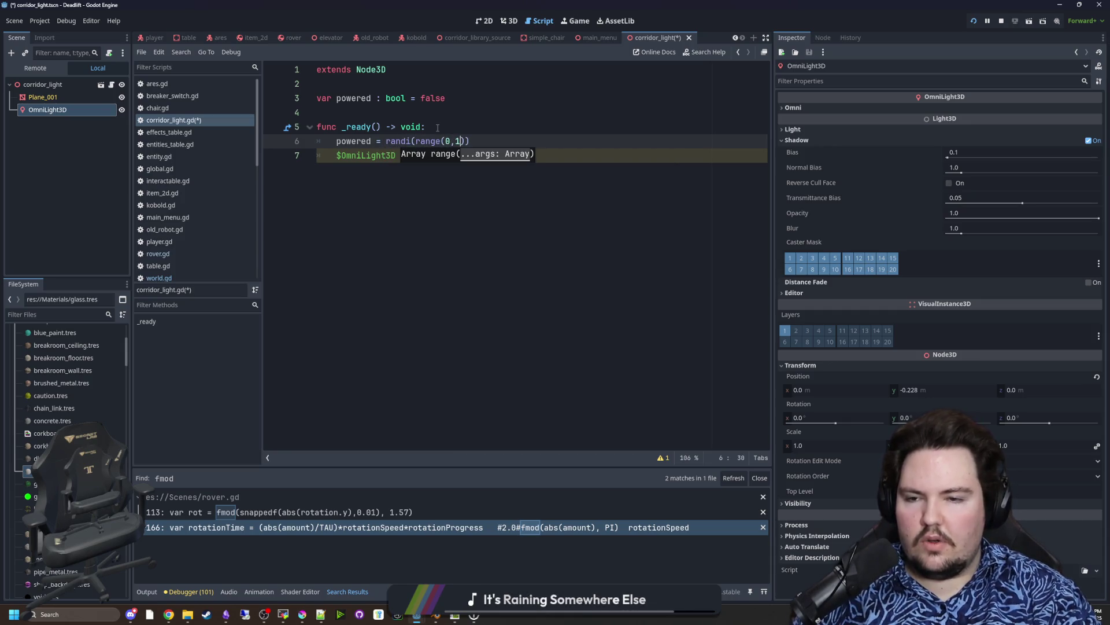
pyautogui.press('BackSpace')
pyautogui.press('BackSpace')
pyautogui.press('BackSpace')
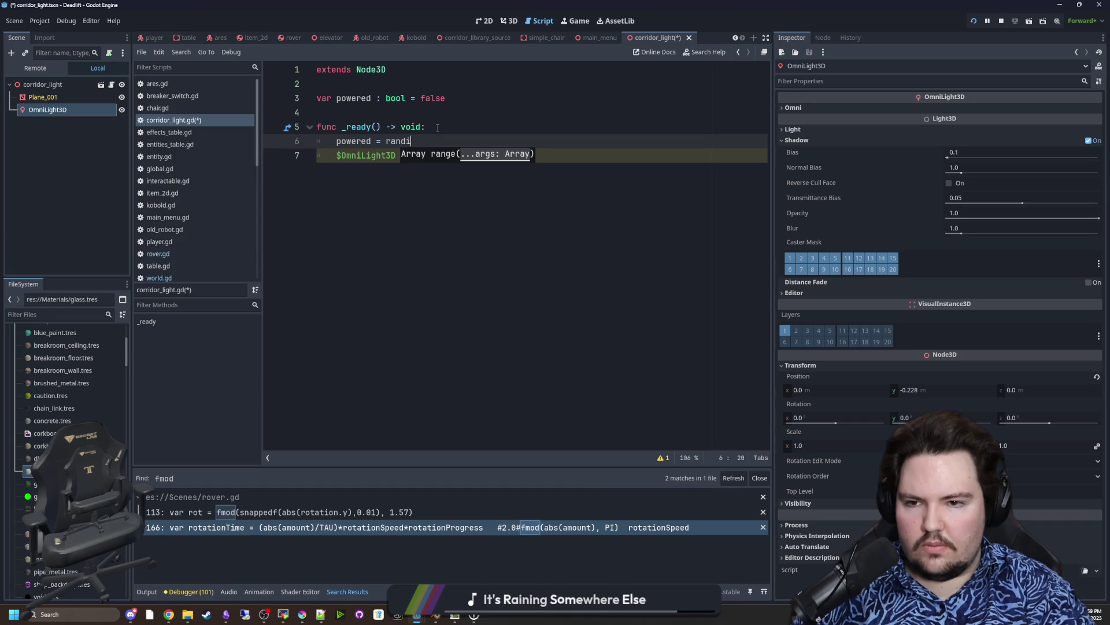
pyautogui.write('_range(0,1)')
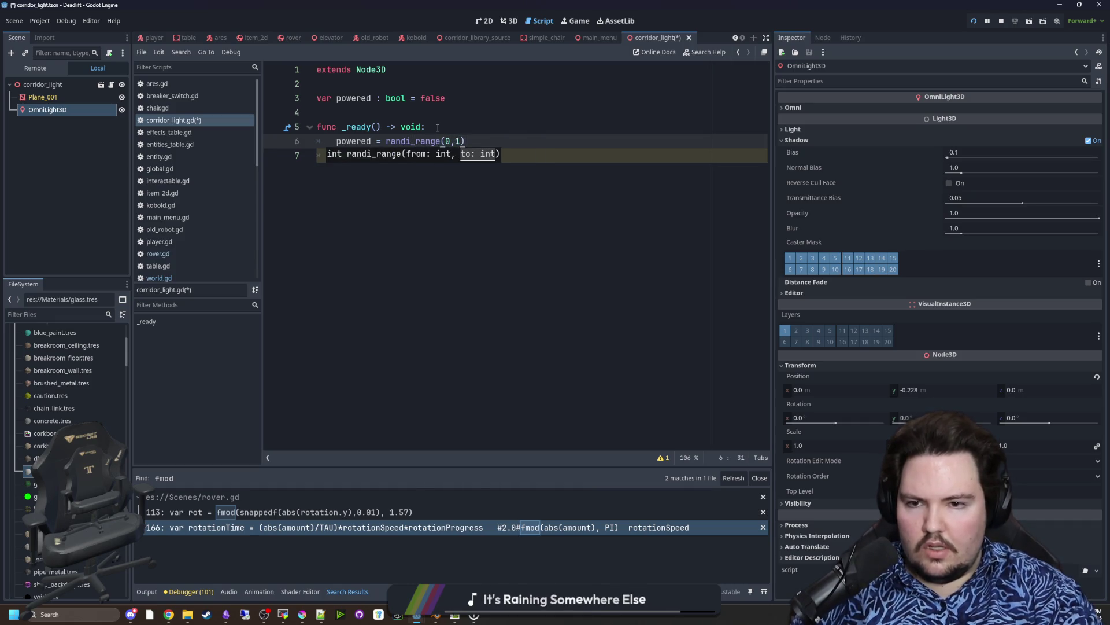
pyautogui.press('Left')
pyautogui.press('Left')
pyautogui.write('bool(')
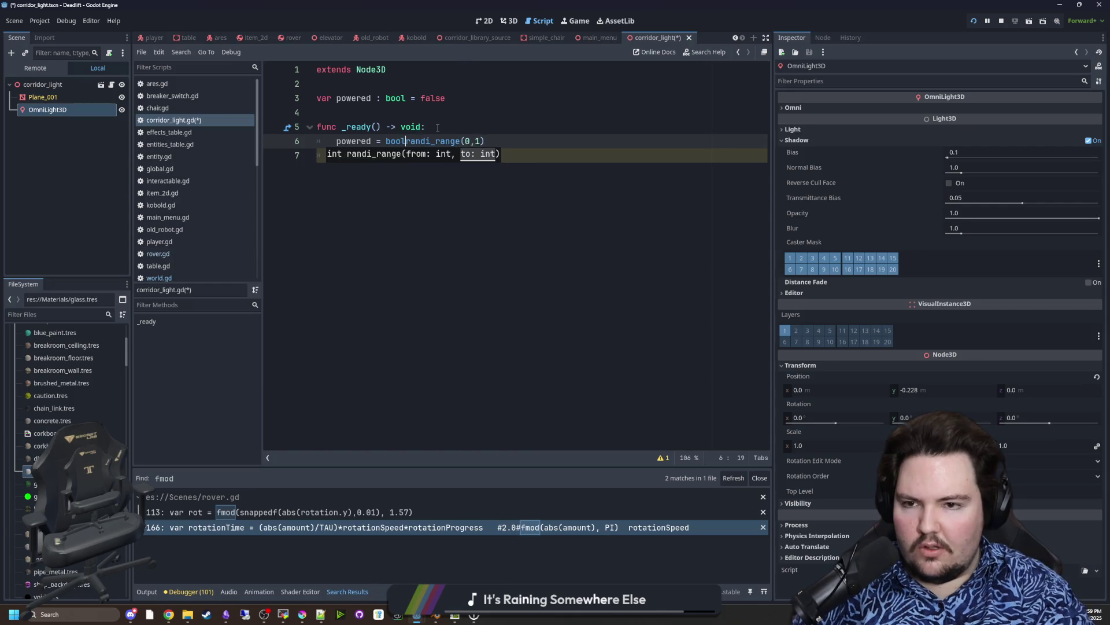
pyautogui.click(500, 142)
pyautogui.write(')')
# Step: Delete the unfinished OmniLight3D line and start a _process function
pyautogui.click(418, 165)
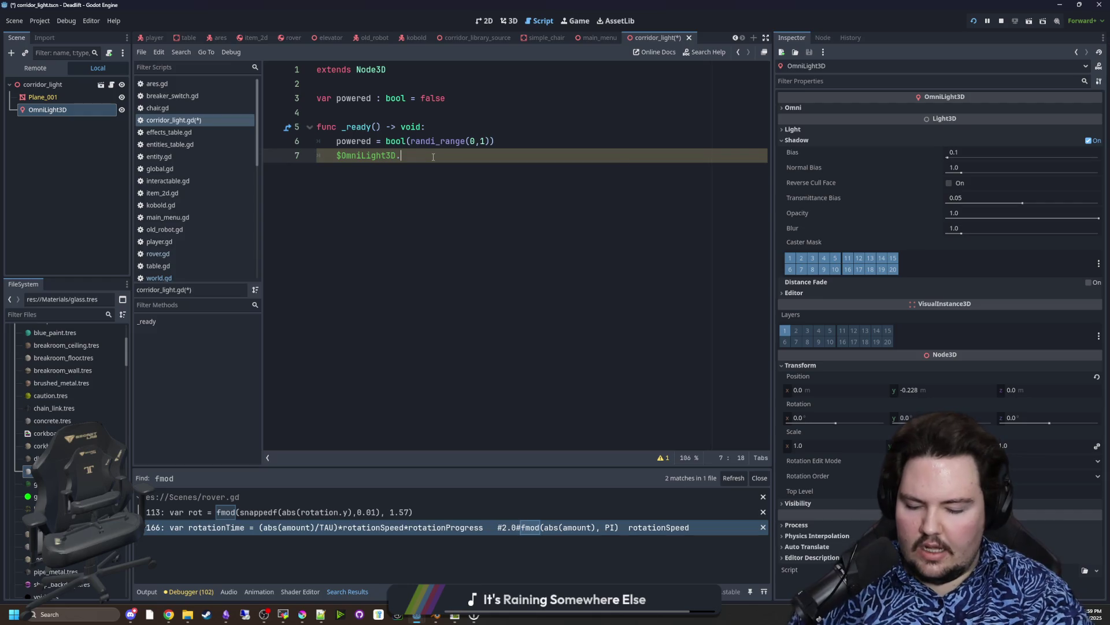
pyautogui.write('enable')
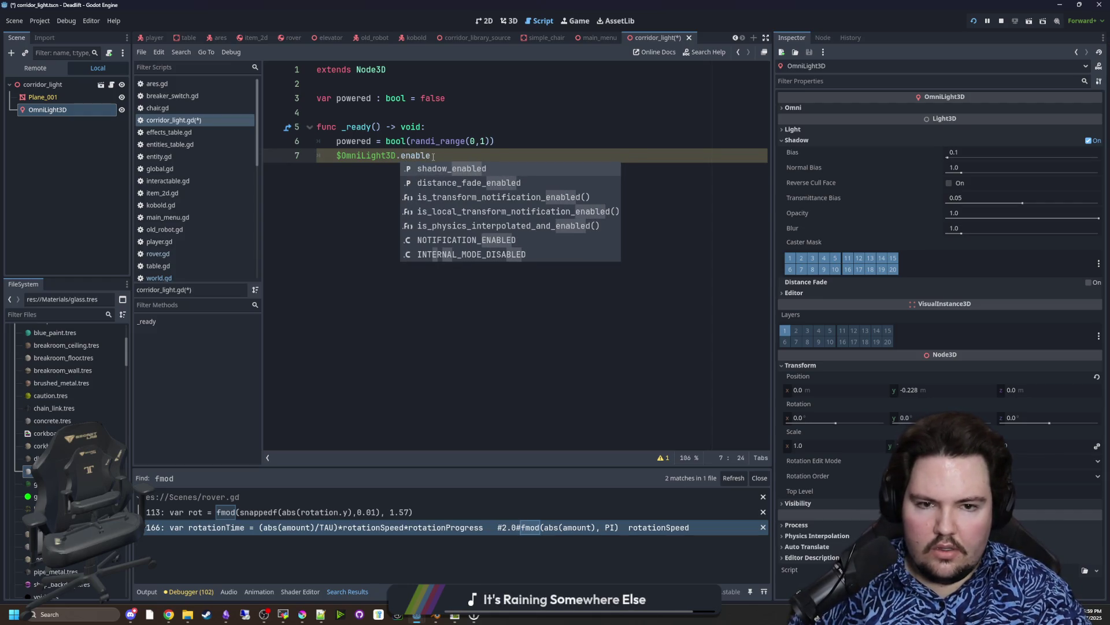
pyautogui.press('BackSpace')
pyautogui.press('BackSpace')
pyautogui.press('BackSpace')
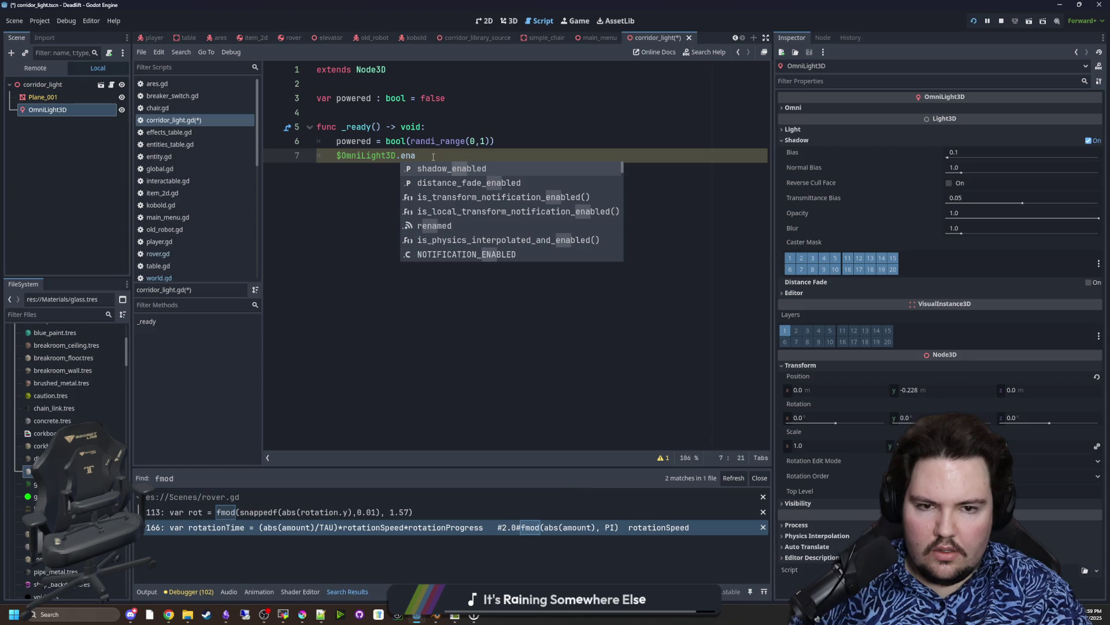
pyautogui.click(806, 130)
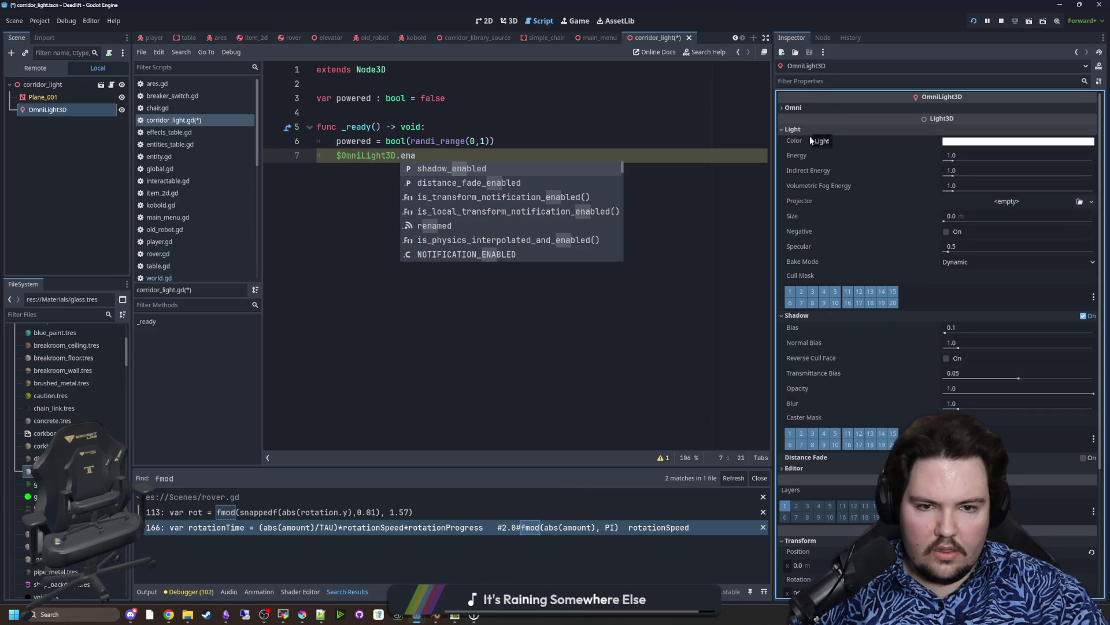
pyautogui.click(475, 317)
pyautogui.hotkey('shift', 'Home')
pyautogui.hotkey('shift', 'Home')
pyautogui.press('BackSpace')
pyautogui.press('BackSpace')
pyautogui.press('Return')
pyautogui.press('Return')
pyautogui.press('Return')
pyautogui.write('func _p')
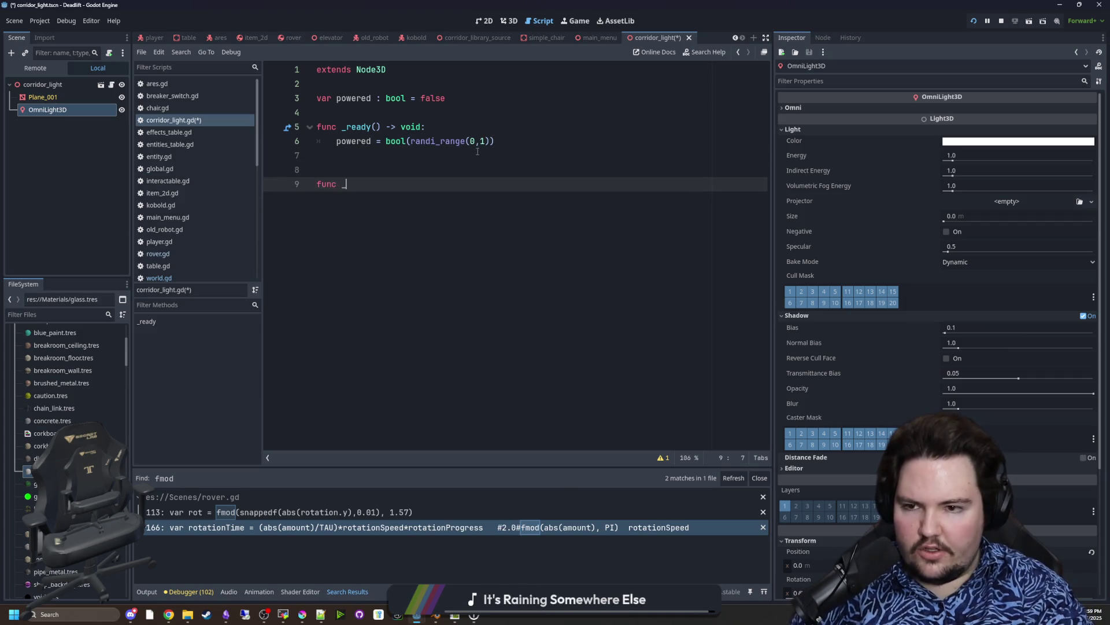
# Step: Write an if powered: / else: structure inside _process
pyautogui.press('Return')
pyautogui.write('q')
pyautogui.press('Return')
pyautogui.press('BackSpace')
pyautogui.press('BackSpace')
pyautogui.press('Return')
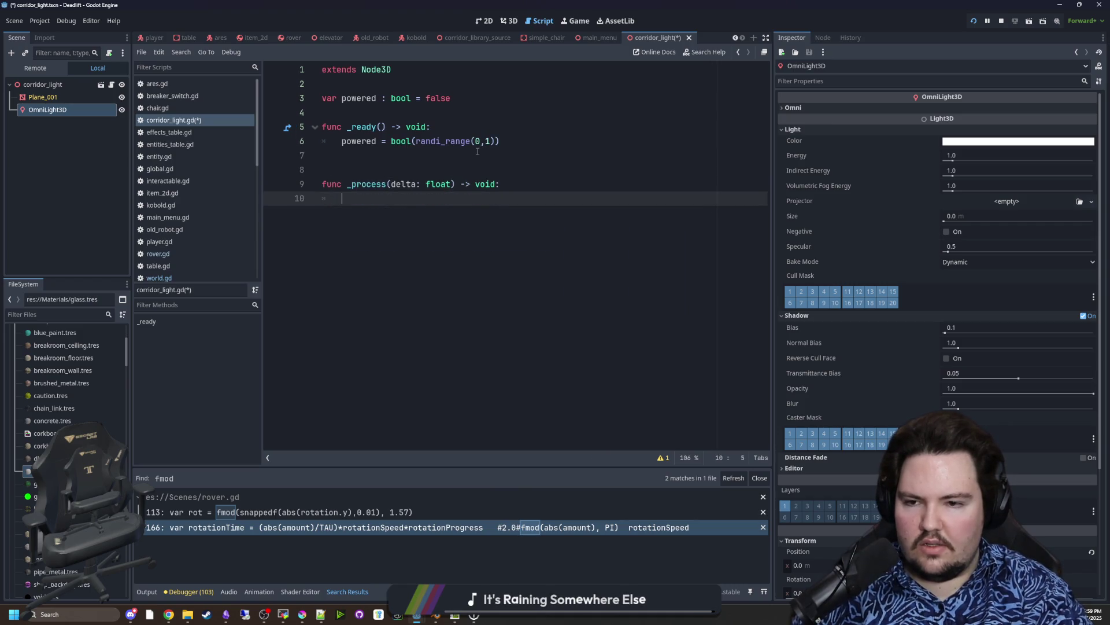
pyautogui.write('ifpowered:')
pyautogui.press('Return')
pyautogui.press('Return')
pyautogui.press('BackSpace')
pyautogui.write('else:')
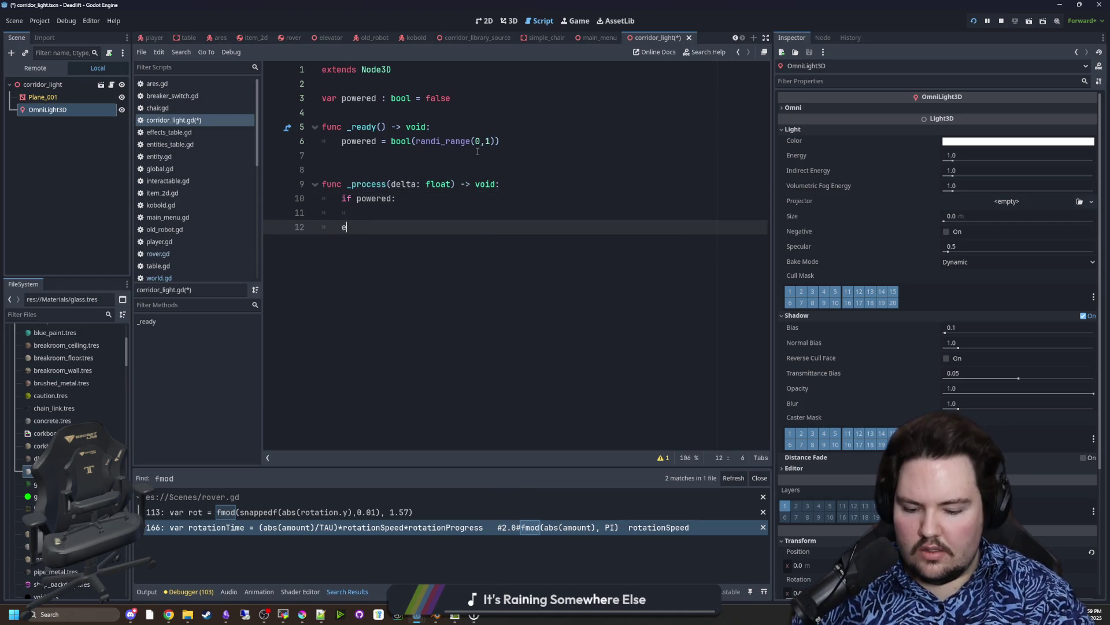
pyautogui.press('Return')
# Step: In the powered branch, set $OmniLight3D.light_energy = randf_range(0, 0.5)
pyautogui.moveTo(58, 109)
pyautogui.mouseDown()
pyautogui.moveTo(365, 211)
pyautogui.moveTo(394, 240)
pyautogui.mouseUp()
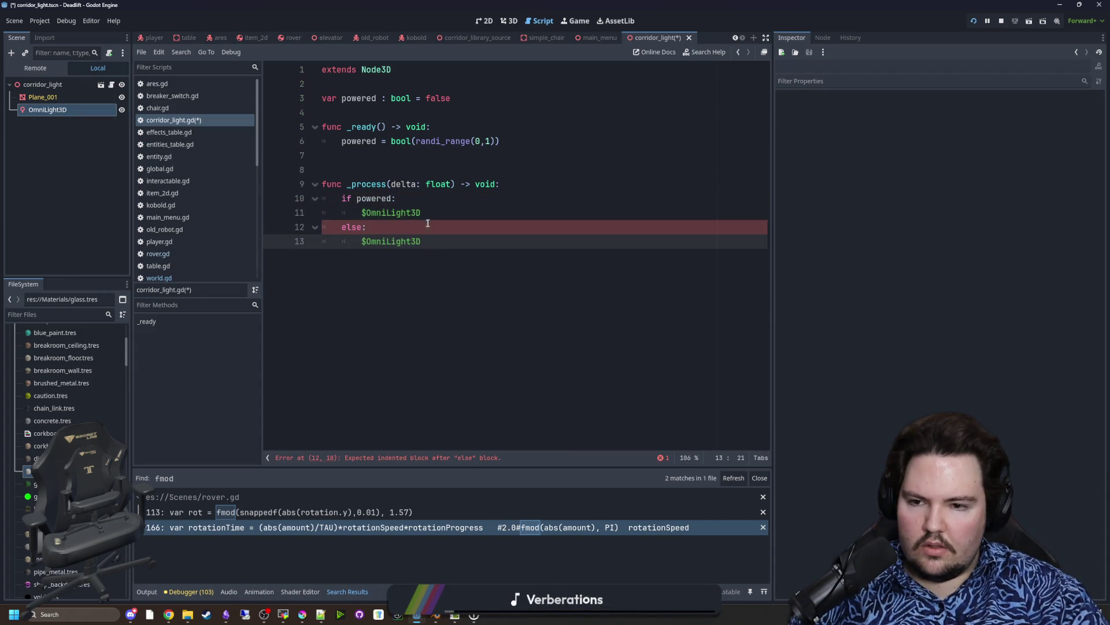
pyautogui.click(442, 212)
pyautogui.write('ener')
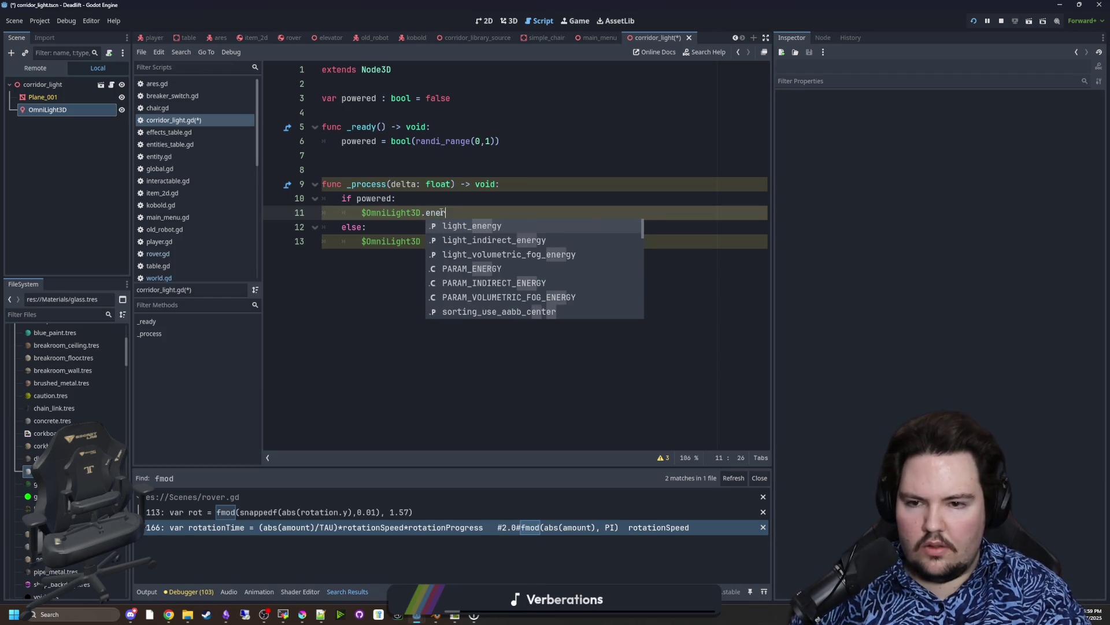
pyautogui.click(47, 110)
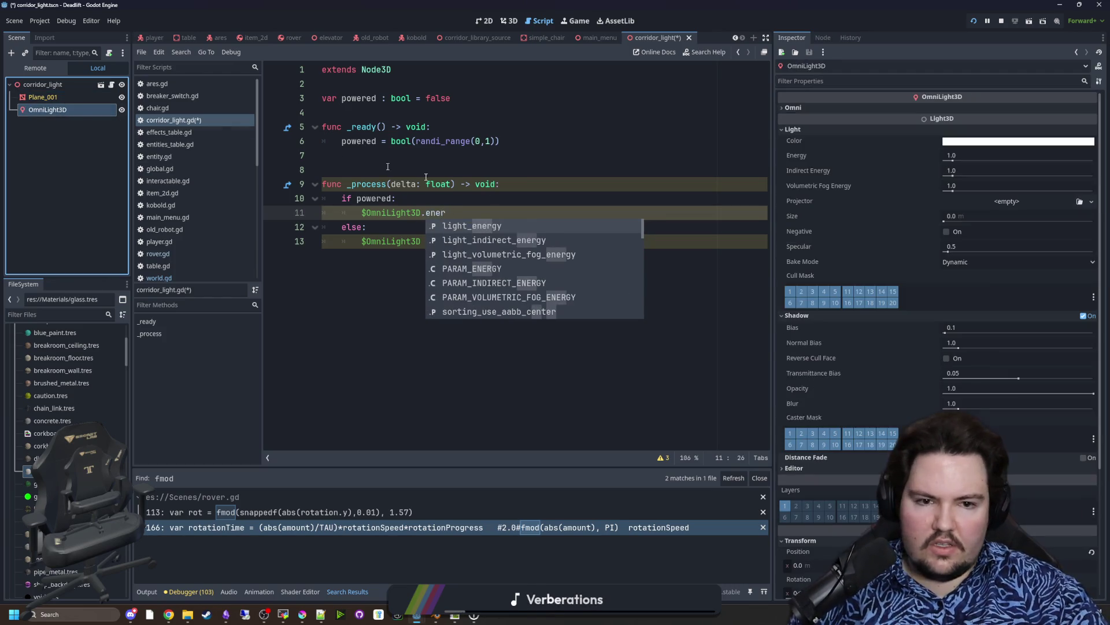
pyautogui.click(462, 213)
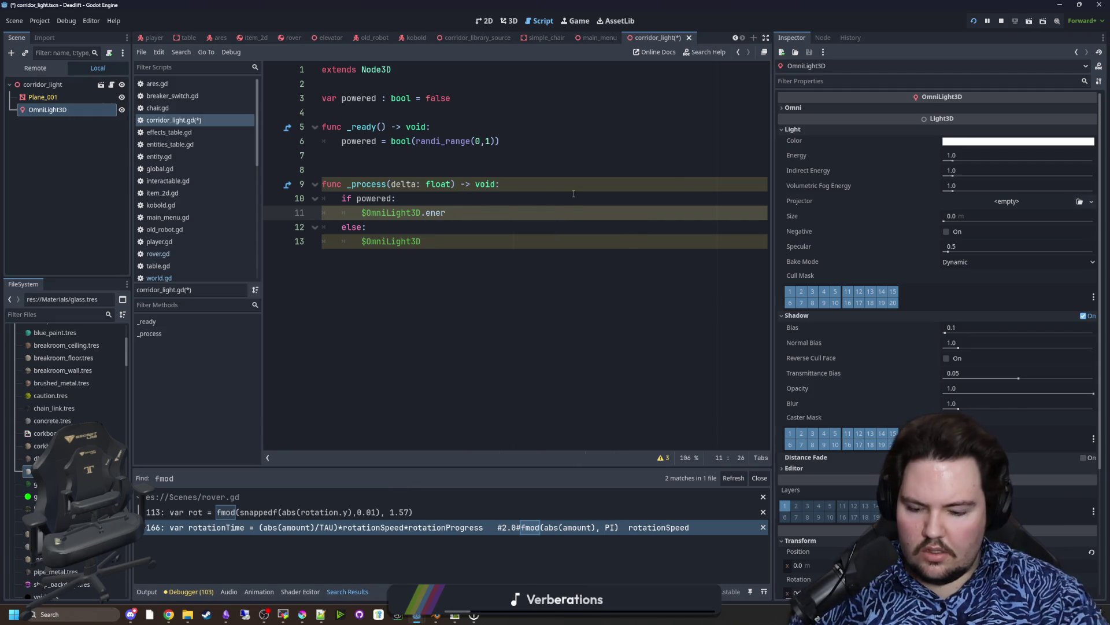
pyautogui.hotkey('ctrl', 'space')
pyautogui.press('Return')
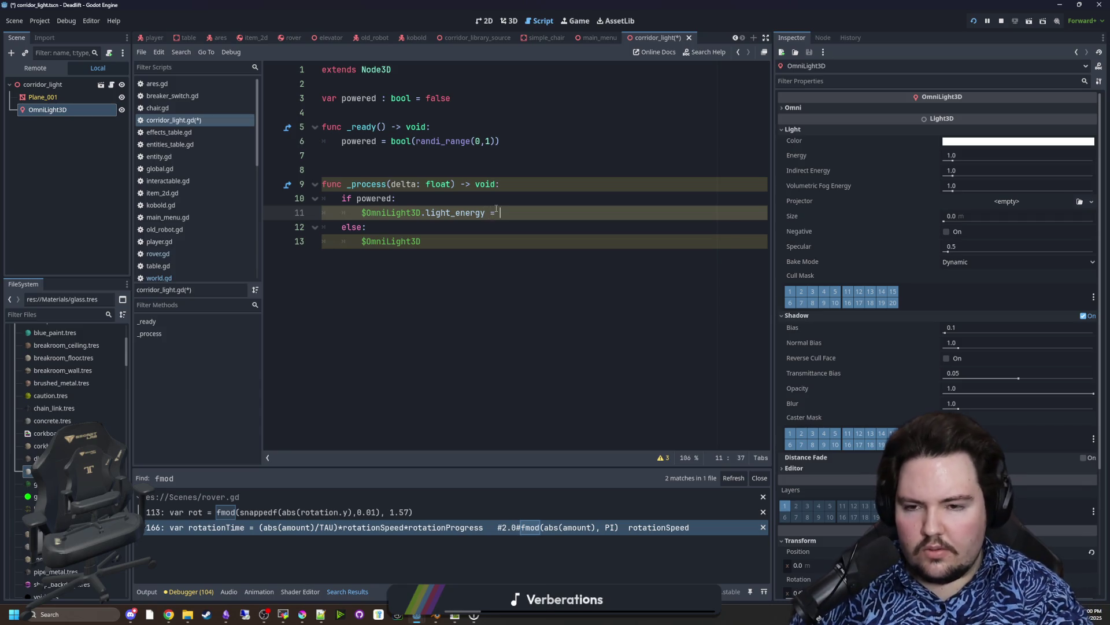
pyautogui.write('randf_r')
pyautogui.press('Return')
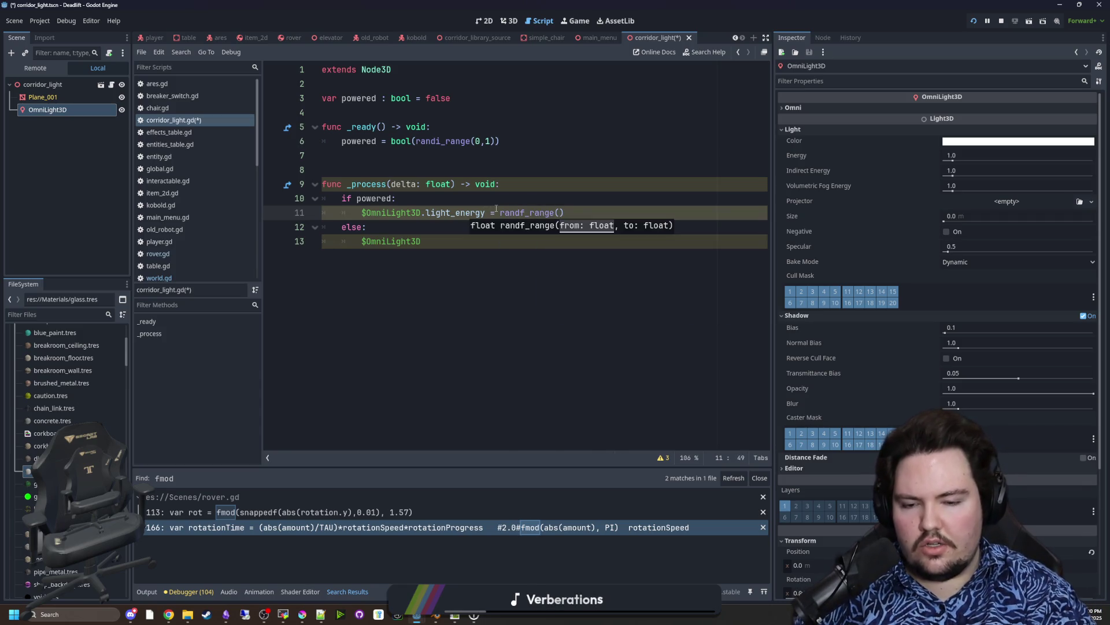
pyautogui.write('0.1, 0')
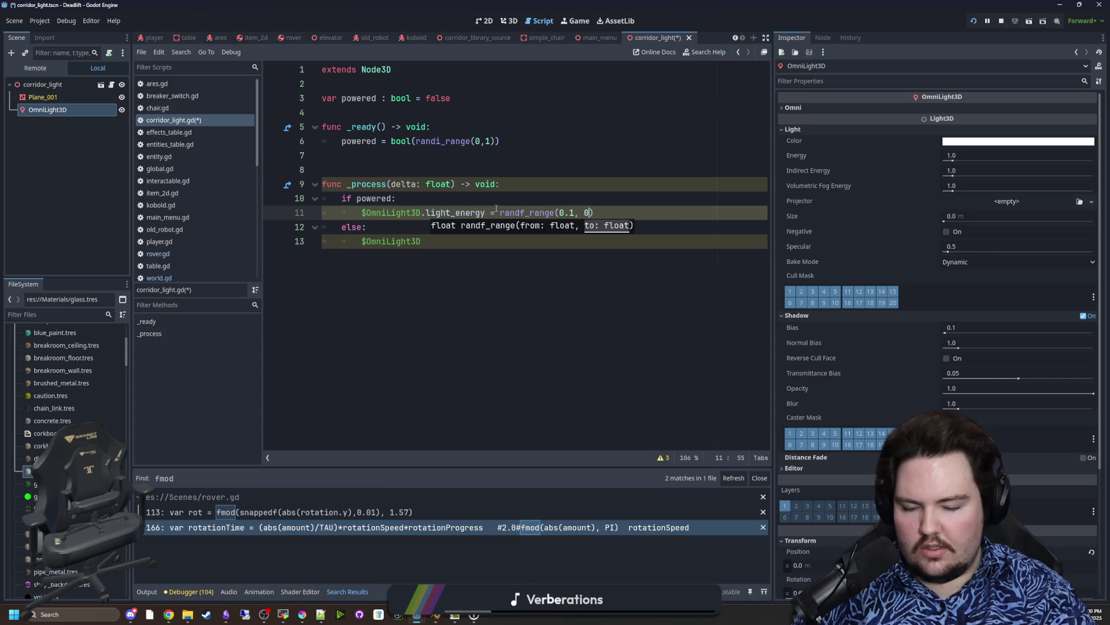
pyautogui.write('.5')
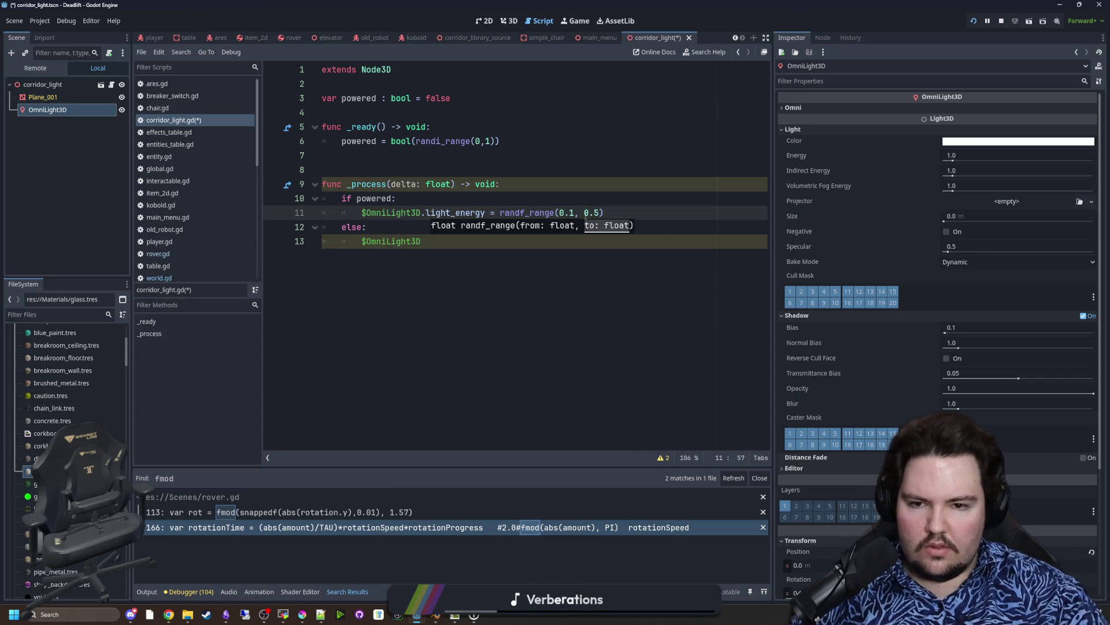
pyautogui.click(573, 213)
pyautogui.press('BackSpace')
pyautogui.press('BackSpace')
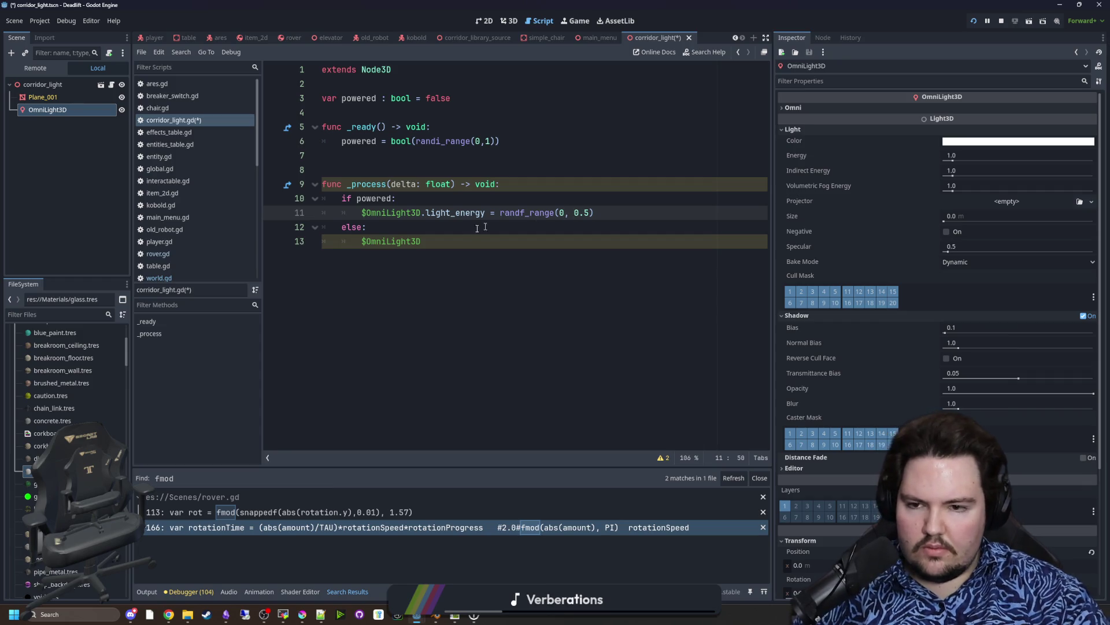
# Step: Set light_energy to 0 in the else branch, rename delta to _delta, and save
pyautogui.click(445, 239)
pyautogui.write('light_energy = 0')
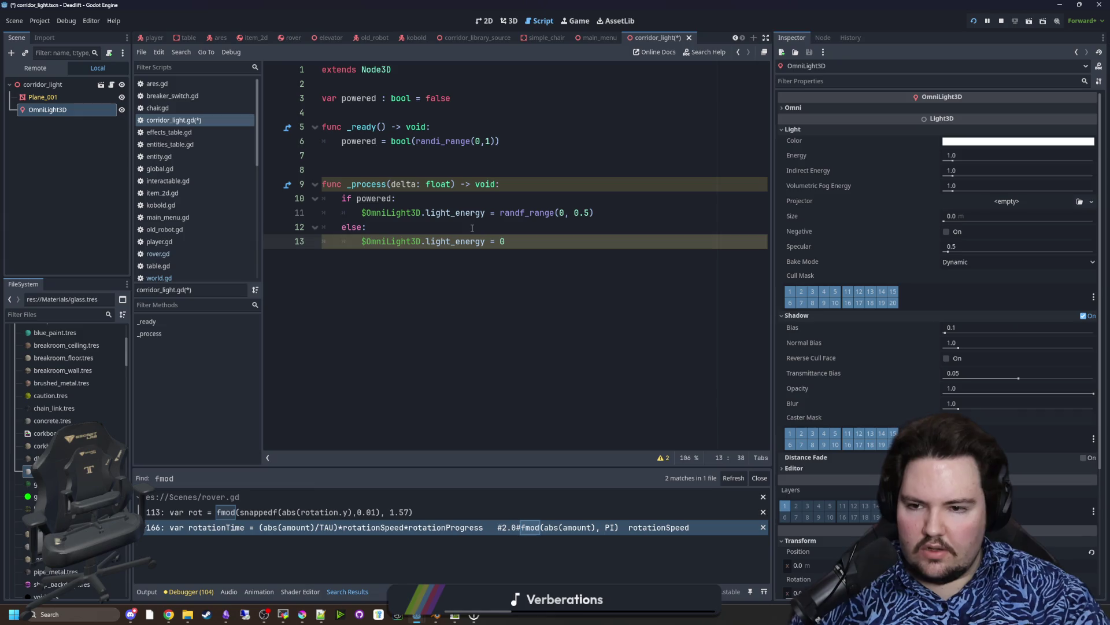
pyautogui.click(472, 228)
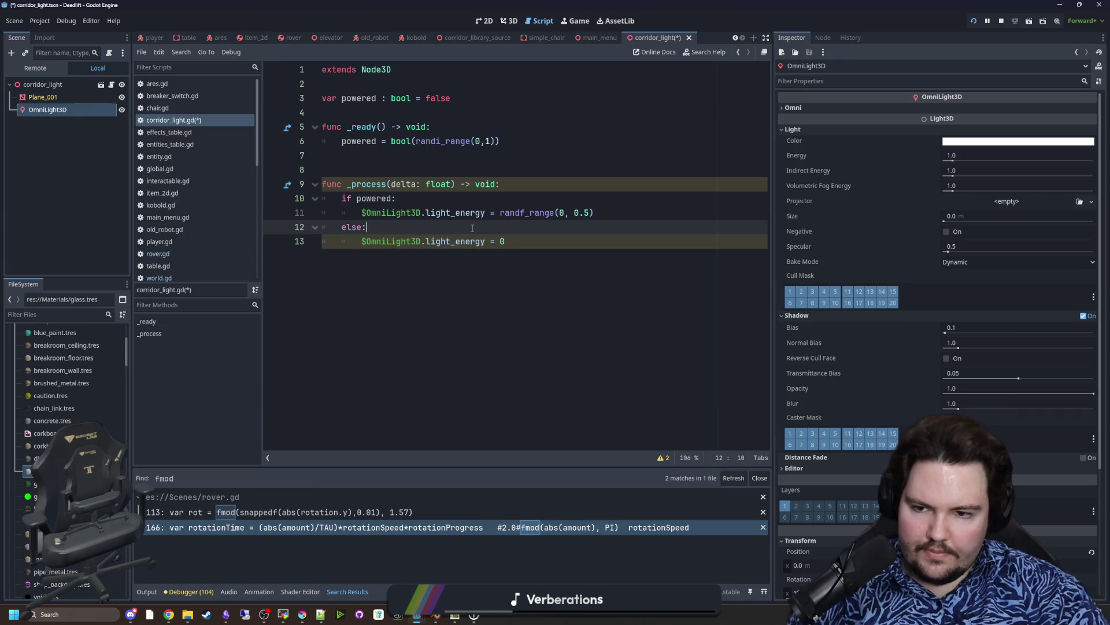
pyautogui.click(390, 184)
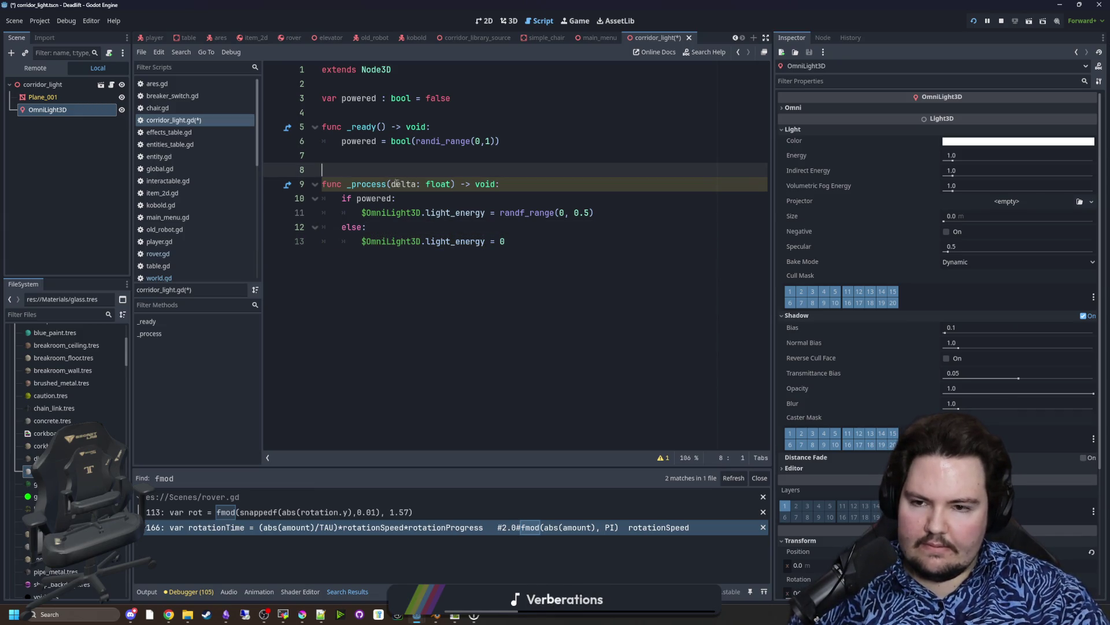
pyautogui.write('_')
pyautogui.press('Up')
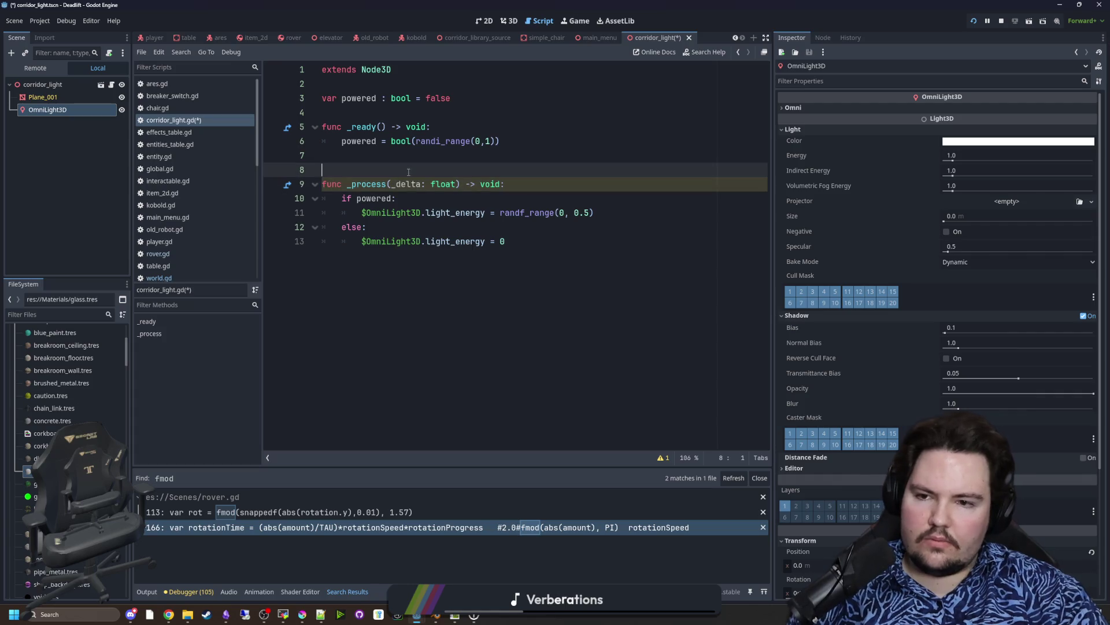
pyautogui.hotkey('ctrl', 's')
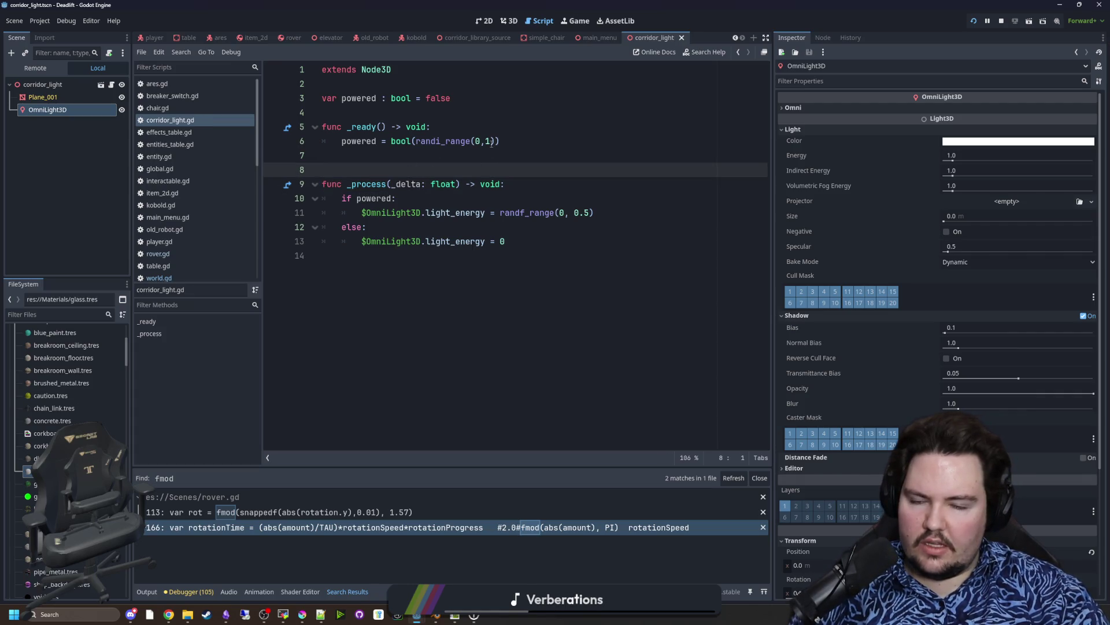
pyautogui.click(499, 142)
pyautogui.moveTo(495, 142)
pyautogui.mouseDown()
pyautogui.moveTo(375, 143)
pyautogui.moveTo(391, 142)
pyautogui.mouseUp()
# Step: Rewrite _ready so powered = true only when randi_range(0,1) == 0
pyautogui.press('BackSpace')
pyautogui.click(449, 129)
pyautogui.press('Return')
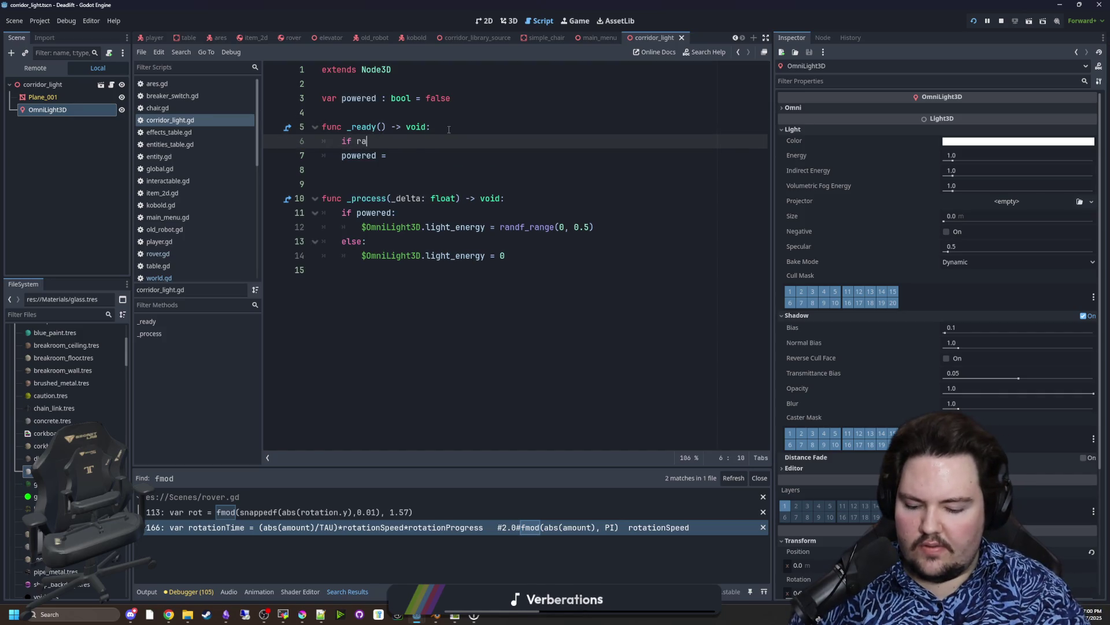
pyautogui.write('ndi_range(0')
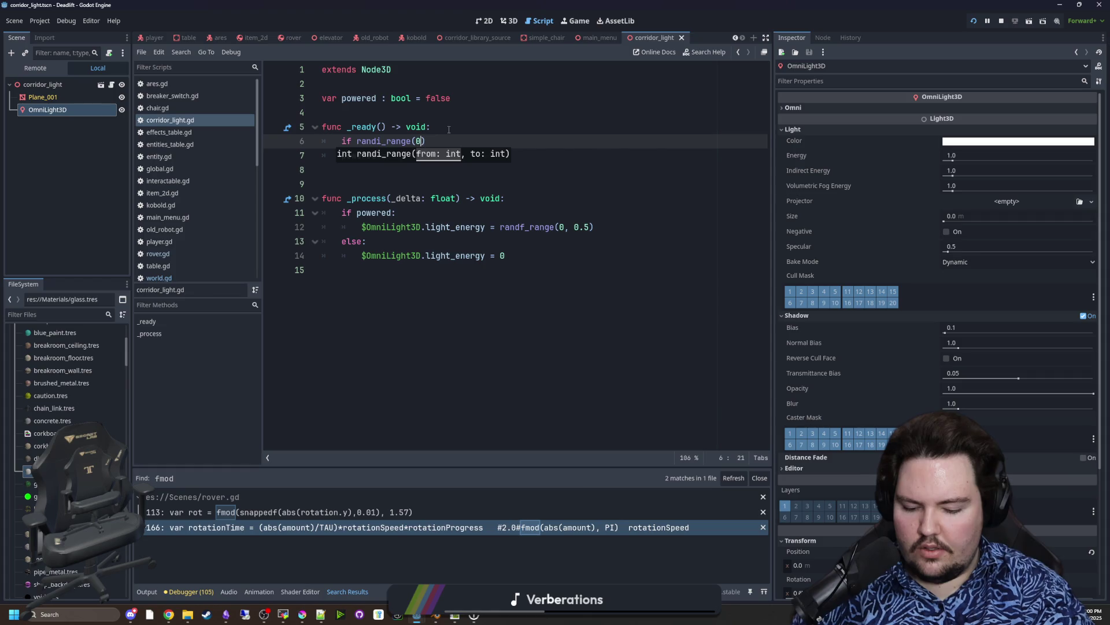
pyautogui.write(',1) == 0:')
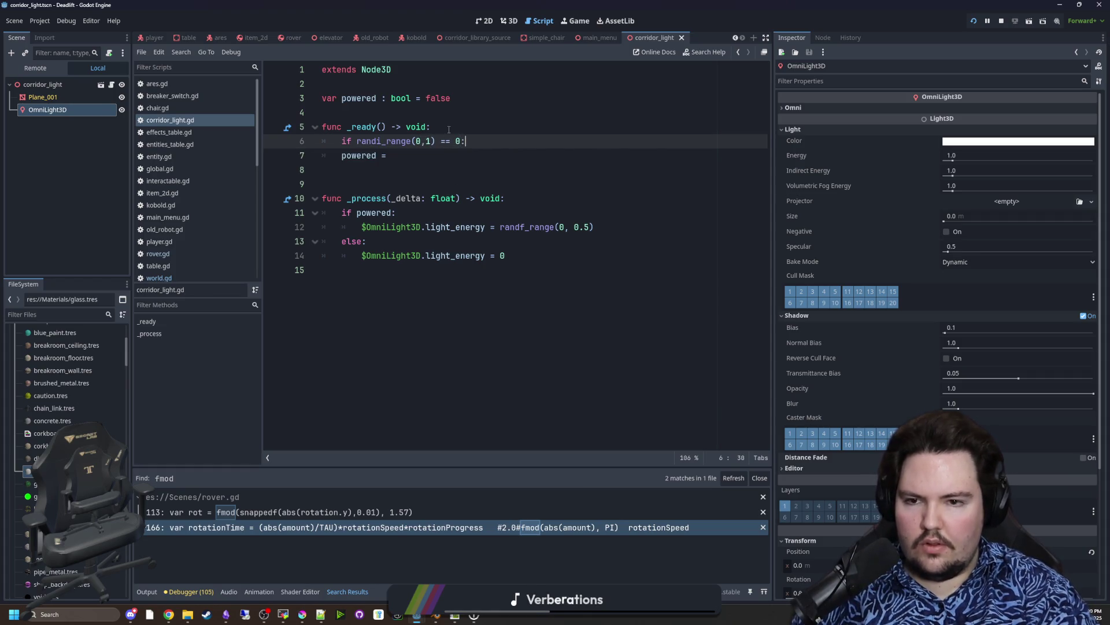
pyautogui.click(343, 158)
pyautogui.press('Tab')
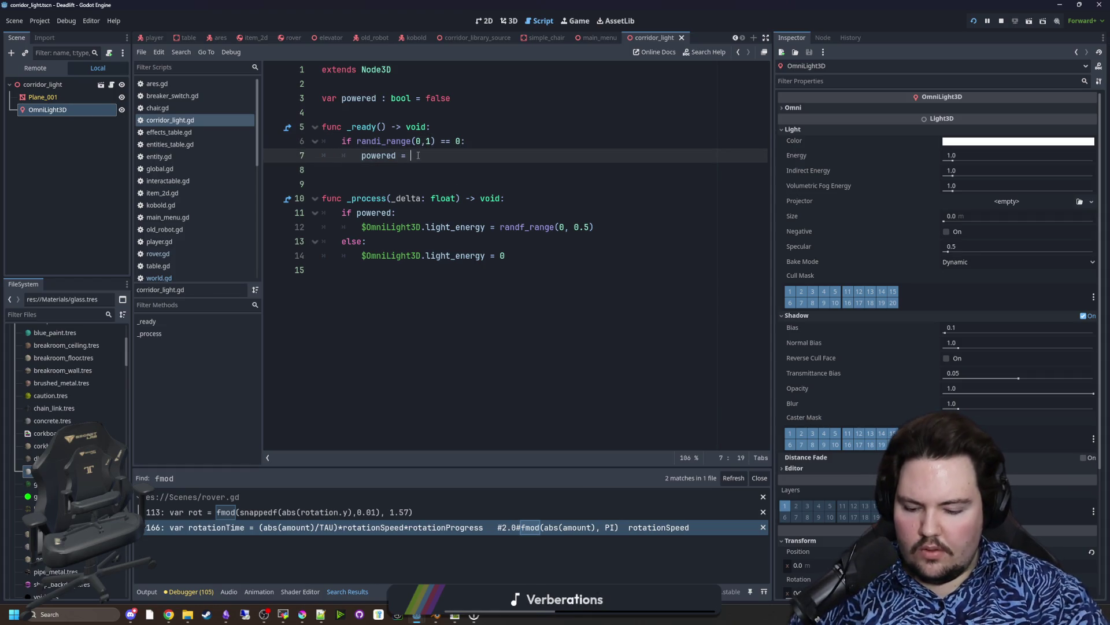
pyautogui.write('true')
# Step: Save corridor_light.gd and the scene, then switch to the world.gd script
pyautogui.hotkey('ctrl', 's')
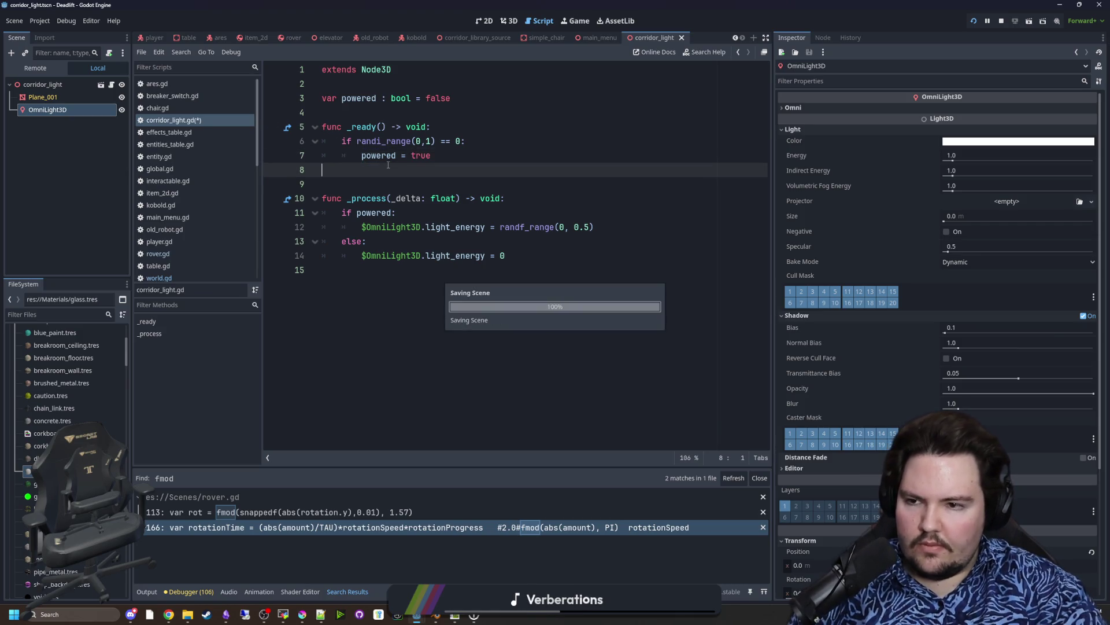
pyautogui.hotkey('ctrl', 's')
pyautogui.click(182, 281)
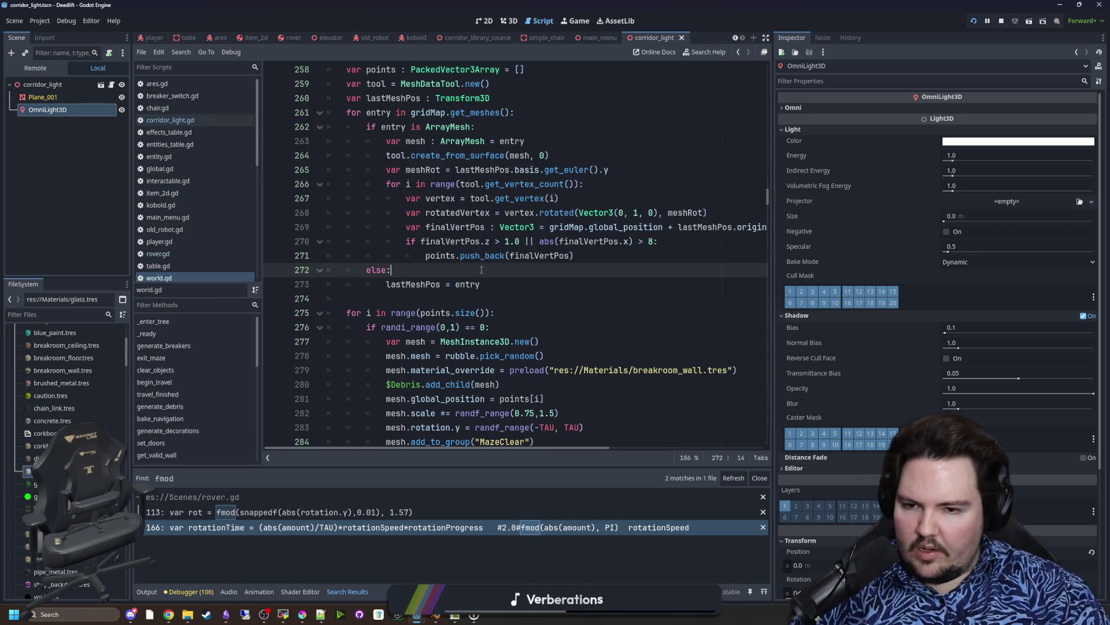
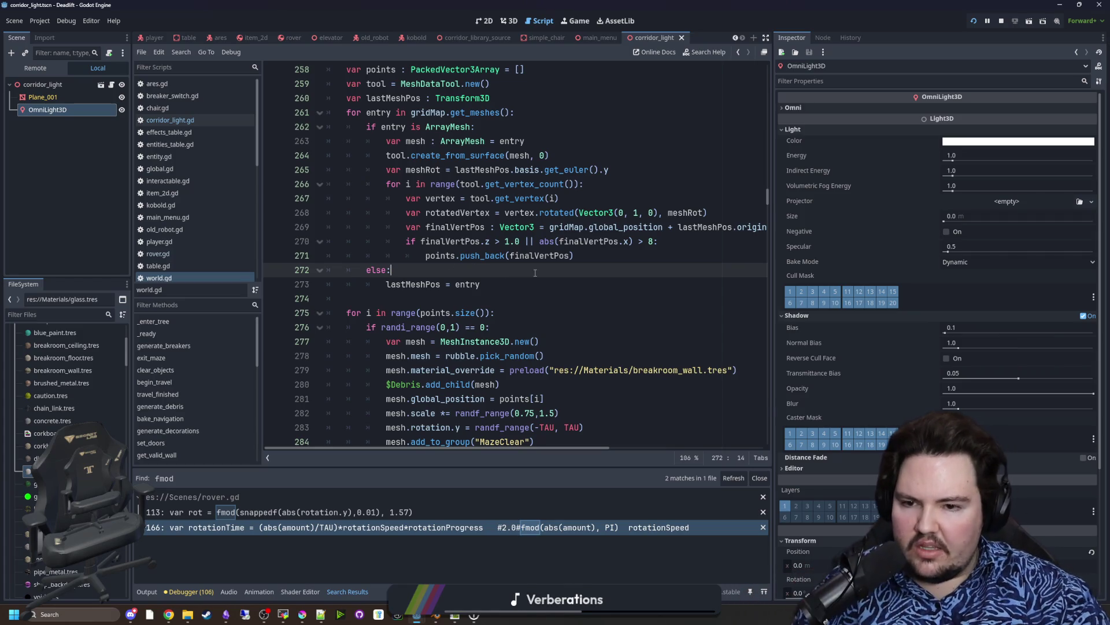
# Step: Add a generate_lights() call on a new line right after generate_entities() in travel_finished
pyautogui.scroll(10, 553, 300)
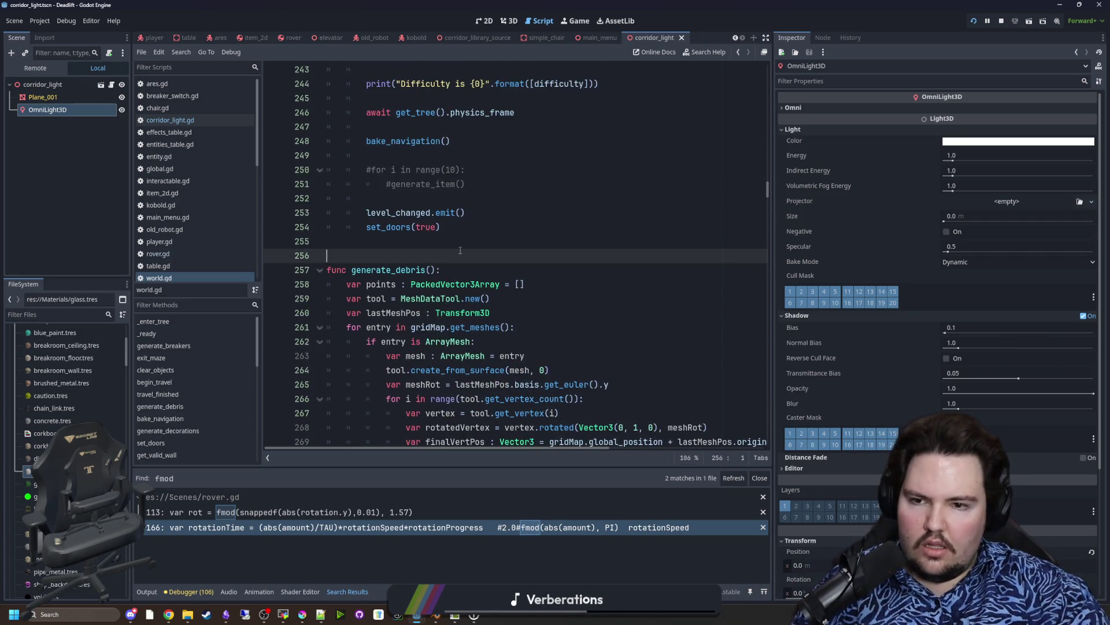
pyautogui.scroll(2, 461, 250)
pyautogui.click(479, 282)
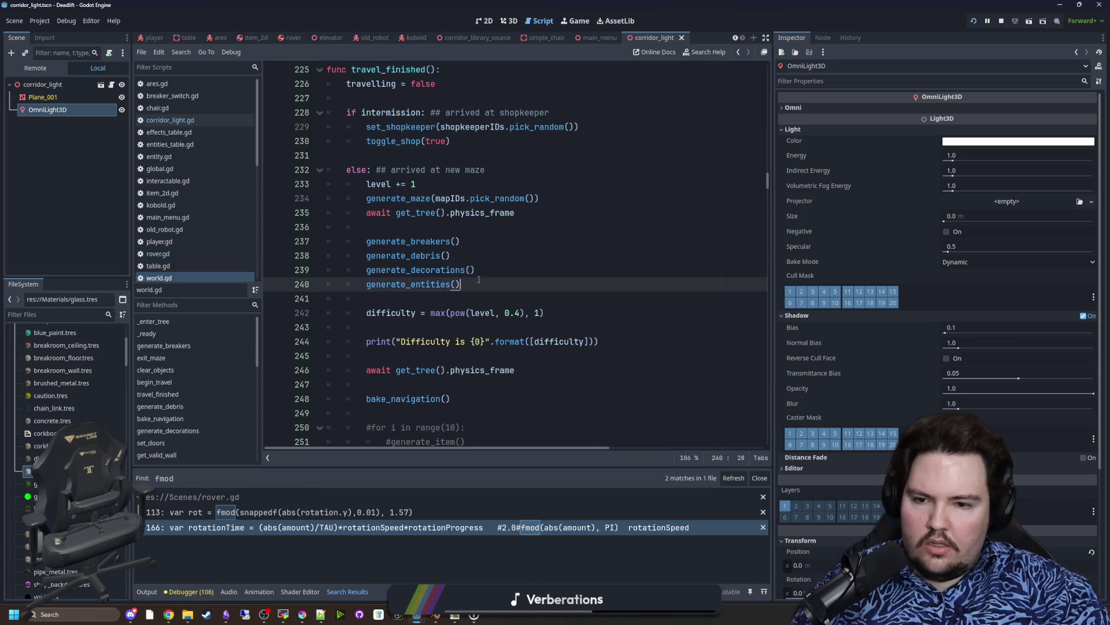
pyautogui.press('Return')
pyautogui.write('ights()')
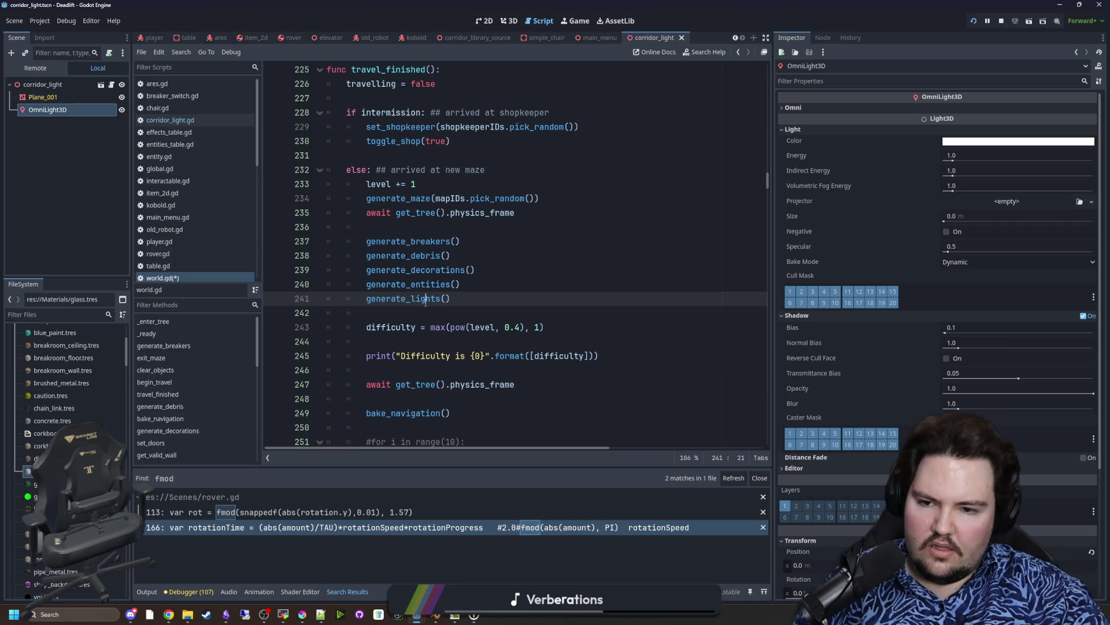
pyautogui.moveTo(451, 298); pyautogui.dragTo(367, 298)
pyautogui.scroll(-2, 439, 208)
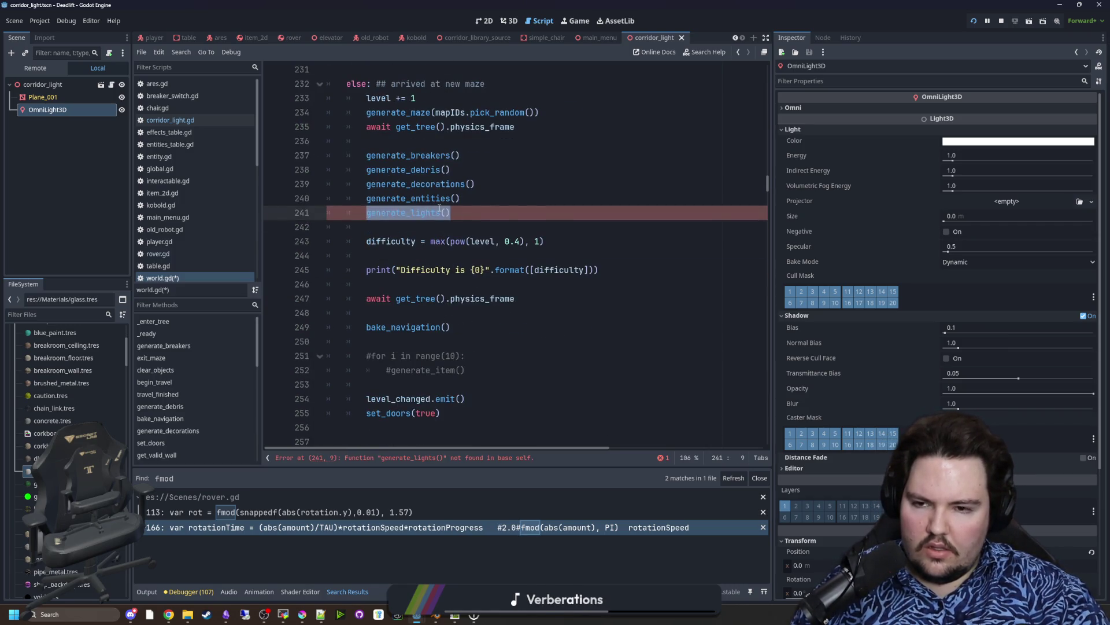
pyautogui.scroll(-5, 439, 208)
pyautogui.scroll(-10, 419, 226)
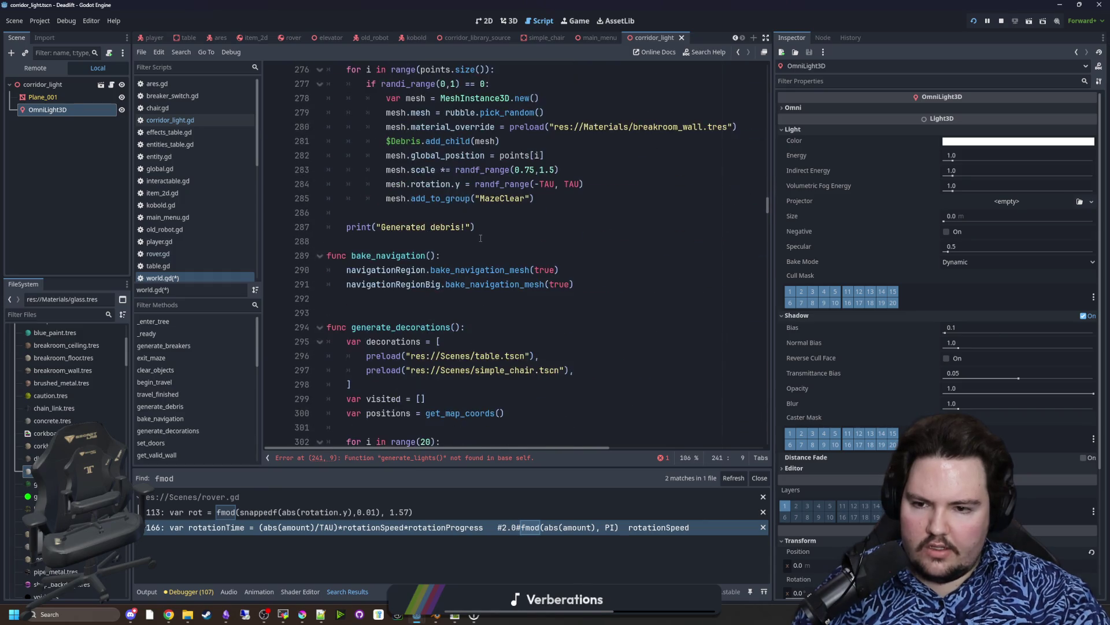
pyautogui.click(374, 302)
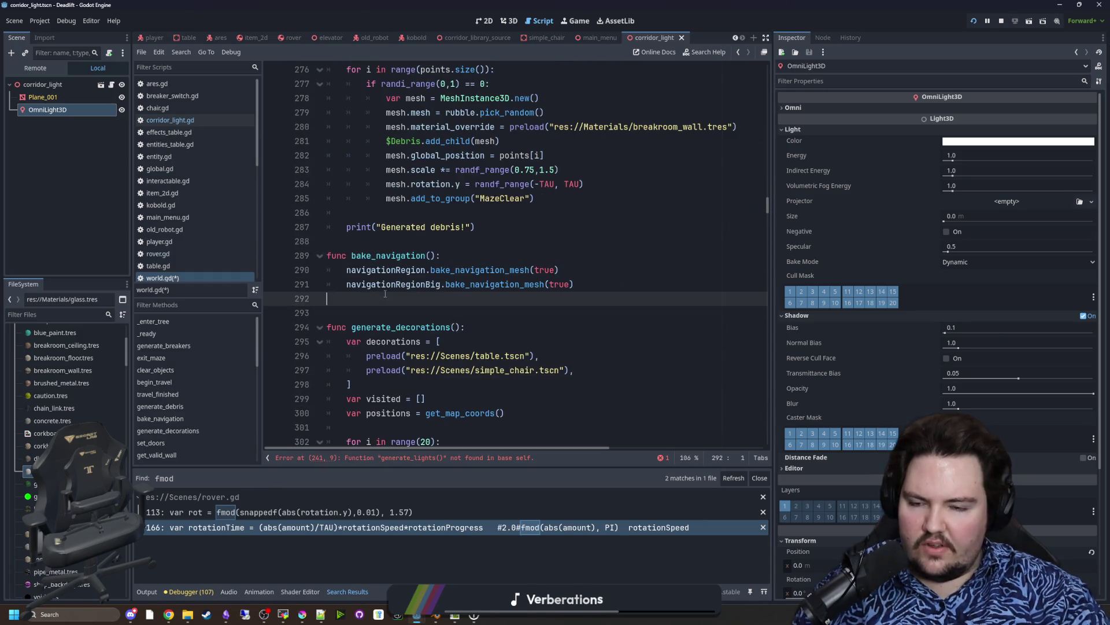
# Step: Declare func generate_lights(): below bake_navigation, starting its body
pyautogui.press('Return')
pyautogui.press('Return')
pyautogui.press('Return')
pyautogui.write('func generate_lights()')
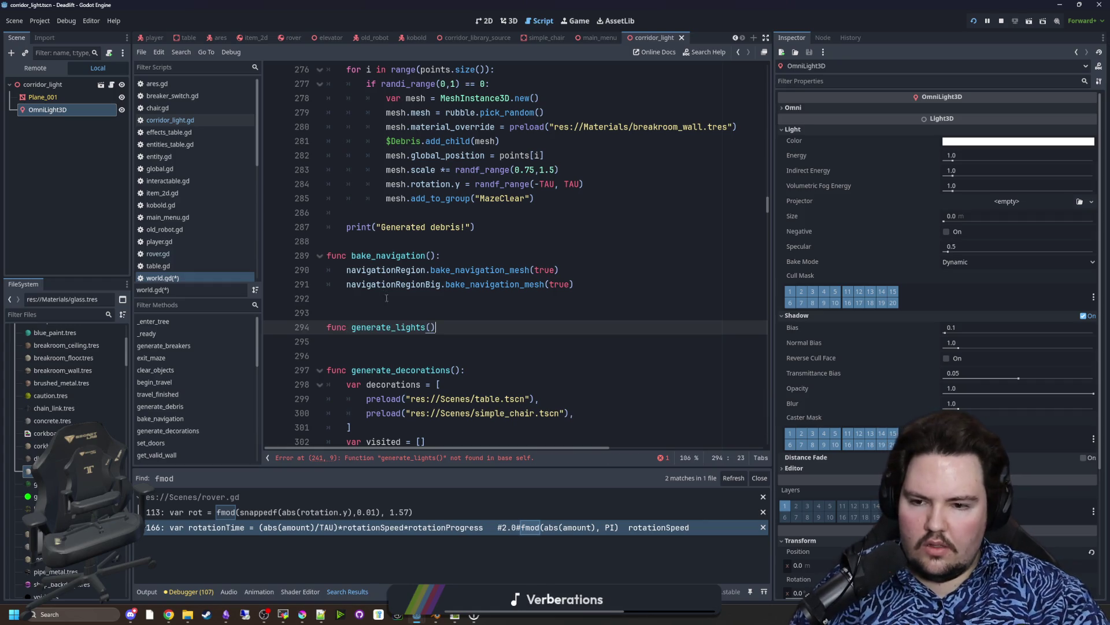
pyautogui.write(':')
pyautogui.press('Return')
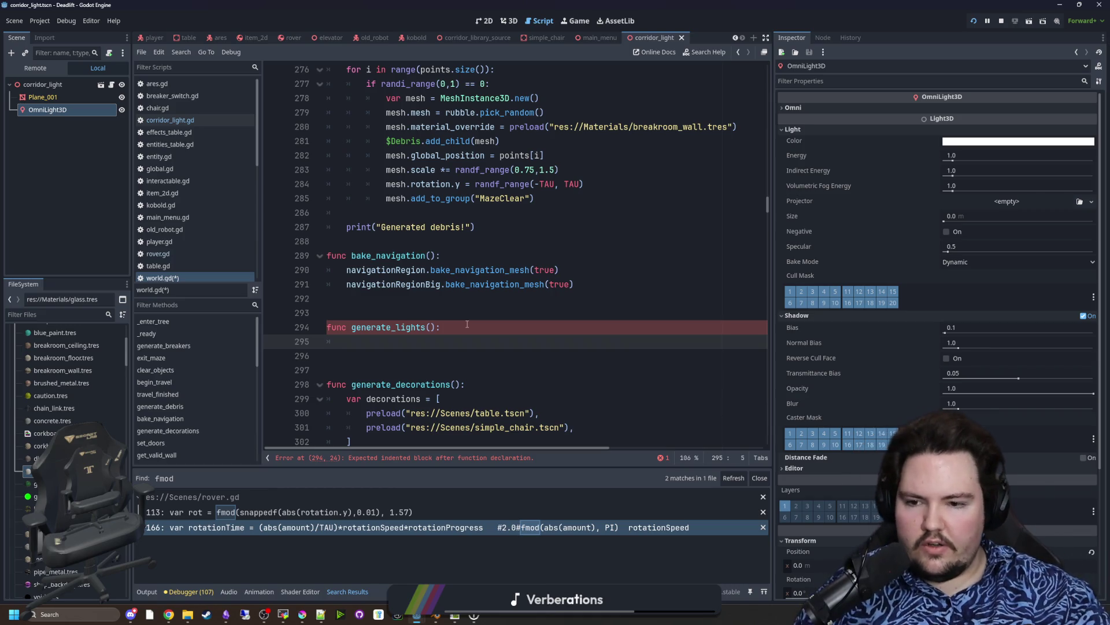
pyautogui.scroll(9, 467, 325)
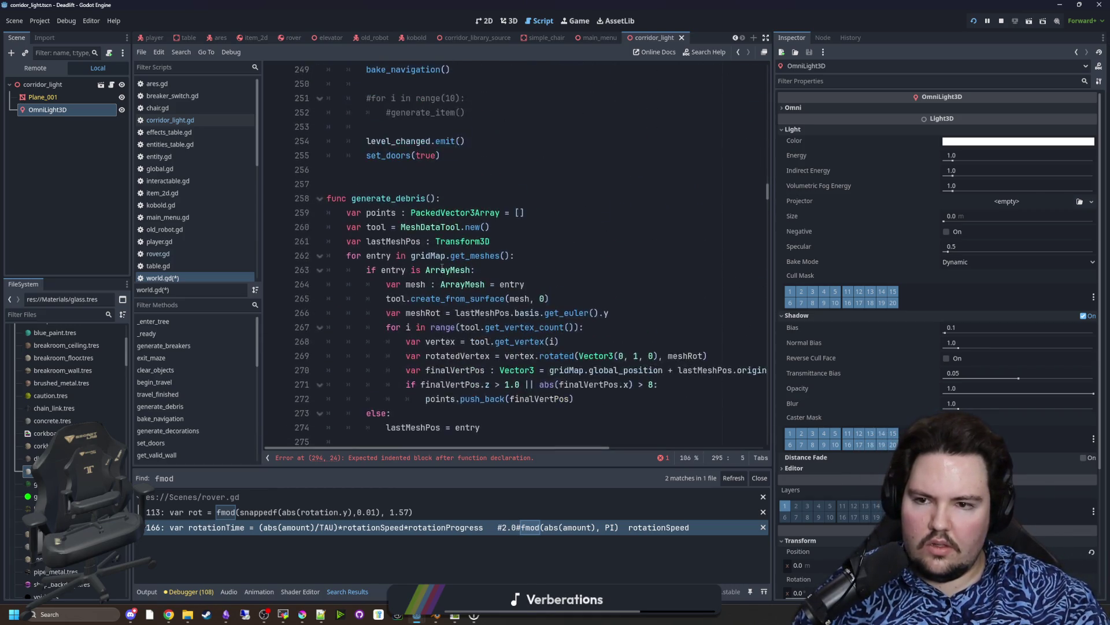
pyautogui.scroll(-14, 457, 272)
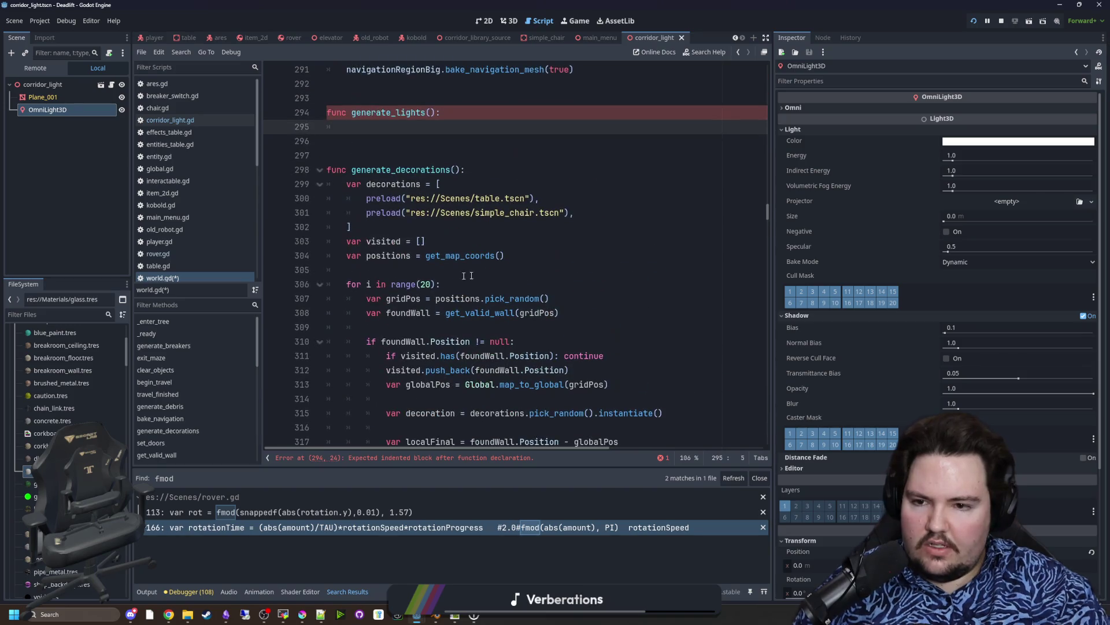
# Step: Begin selecting the code at the end of generate_decorations
pyautogui.click(496, 270)
pyautogui.scroll(-1, 591, 302)
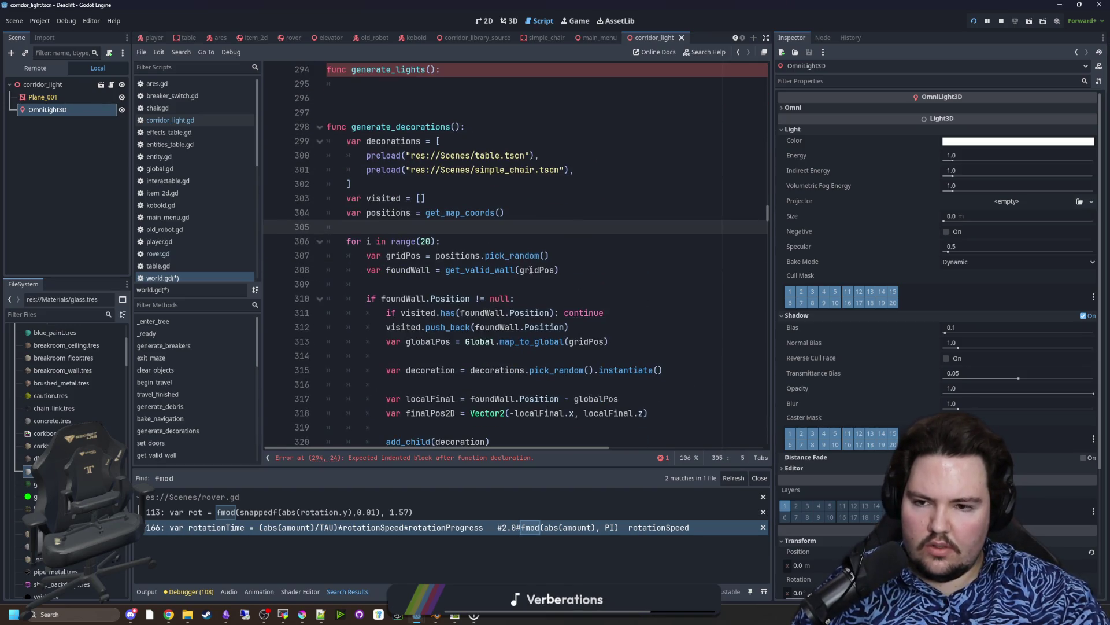
pyautogui.moveTo(624, 341)
pyautogui.mouseDown()
pyautogui.moveTo(347, 227)
pyautogui.moveTo(353, 162)
pyautogui.mouseUp()
# Step: Copy the generate_decorations body into the empty generate_lights function
pyautogui.scroll(-3, 439, 260)
pyautogui.moveTo(500, 398); pyautogui.dragTo(435, 312)
pyautogui.moveTo(391, 274); pyautogui.dragTo(347, 186)
pyautogui.scroll(1, 373, 217)
pyautogui.click(373, 216)
pyautogui.hotkey('ctrl', 'z')
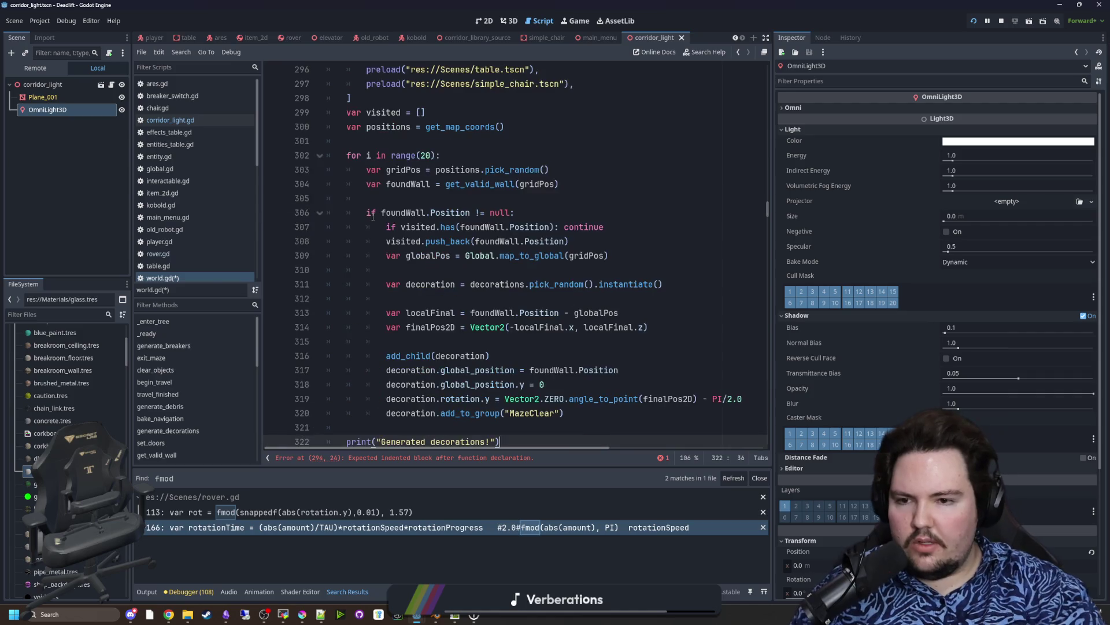
# Step: Delete the copied line that looks up a valid wall
pyautogui.scroll(2, 657, 240)
pyautogui.moveTo(775, 277); pyautogui.dragTo(952, 277)
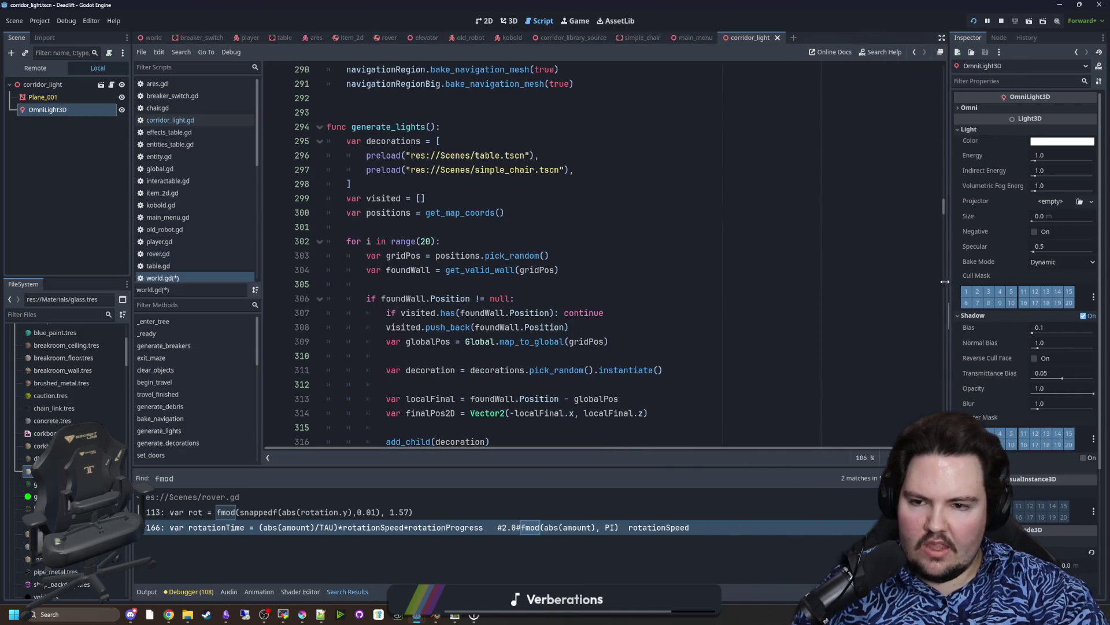
pyautogui.moveTo(594, 268); pyautogui.dragTo(326, 267)
pyautogui.press('BackSpace')
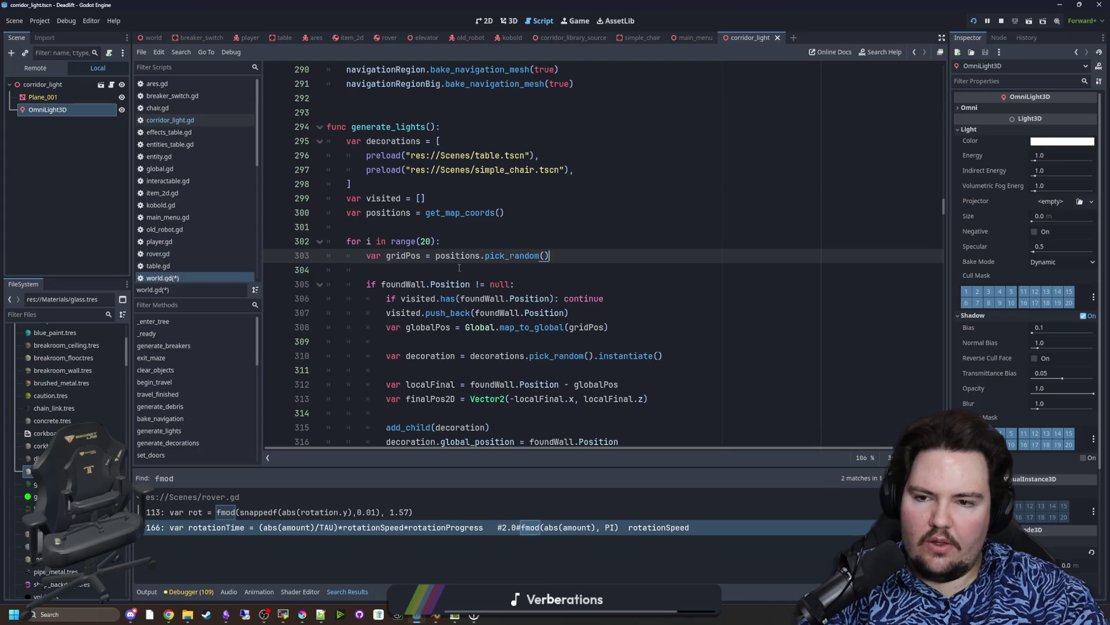
# Step: Rename the copied decorations array to lights
pyautogui.scroll(4, 503, 254)
pyautogui.scroll(-4, 537, 242)
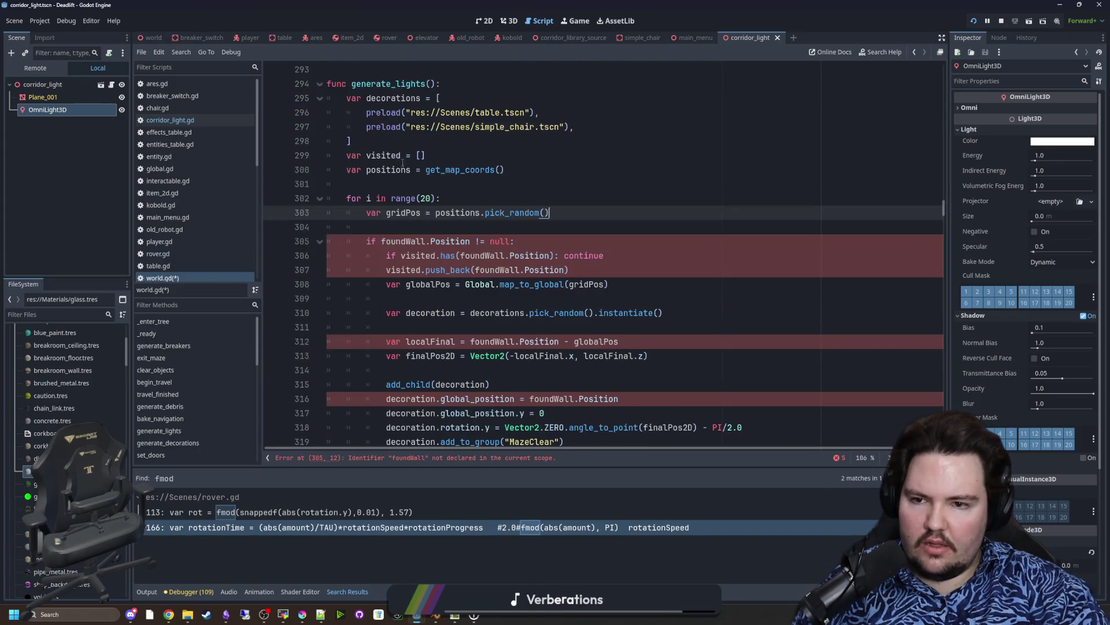
pyautogui.scroll(2, 577, 230)
pyautogui.click(531, 214)
pyautogui.click(393, 198)
pyautogui.doubleClick(391, 185)
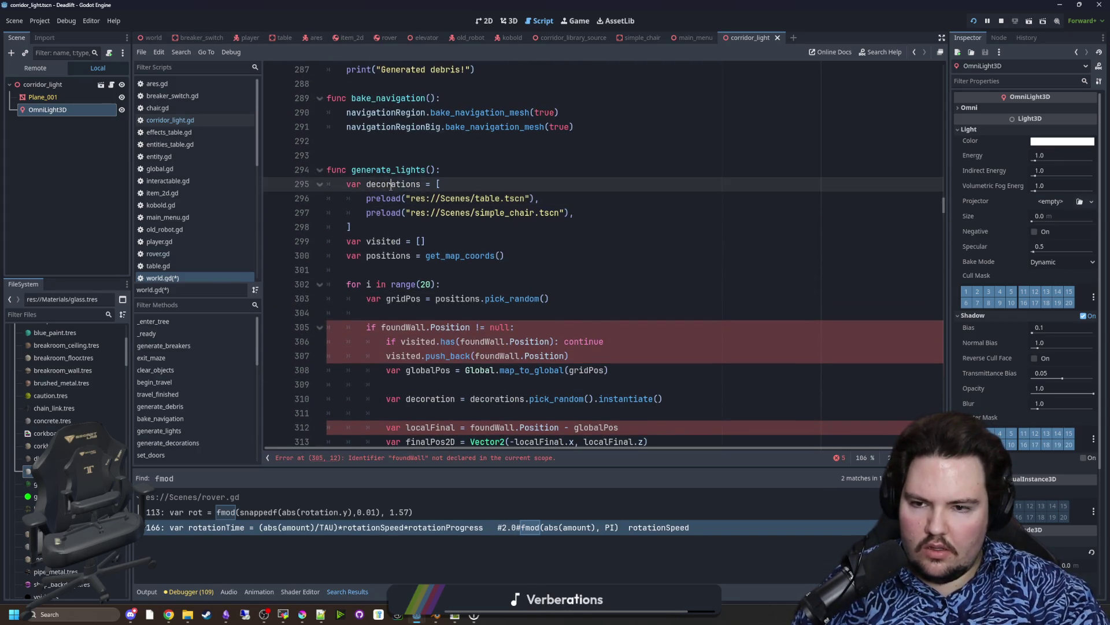
pyautogui.write('lights')
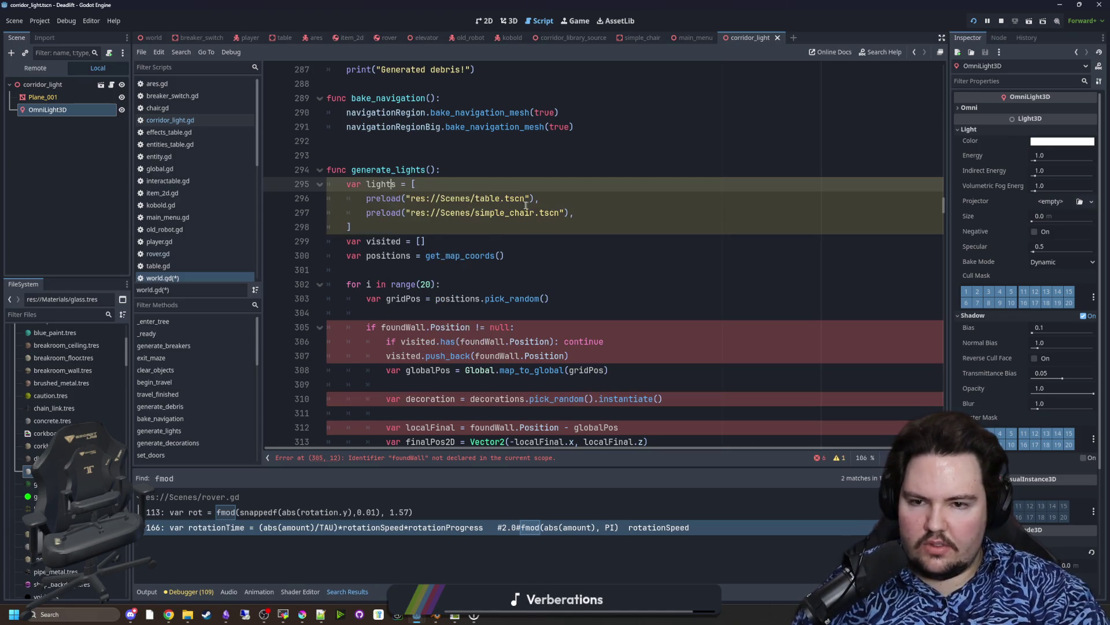
# Step: Change the preload path from table.tscn to corridor_light.tscn
pyautogui.doubleClick(503, 198)
pyautogui.press('BackSpace')
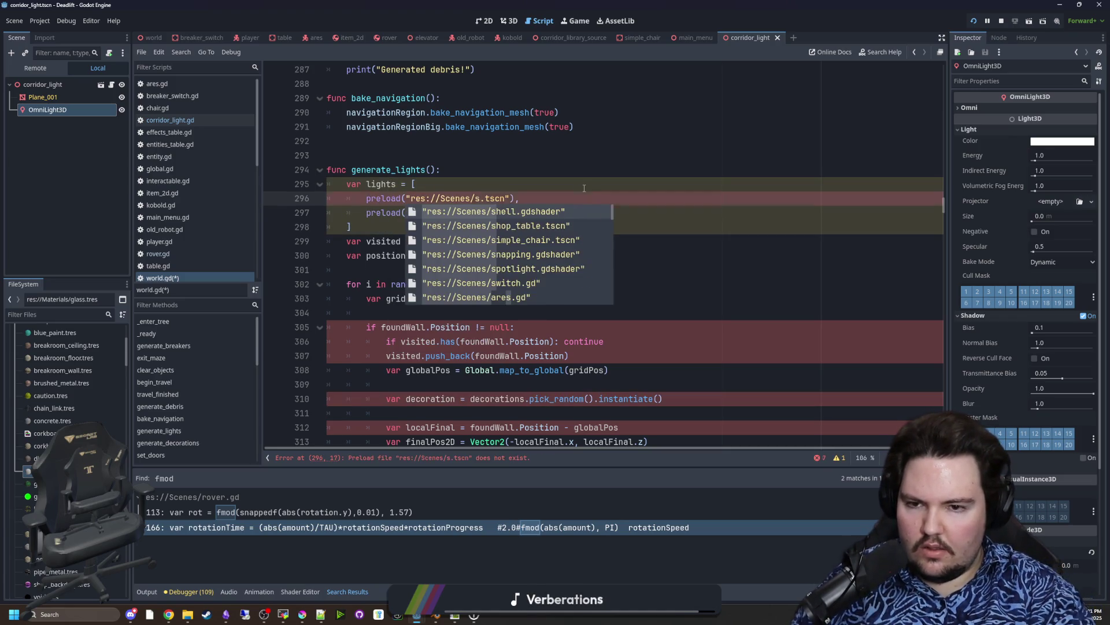
pyautogui.write('corridor')
pyautogui.press('Down')
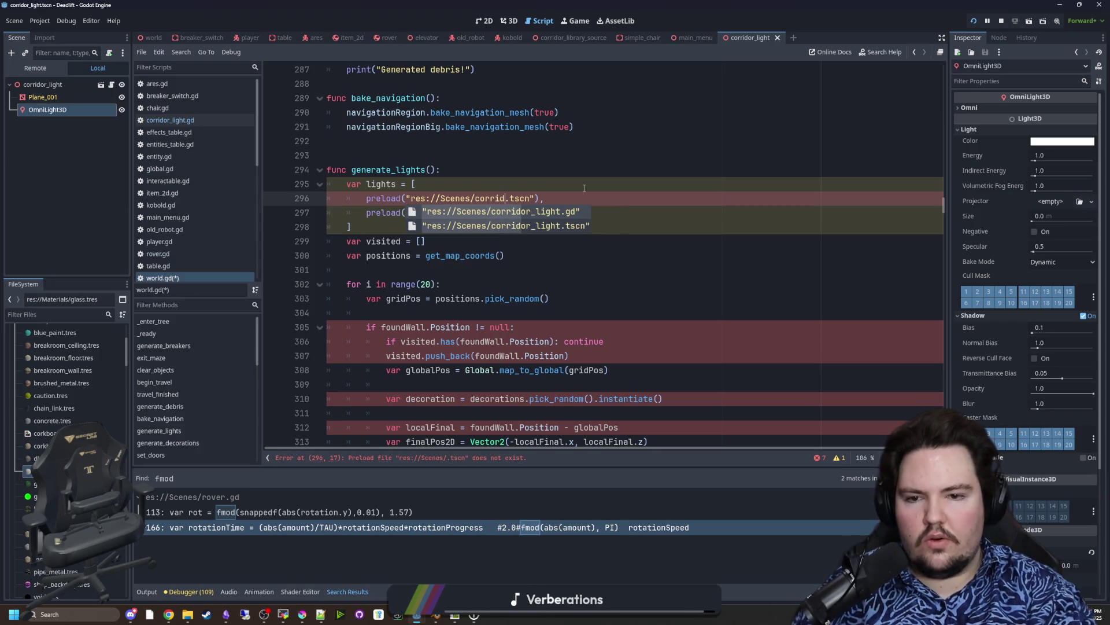
pyautogui.press('Return')
pyautogui.tripleClick(406, 212)
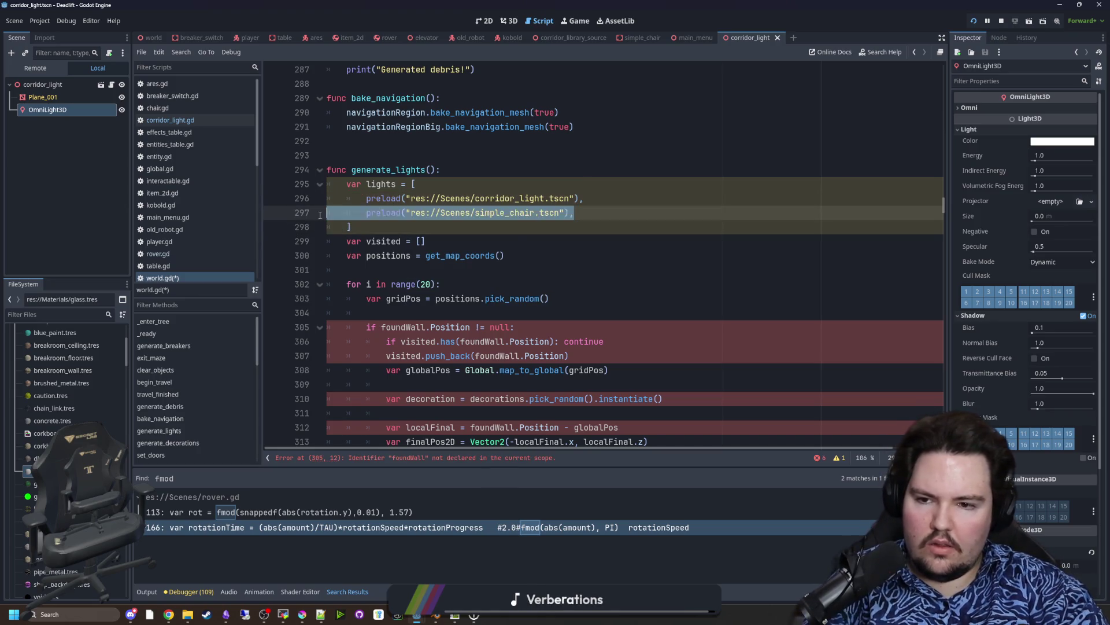